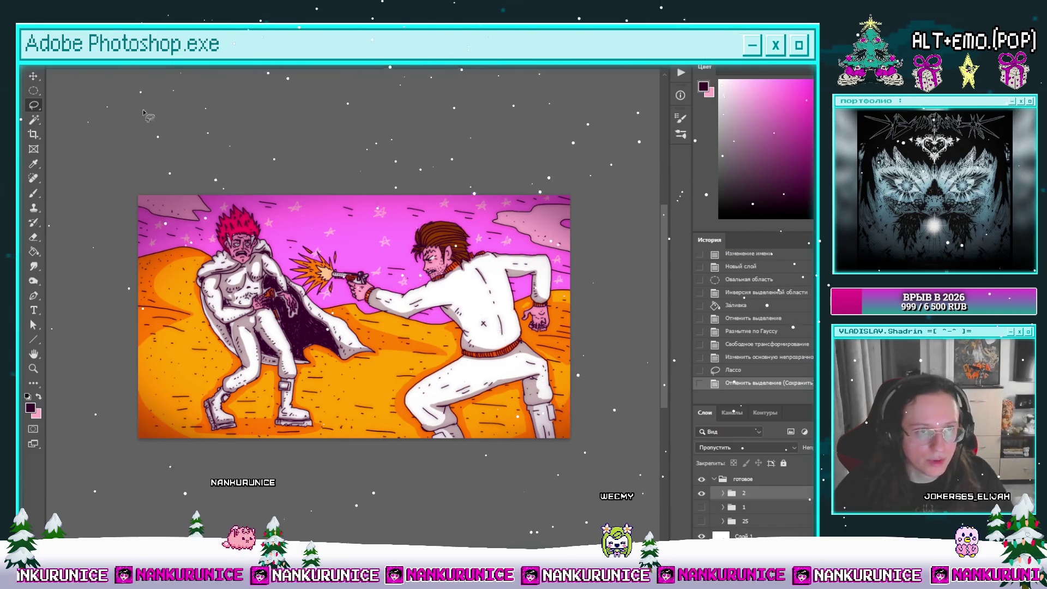
Glance at 27.png, then return to the постеры.psd document
left_click(279, 68)
left_click(270, 67)
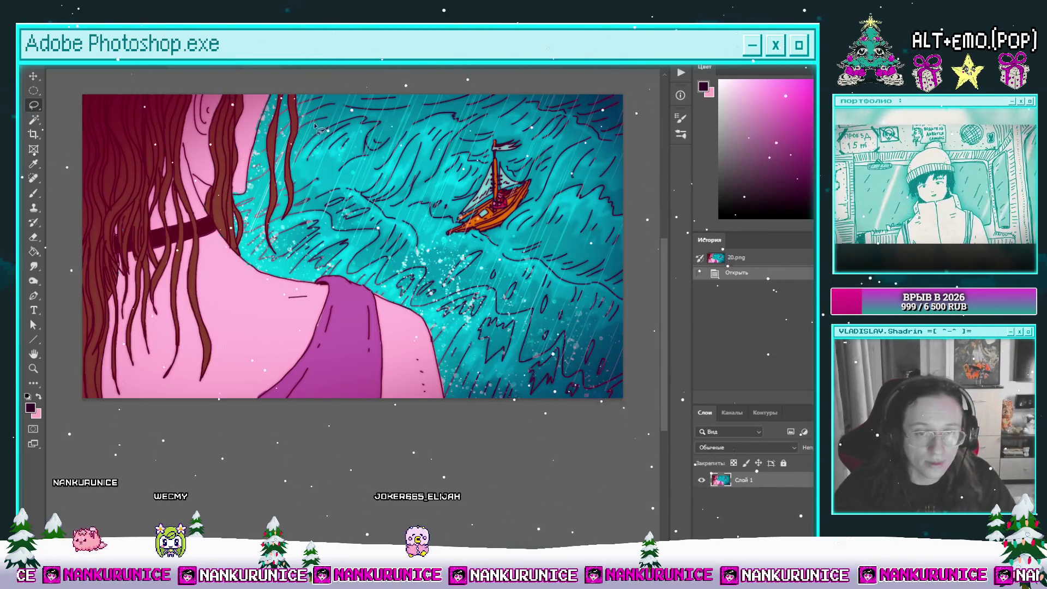
scroll(277, 201, "up", 2)
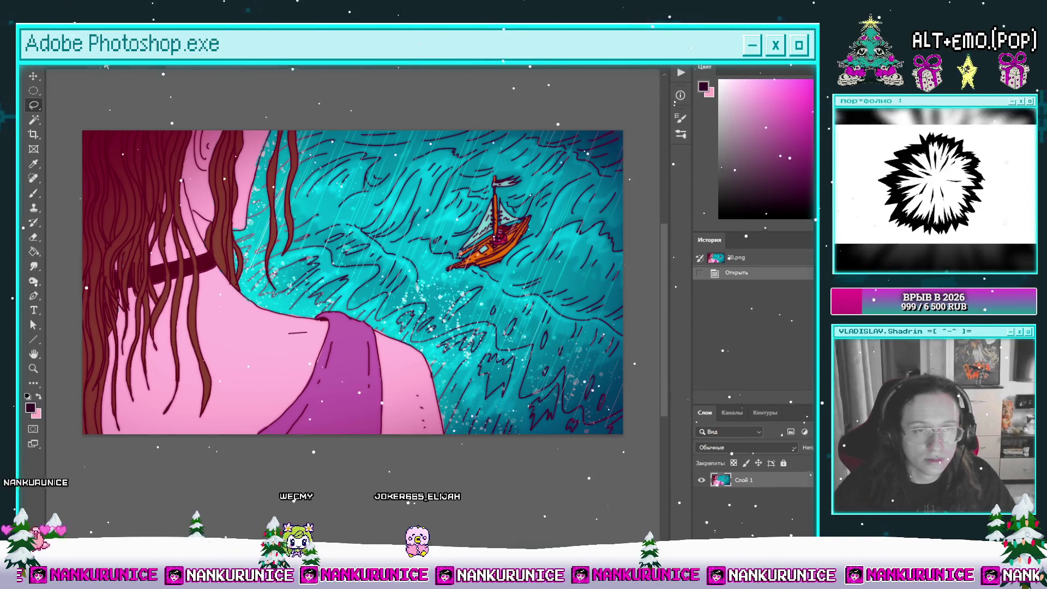
key("ctrl+Tab")
key("ctrl+Tab")
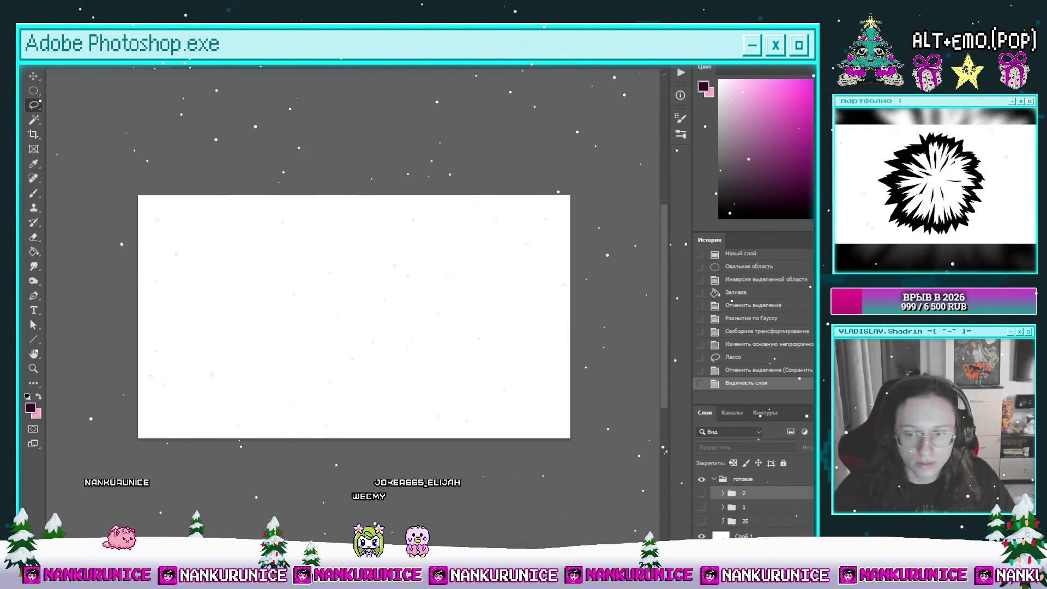
Create an empty layer inside a new group named 3 and pick the Brush
key("ctrl+shift+alt+n")
key("ctrl+g")
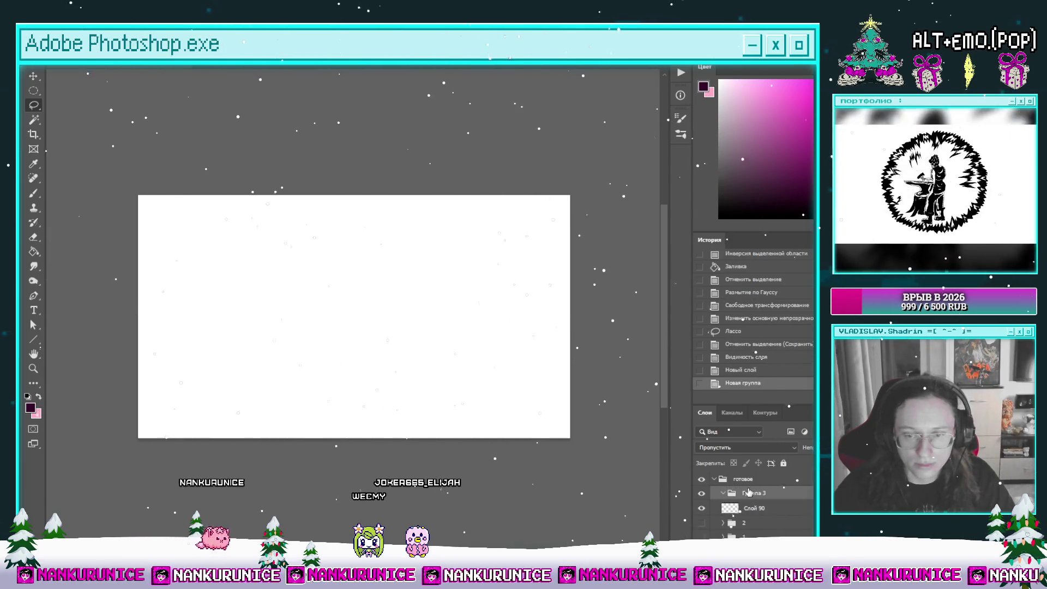
type("3")
key("Return")
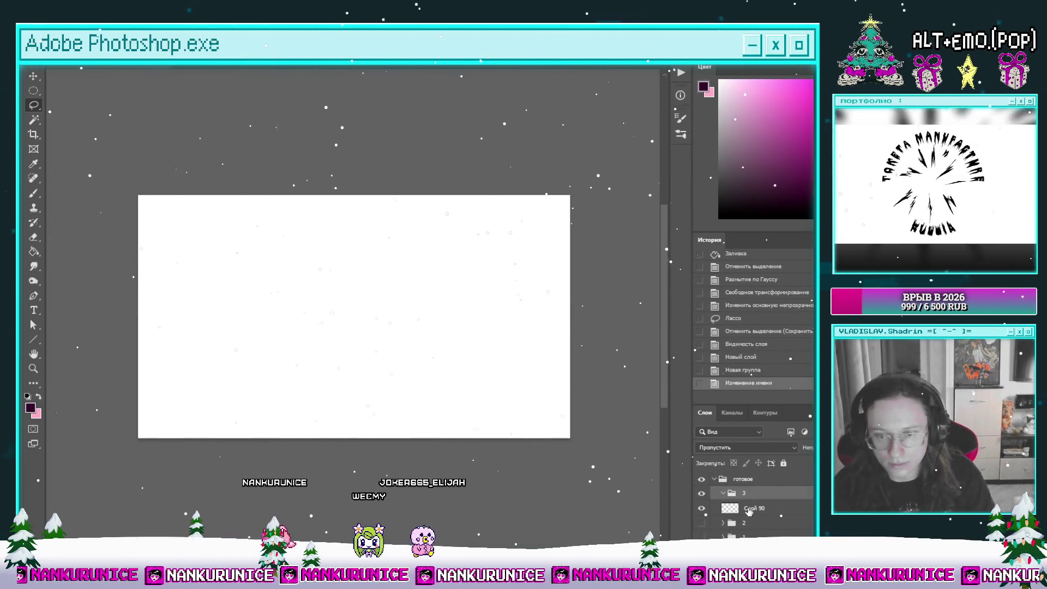
left_click_drag(754, 508, 745, 493)
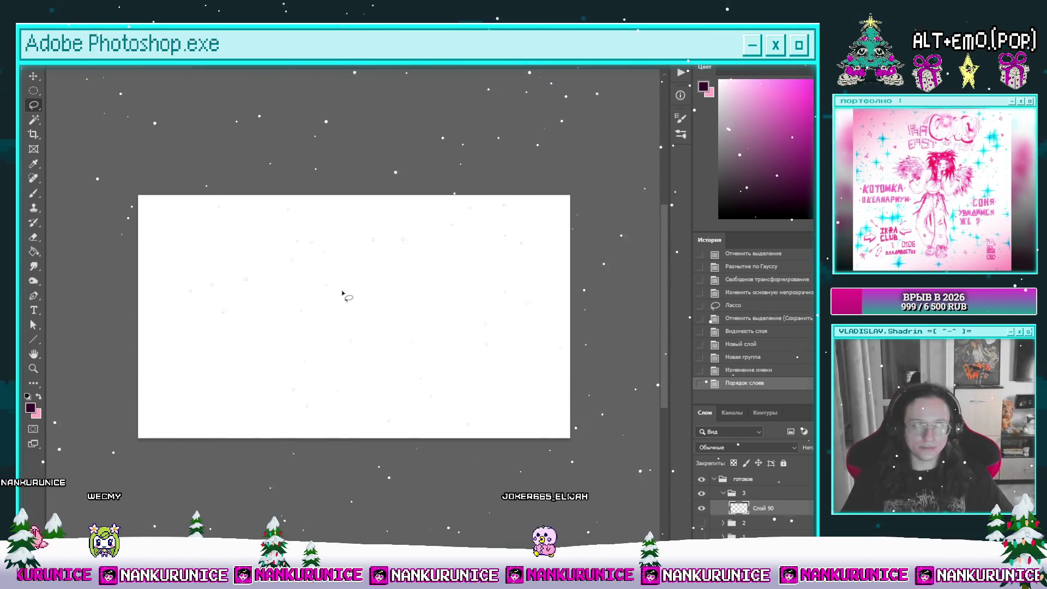
left_click_drag(351, 322, 364, 326)
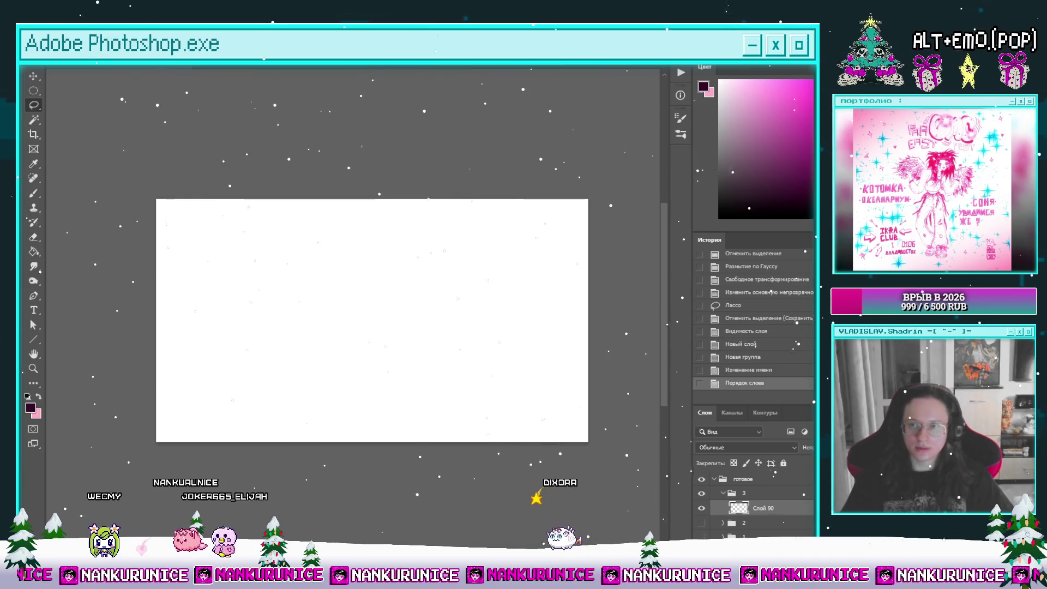
key("b")
left_click_drag(460, 332, 488, 325)
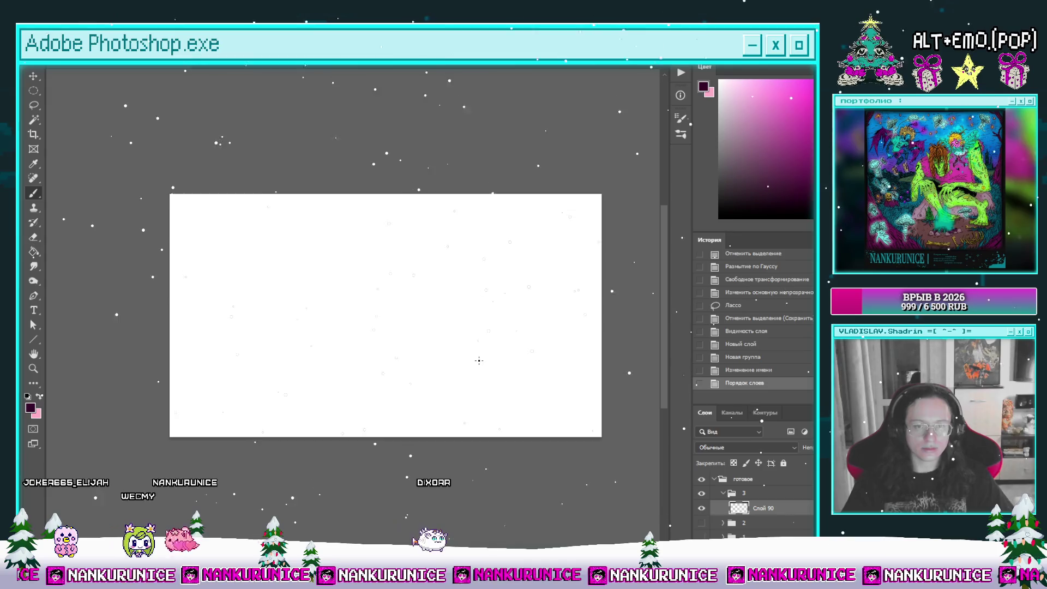
Sketch the shoreline and rock strokes at lower right, undoing the trial strokes
left_click_drag(478, 360, 569, 350)
left_click_drag(478, 363, 540, 422)
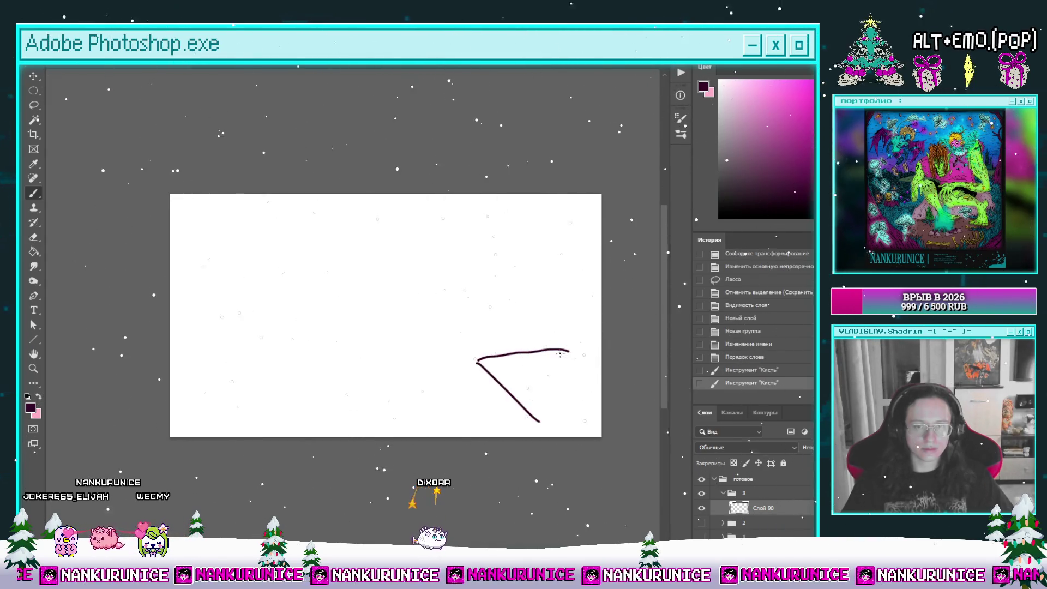
left_click_drag(562, 351, 602, 391)
key("ctrl+z")
key("ctrl+z")
key("ctrl+z")
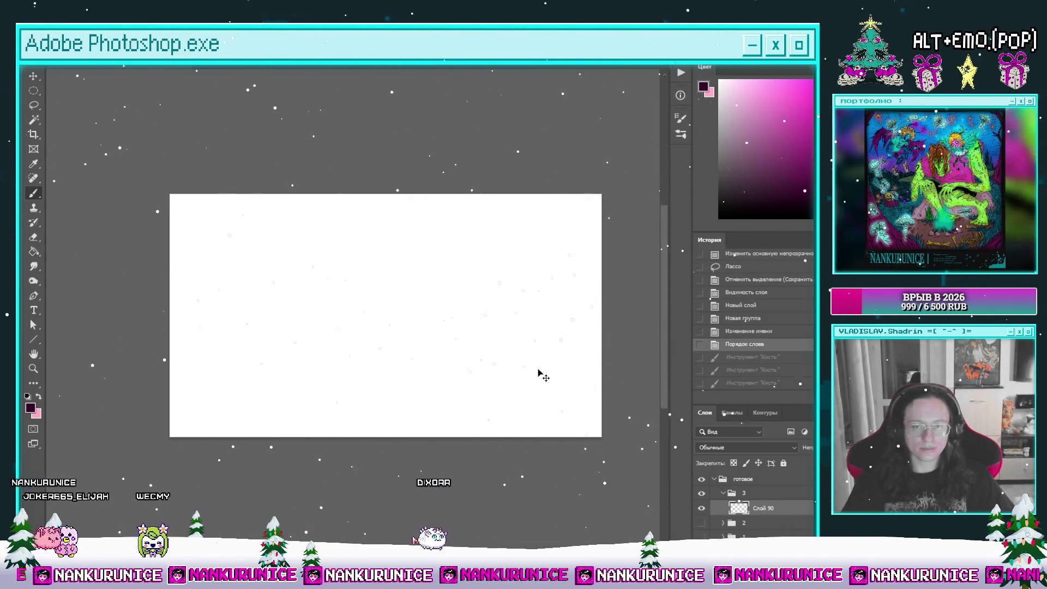
left_click_drag(515, 358, 537, 357)
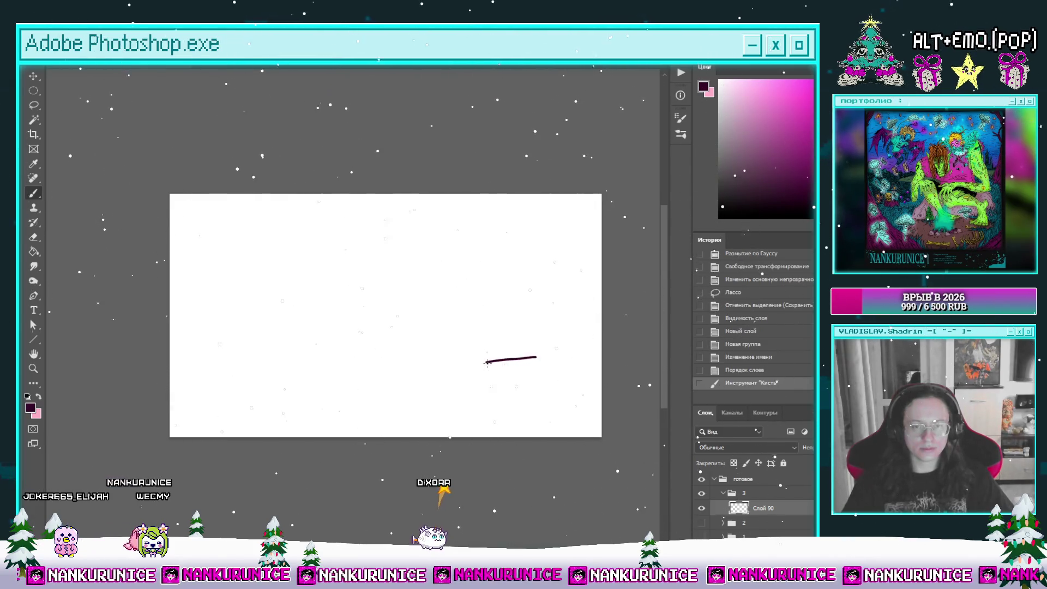
key("ctrl+z")
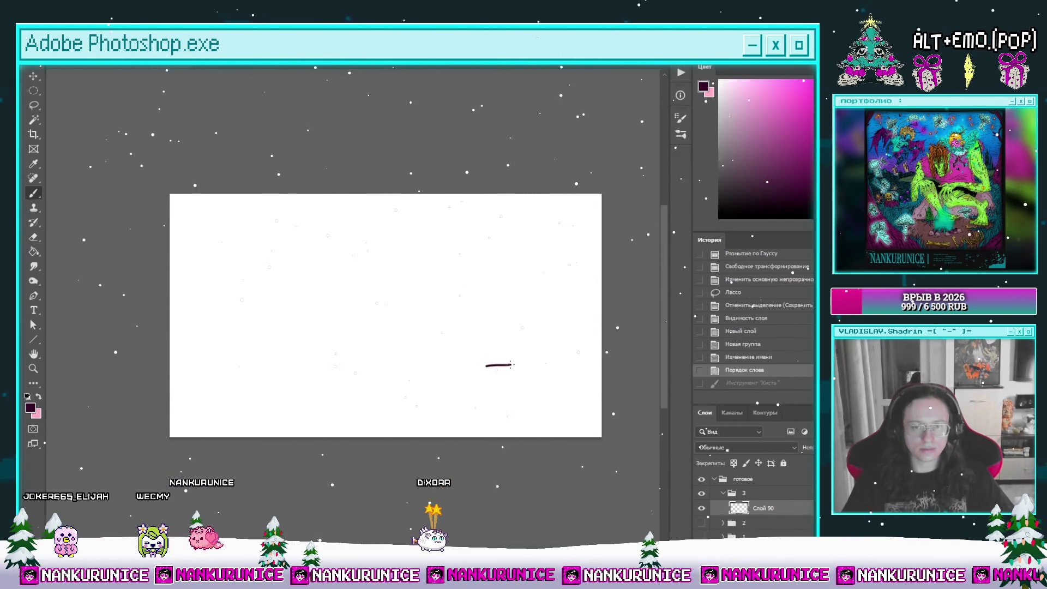
left_click_drag(549, 371, 583, 383)
mouse_move(485, 364)
left_mouse_down()
mouse_move(511, 415)
mouse_move(484, 389)
left_mouse_up()
left_click_drag(539, 355, 540, 371)
mouse_move(539, 369)
left_mouse_down()
mouse_move(493, 407)
mouse_move(532, 370)
mouse_move(537, 382)
mouse_move(369, 381)
left_mouse_up()
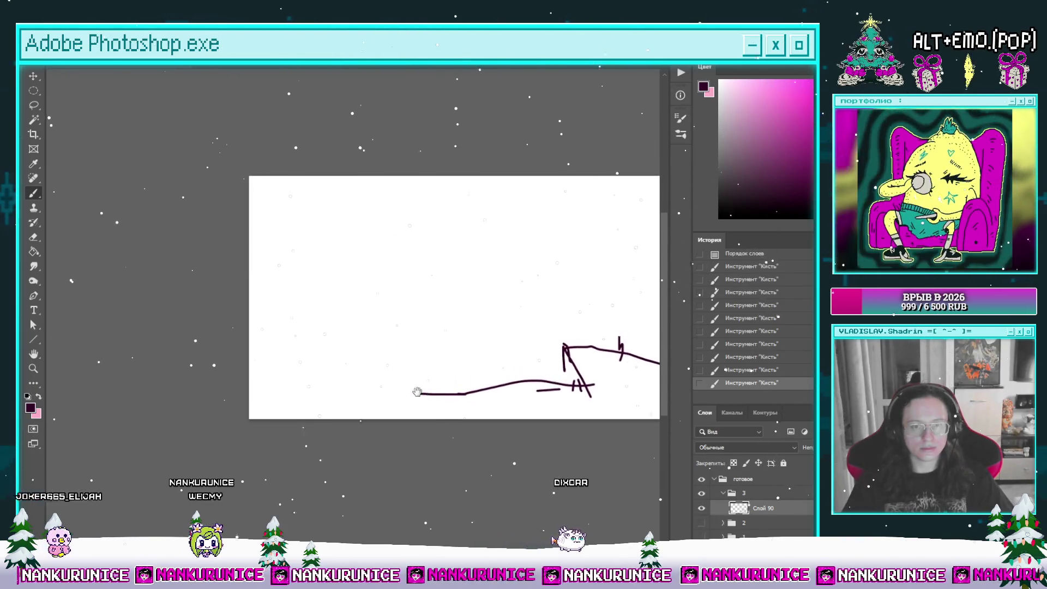
scroll(235, 282, "right", 2)
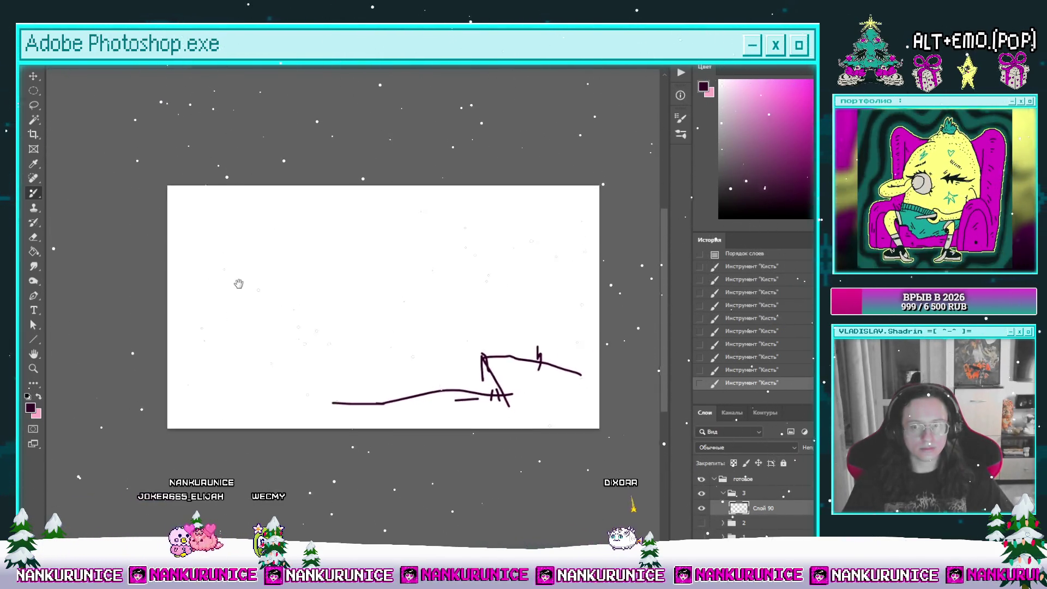
Draw the lighthouse's vertical side with shore strokes at its base and right-edge waves
left_click_drag(225, 203, 229, 384)
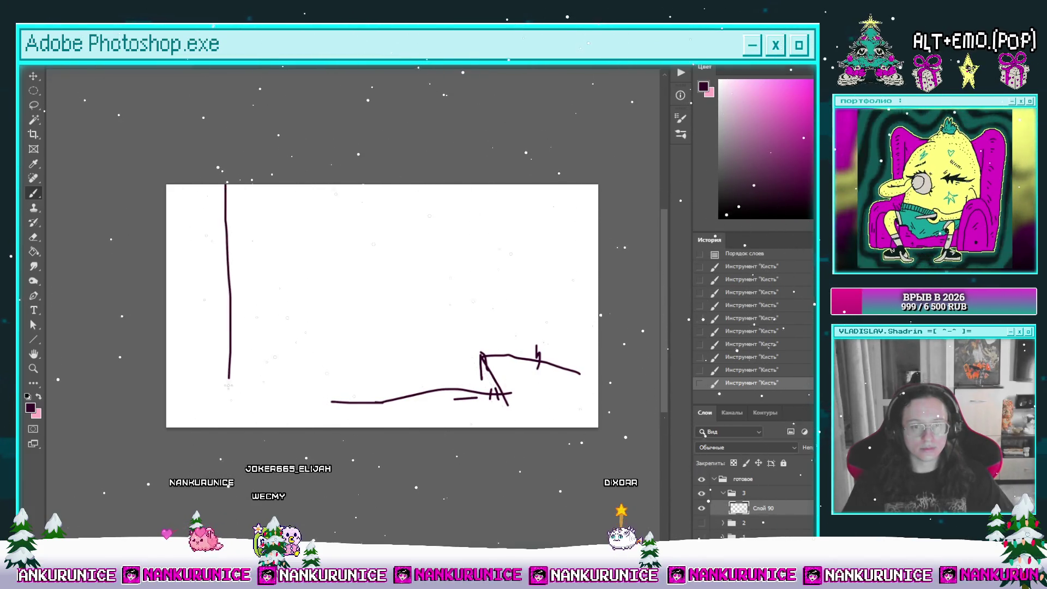
key("ctrl+z")
scroll(275, 283, "left", 2)
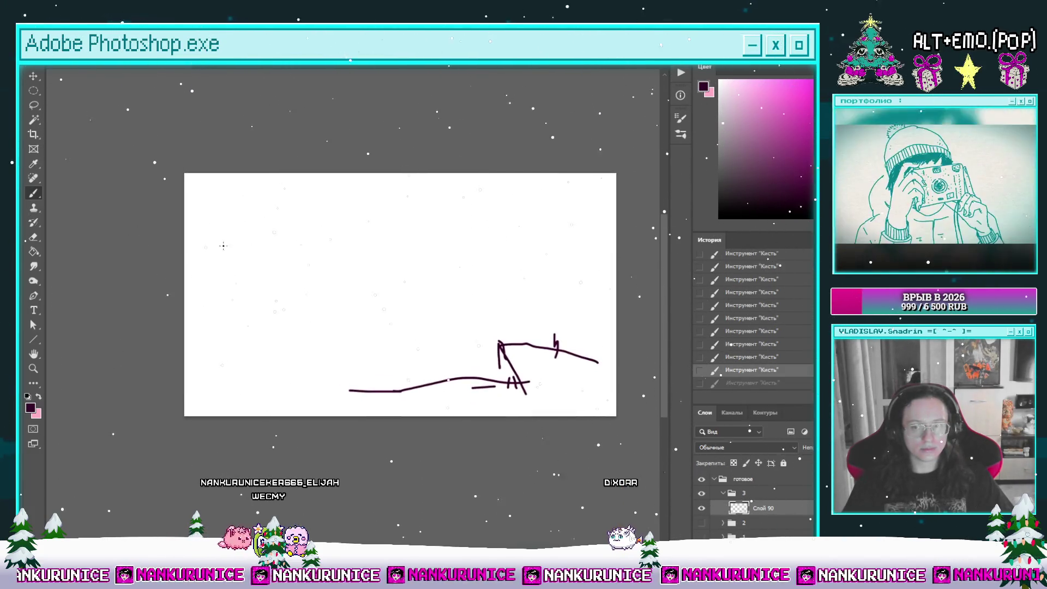
mouse_move(240, 164)
left_mouse_down()
mouse_move(240, 361)
mouse_move(260, 369)
left_mouse_up()
left_click_drag(186, 362, 239, 375)
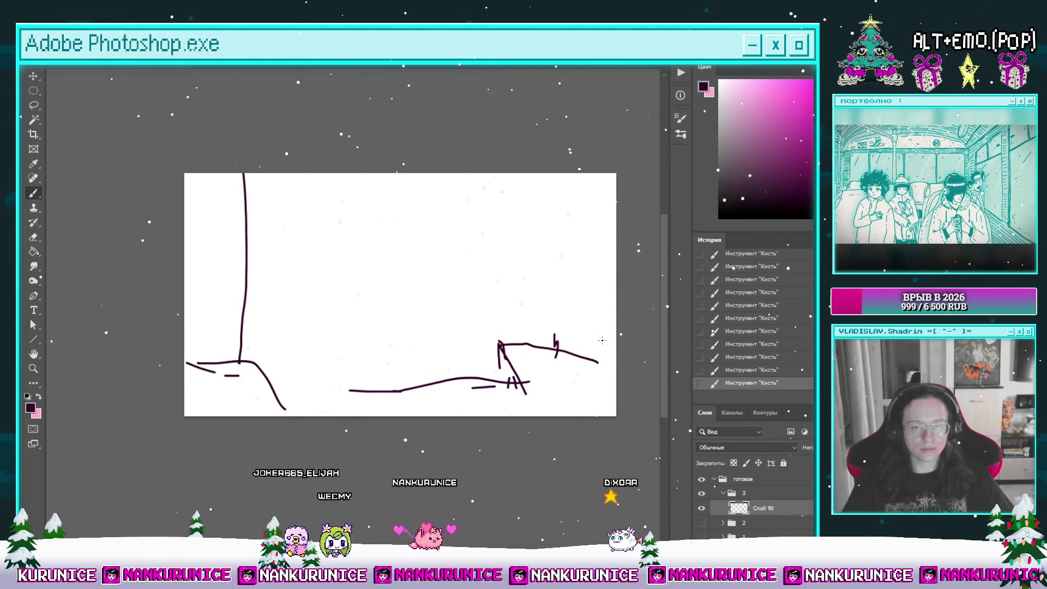
mouse_move(573, 350)
left_mouse_down()
mouse_move(615, 331)
mouse_move(615, 343)
left_mouse_up()
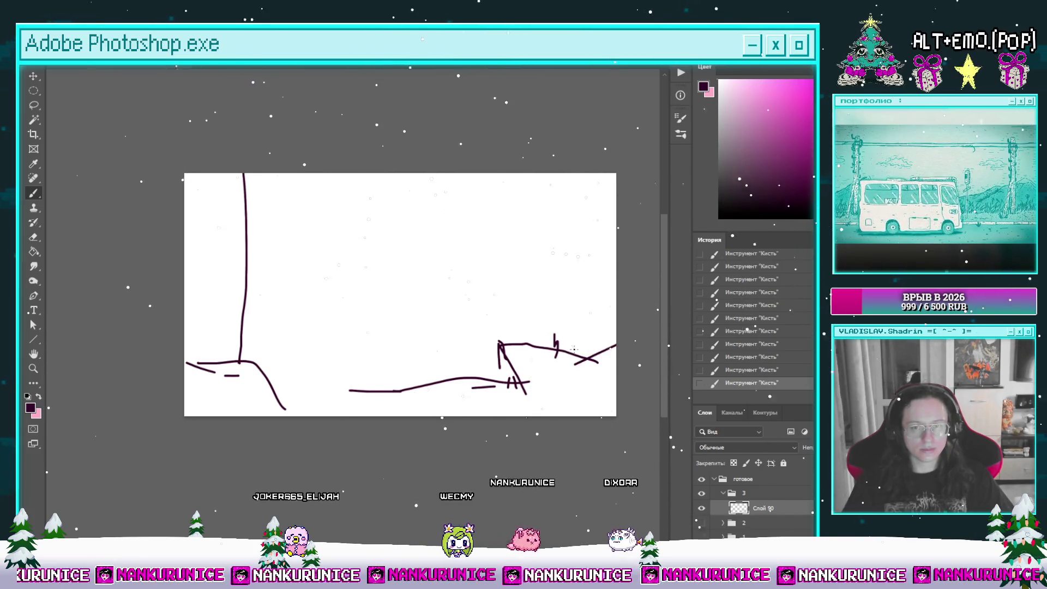
Add the lighthouse's slanted side and sky diagonals, erase a stray dash, then view финал 22.jpg
left_click_drag(400, 337, 420, 331)
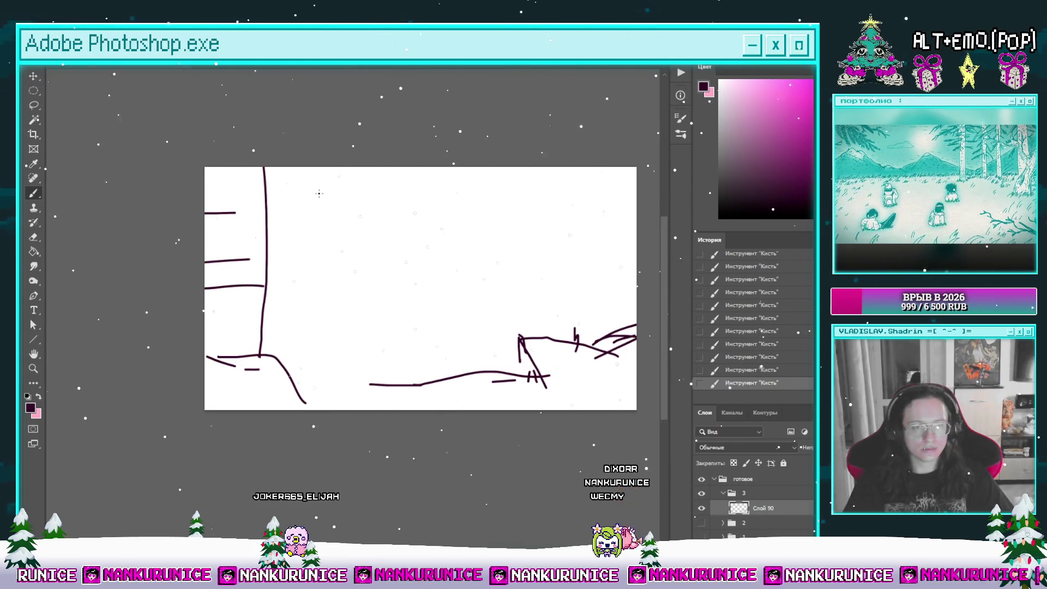
left_click_drag(396, 154, 475, 228)
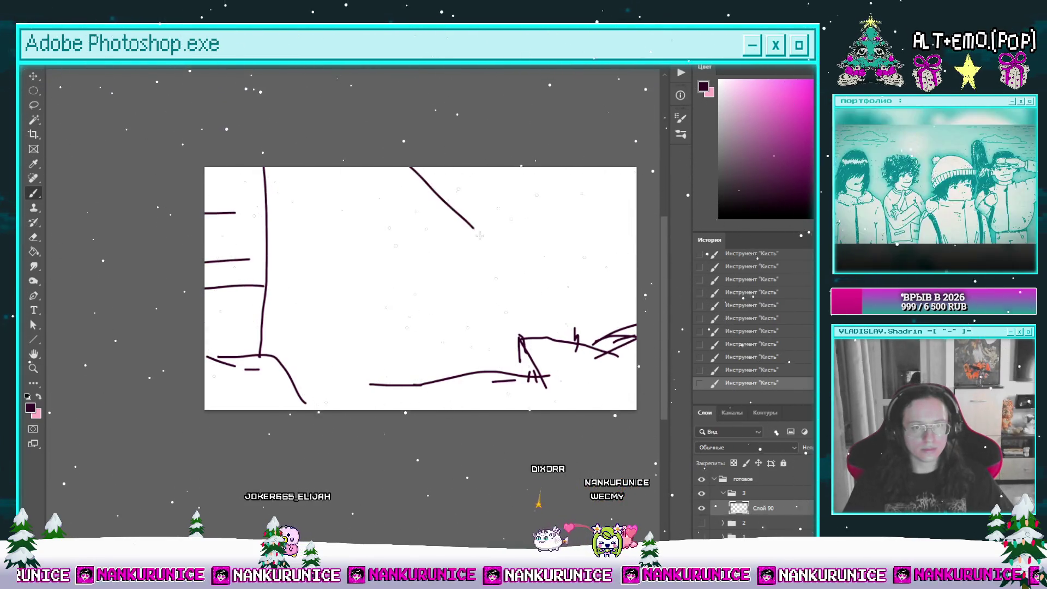
left_click_drag(268, 169, 363, 322)
left_click_drag(386, 321, 396, 320)
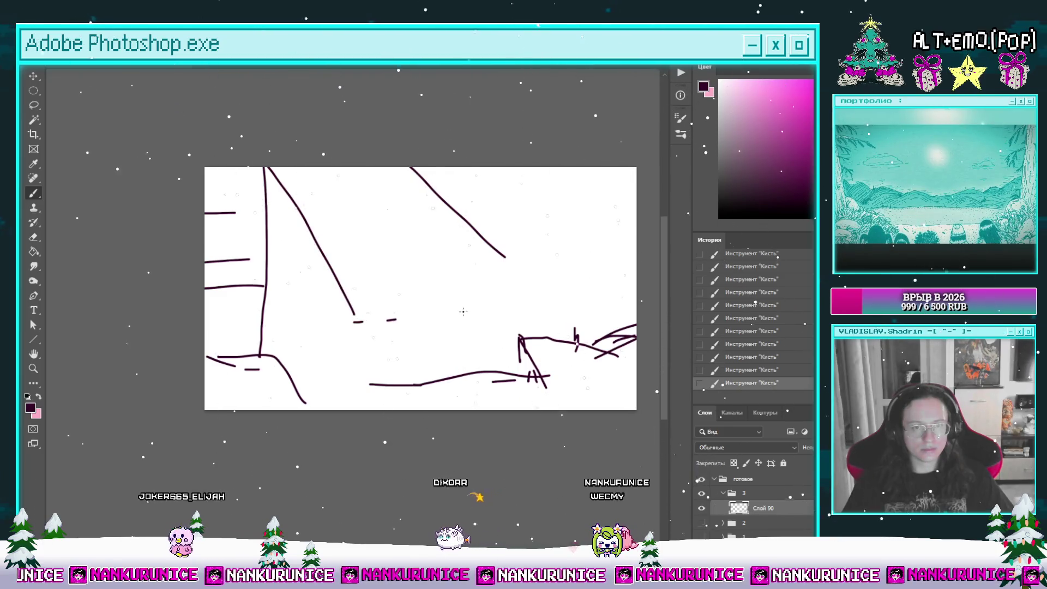
left_click_drag(471, 311, 426, 298)
left_click_drag(306, 281, 314, 271)
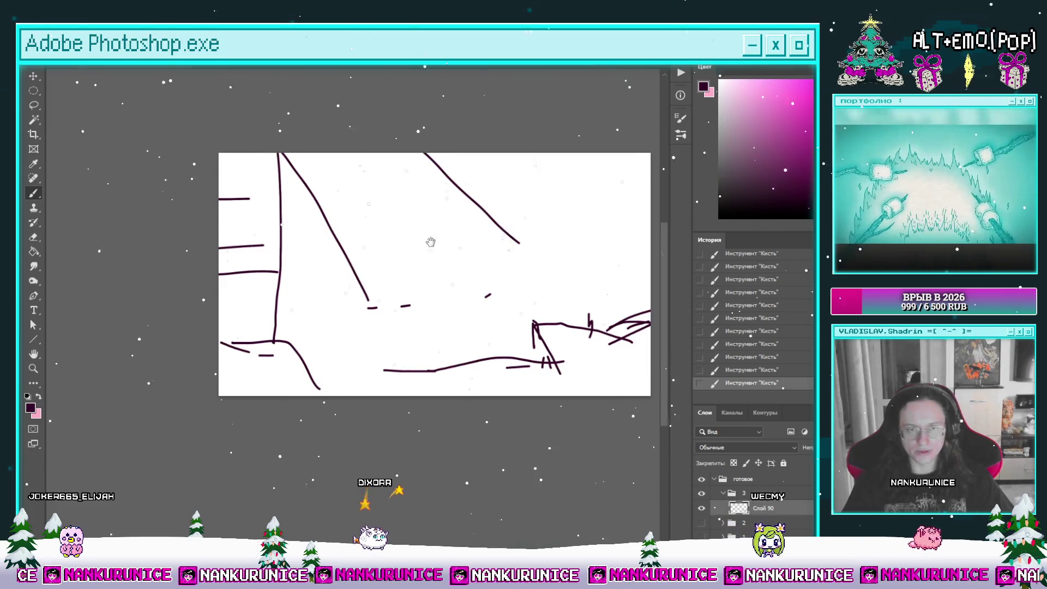
left_click_drag(416, 244, 385, 244)
mouse_move(267, 264)
left_mouse_down()
mouse_move(313, 269)
mouse_move(301, 243)
mouse_move(291, 246)
left_mouse_up()
key("e")
key("b")
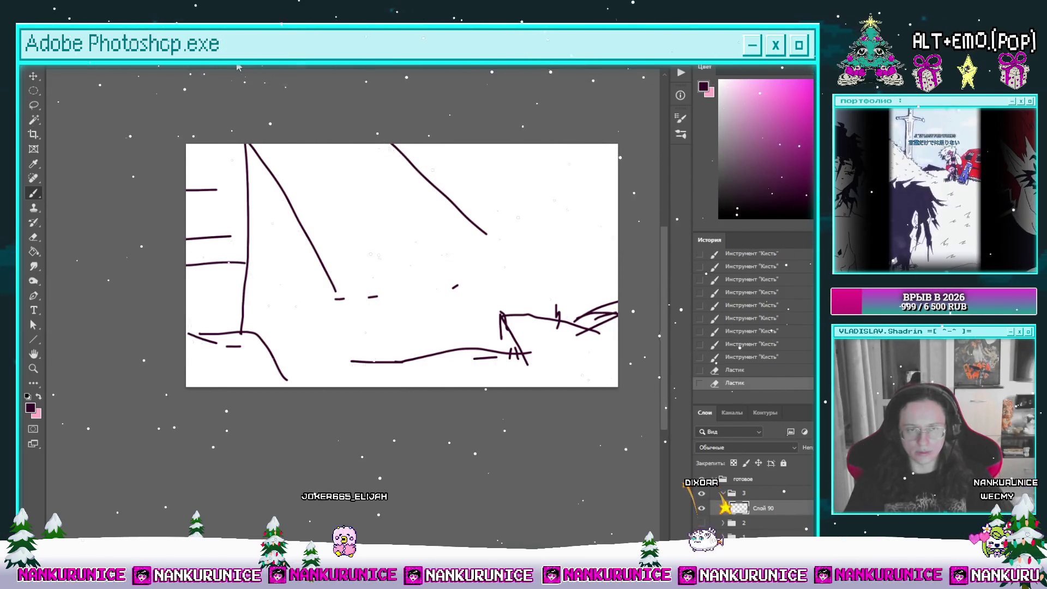
left_click(275, 70)
key("ctrl+Tab")
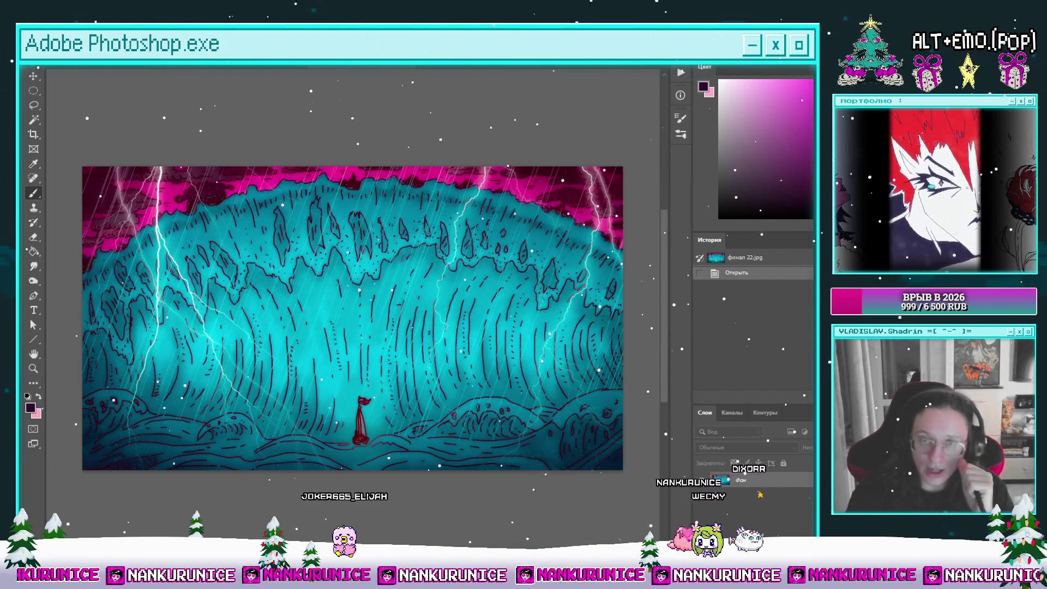
Try wave strokes on a fresh layer, then delete it and unhide the earlier sketch layer
key("ctrl+Tab")
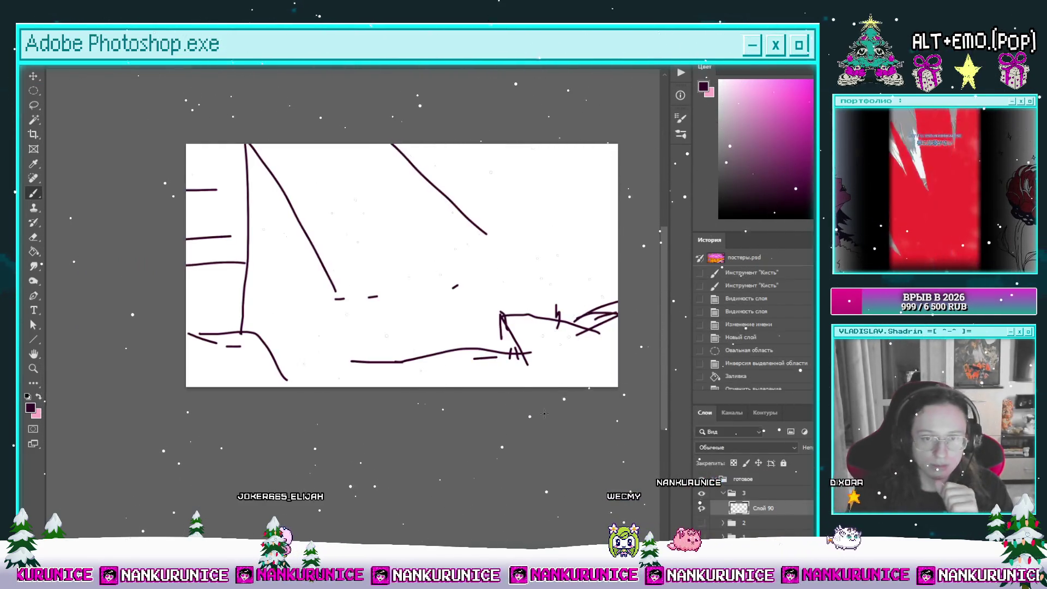
left_click(702, 509)
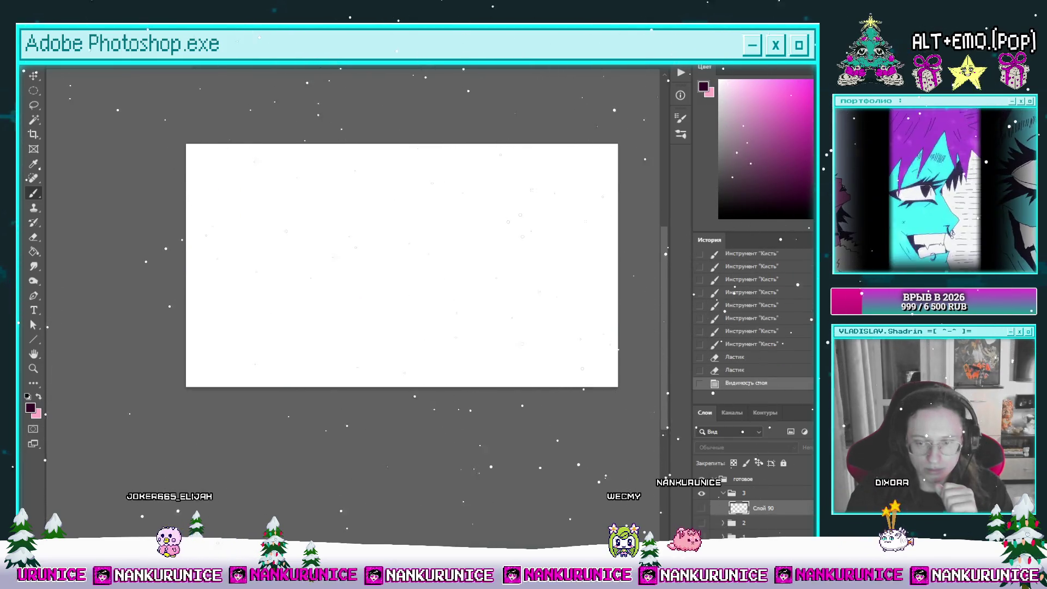
key("ctrl+shift+alt+n")
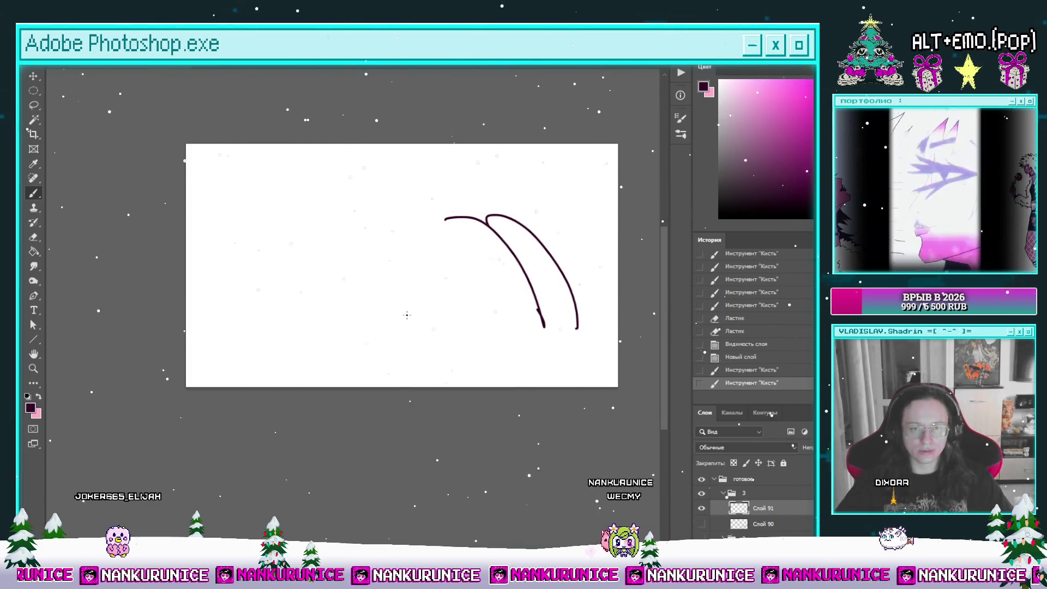
left_click_drag(238, 215, 253, 290)
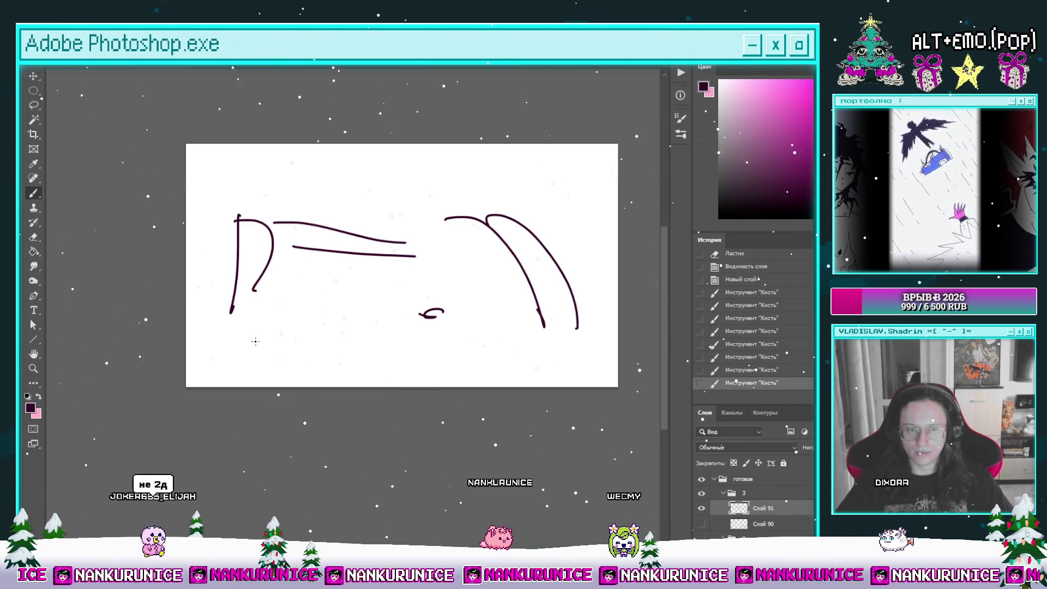
left_click(191, 314)
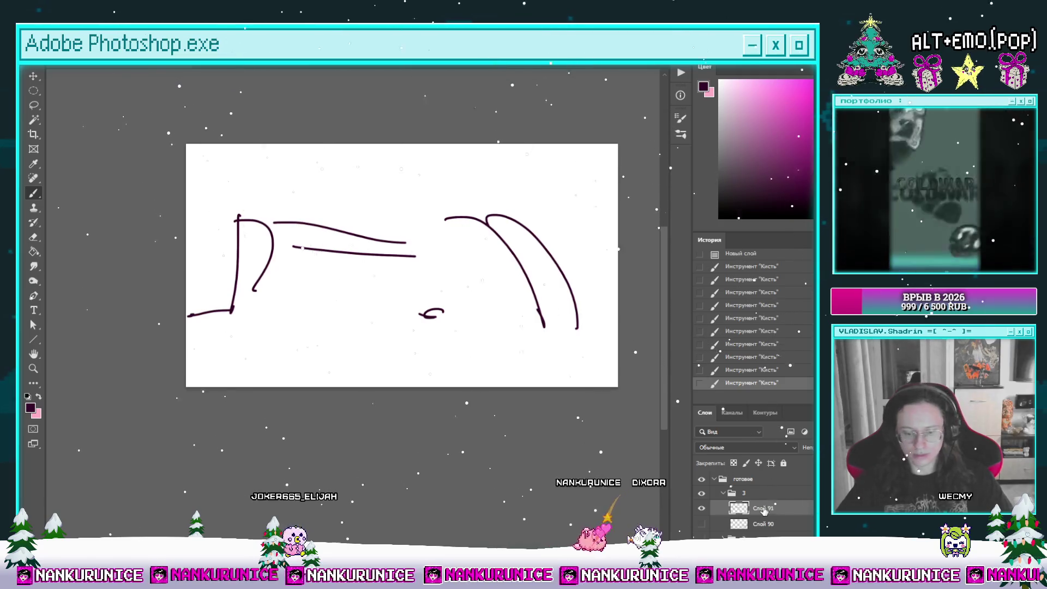
key("Delete")
left_click(702, 508)
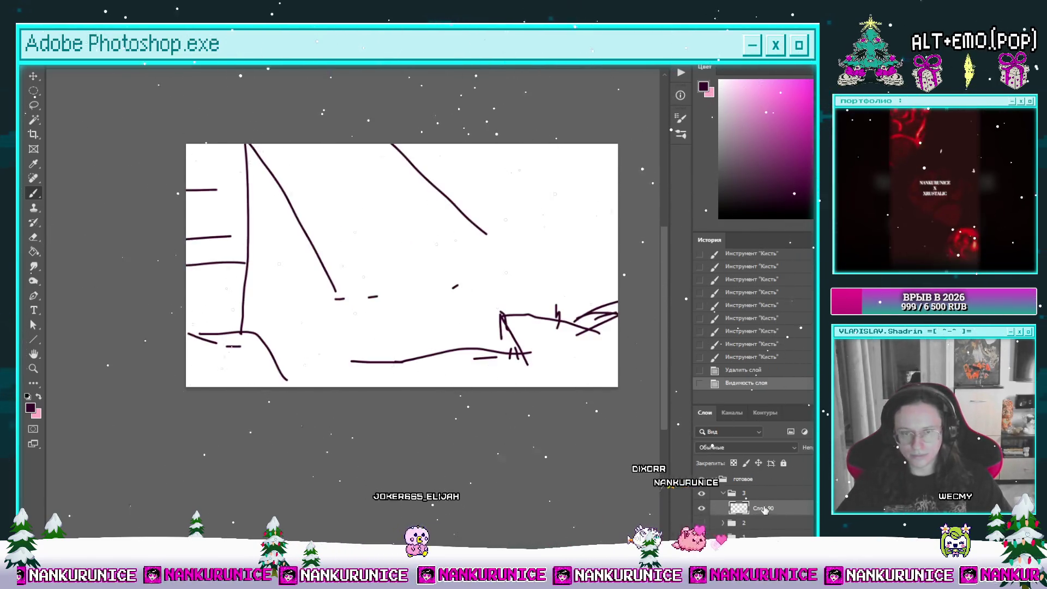
Free-transform the whole sketch smaller and shift it to the right
left_click_drag(512, 357, 516, 362)
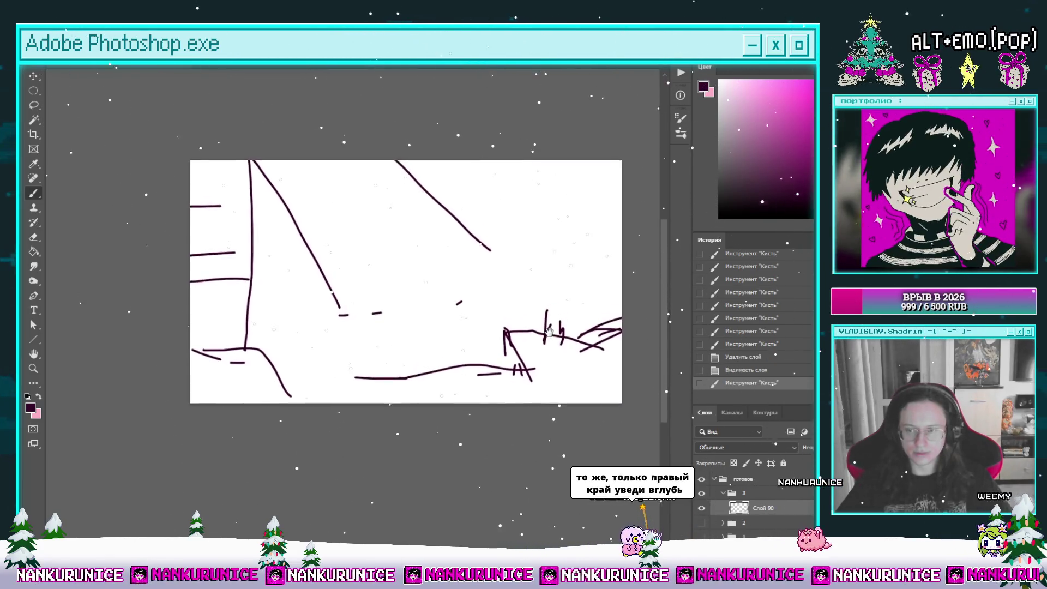
left_click_drag(549, 319, 557, 312)
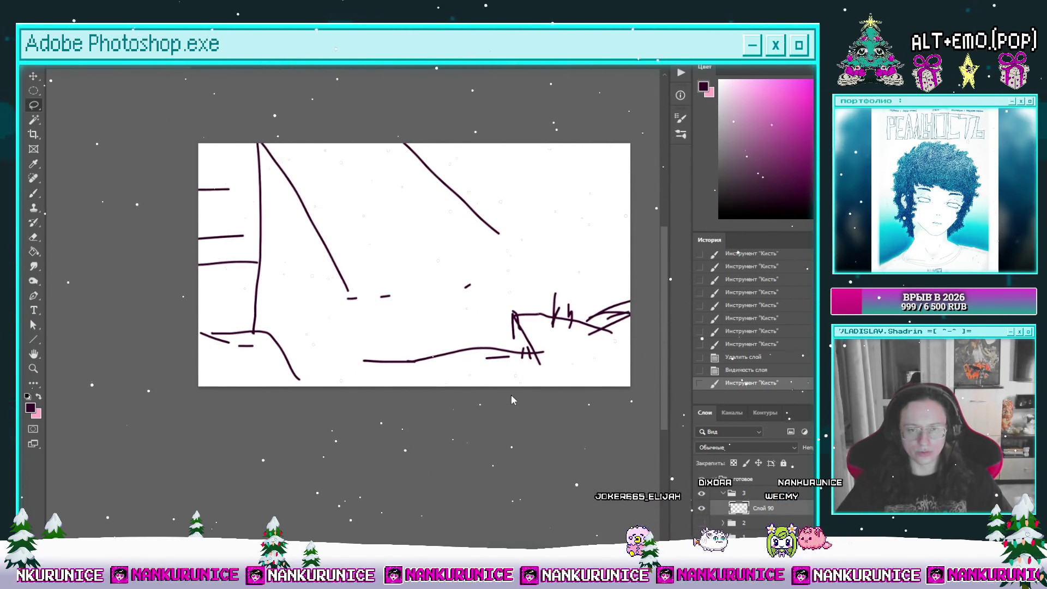
key("ctrl+t")
left_click_drag(629, 145, 518, 203)
left_click_drag(491, 246, 544, 230)
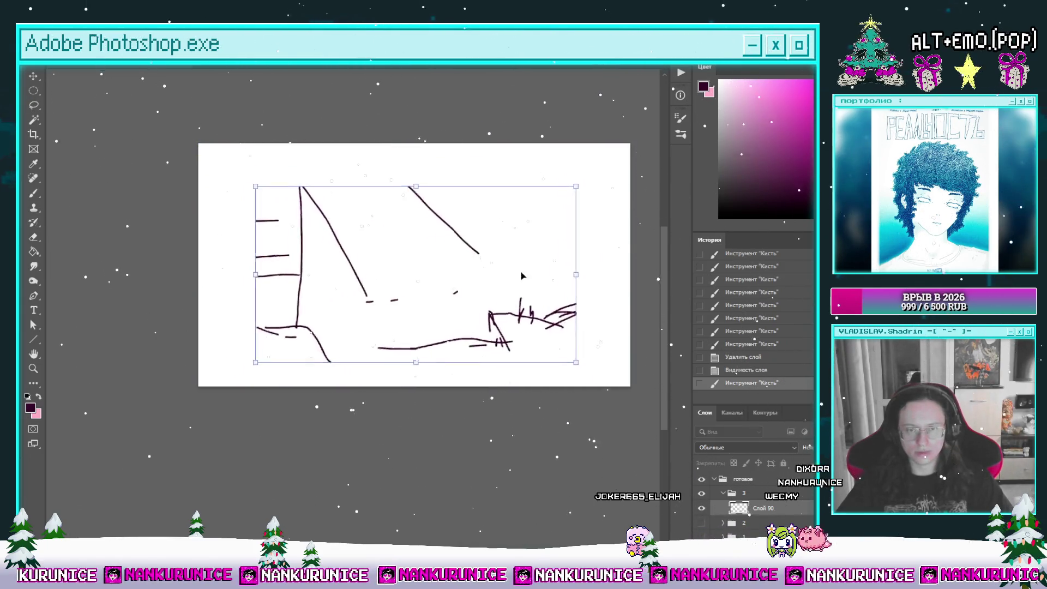
key("Return")
key("l")
Draw the lighthouse's rounded top and bands, and lasso the right-hand scribble for transforming
key("b")
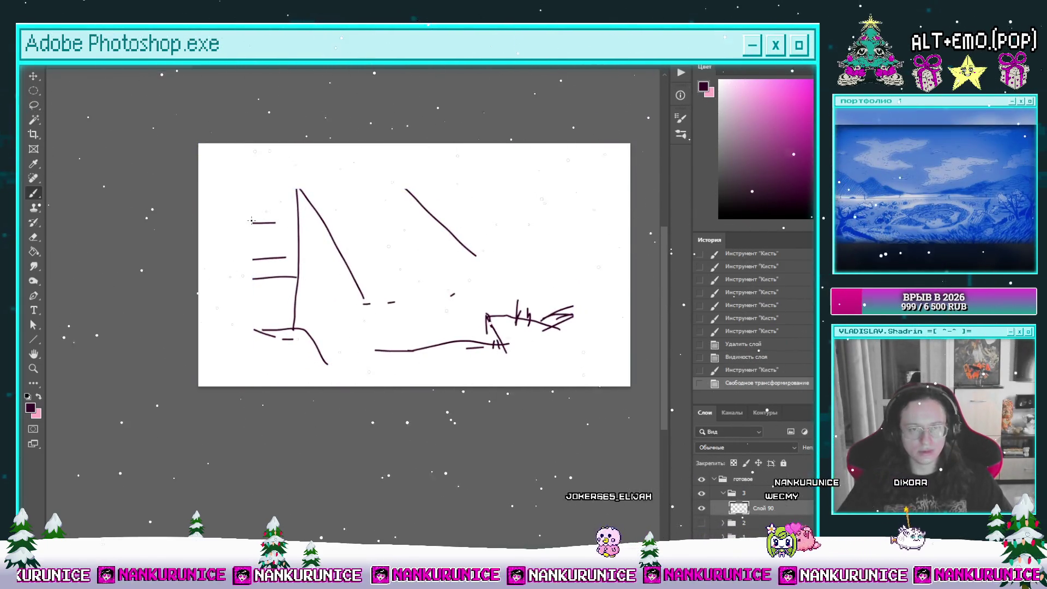
left_click_drag(294, 188, 236, 334)
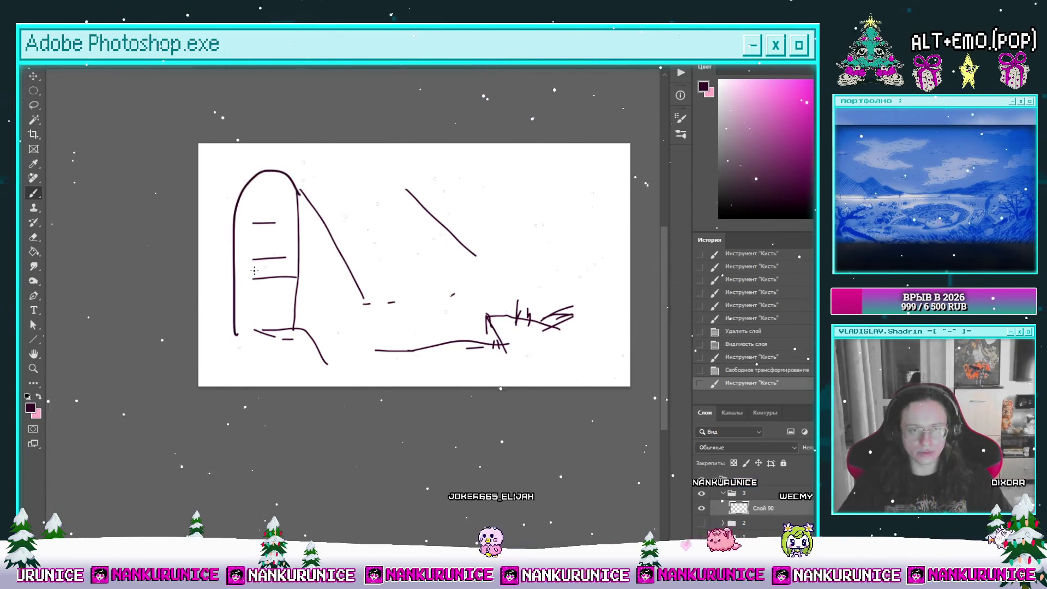
mouse_move(236, 209)
left_mouse_down()
mouse_move(287, 203)
mouse_move(288, 213)
left_mouse_up()
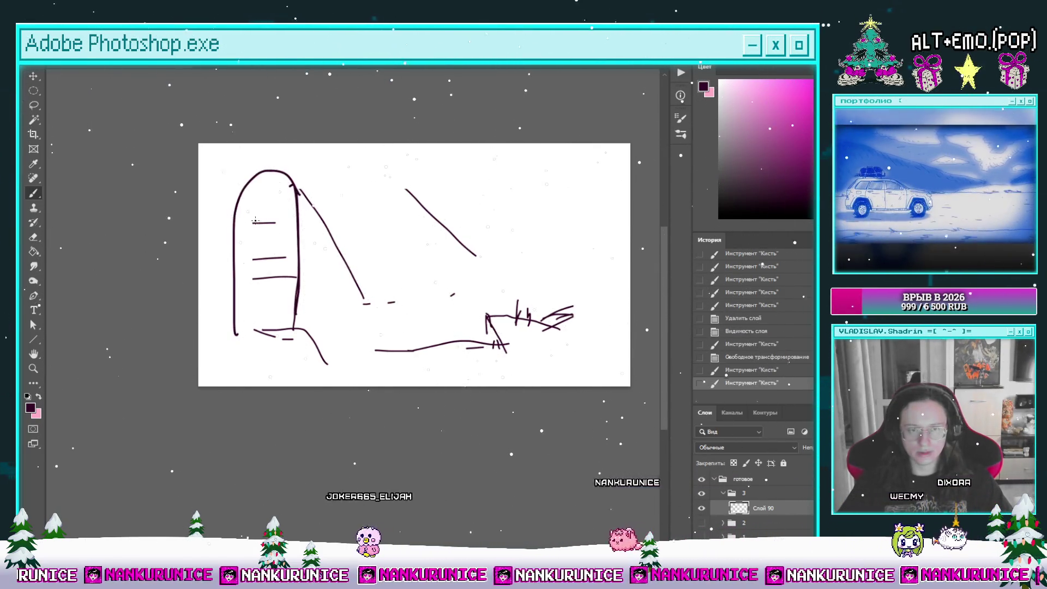
scroll(312, 214, "right", 2)
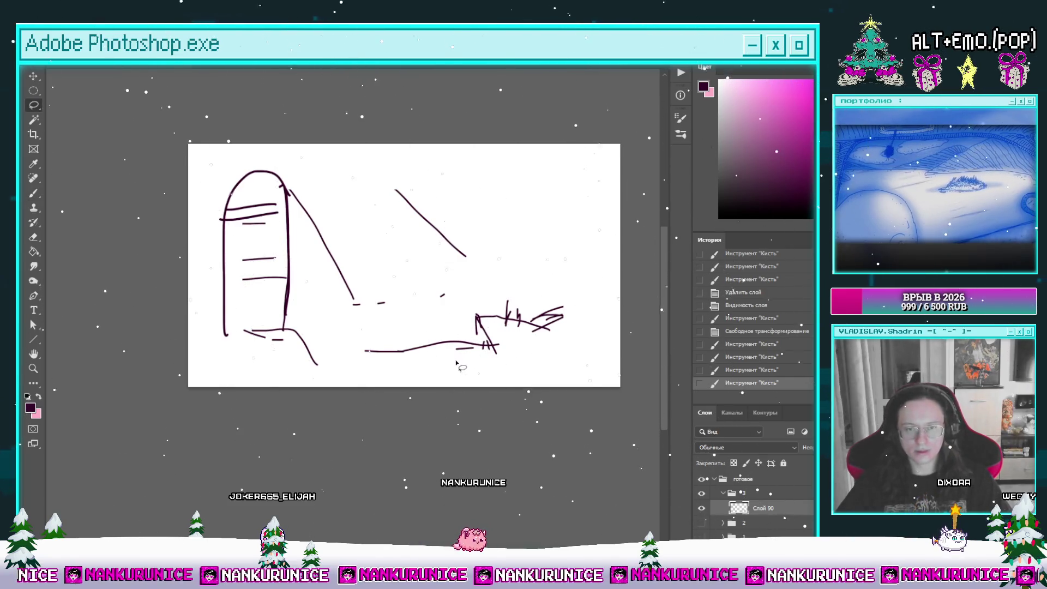
left_click_drag(457, 365, 614, 316)
key("ctrl+t")
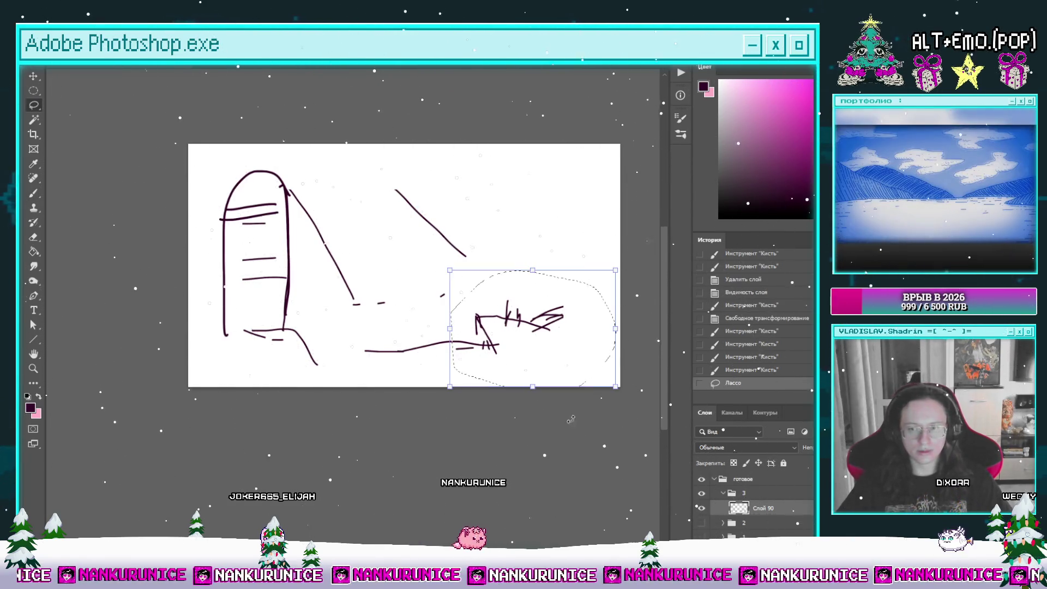
Shrink the right scribble and erase the short stroke and diagonal cliff lines
left_click_drag(615, 270, 567, 305)
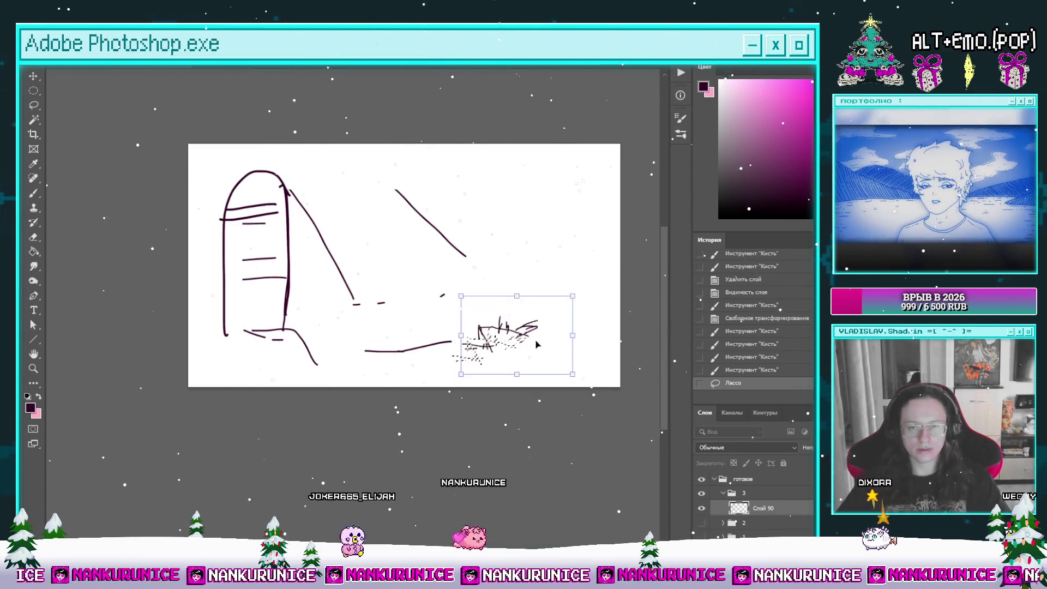
key("Return")
key("b")
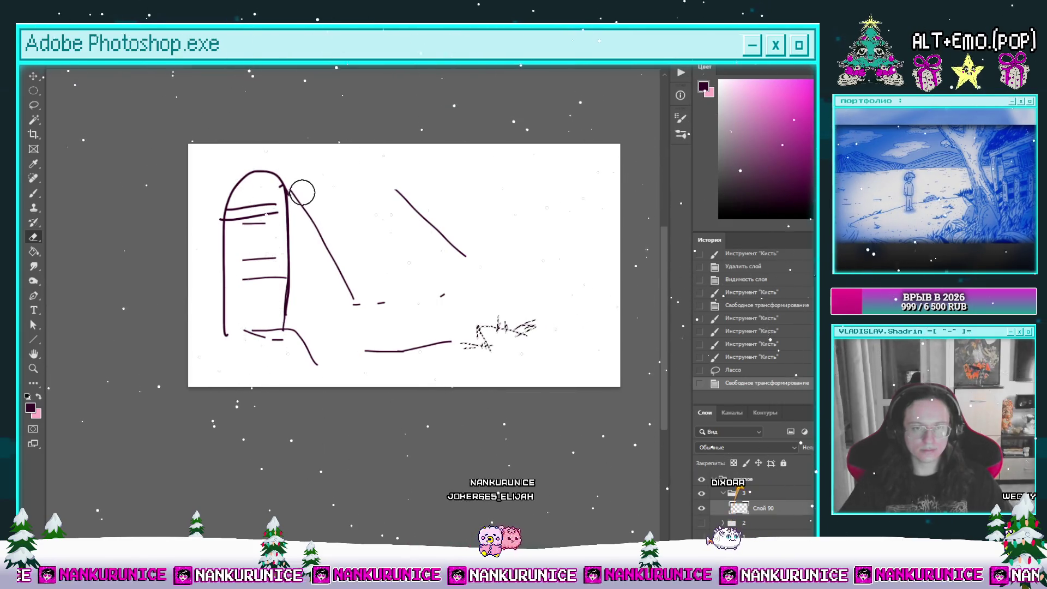
left_click(365, 301)
left_click(372, 303)
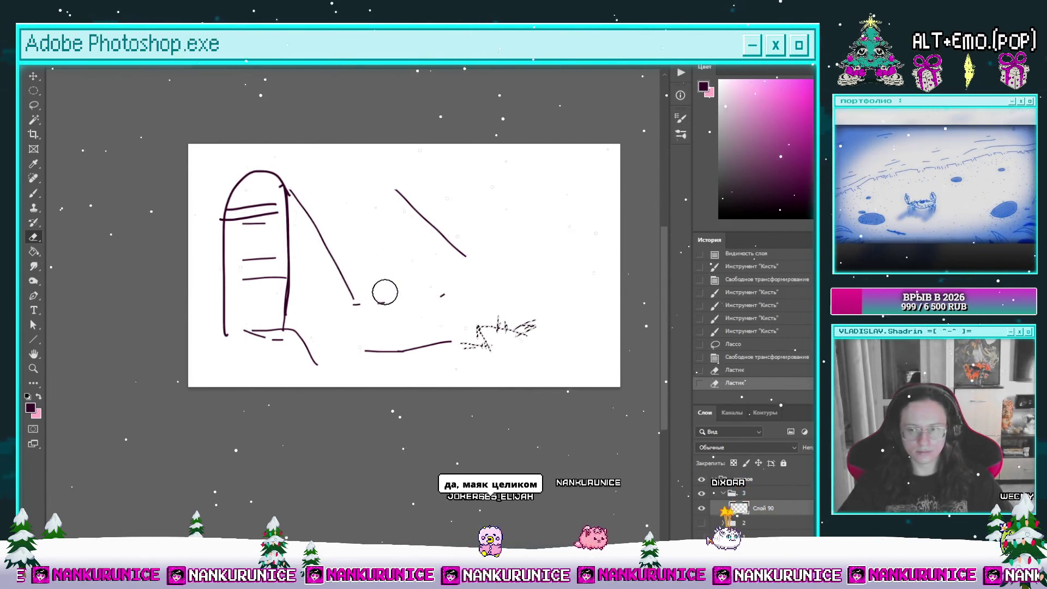
key("ctrl+d")
mouse_move(297, 194)
left_mouse_down()
mouse_move(443, 236)
mouse_move(409, 199)
left_mouse_up()
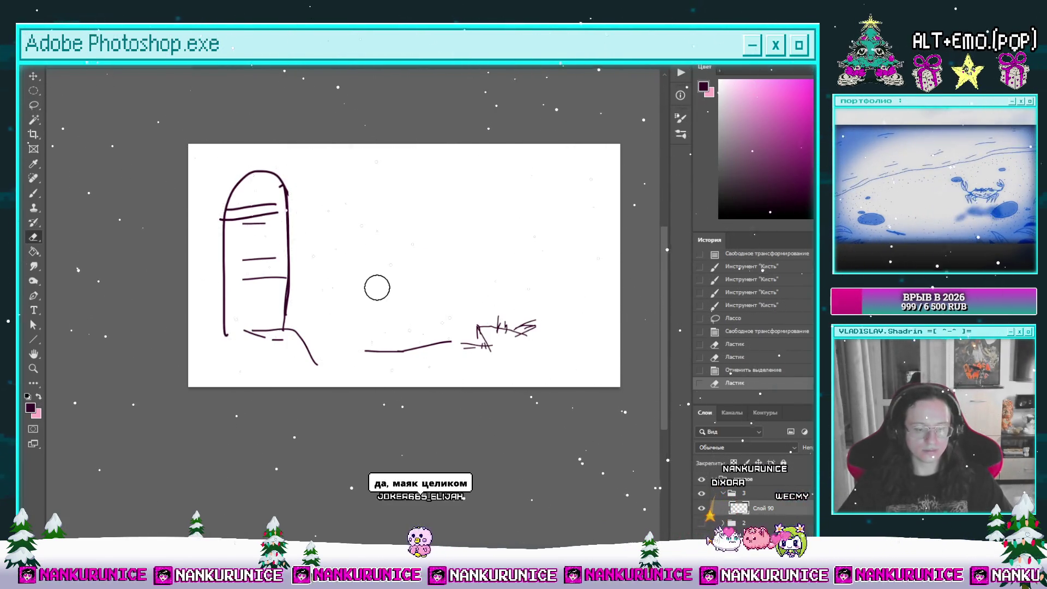
Enlarge the lassoed tower drawing and shift it slightly right
key("l")
left_click_drag(364, 269, 337, 375)
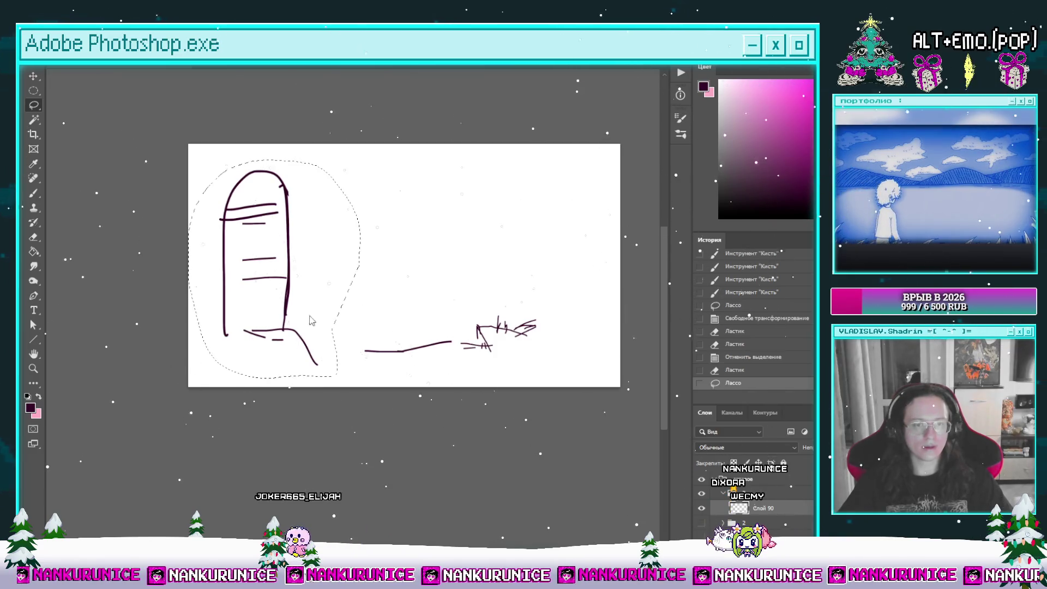
key("ctrl+t")
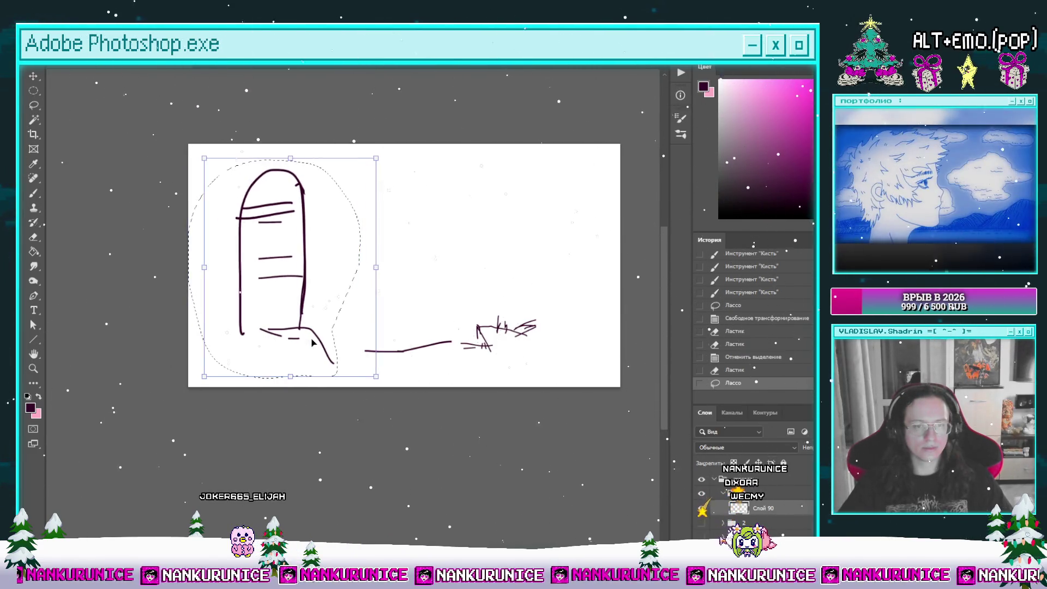
left_click_drag(272, 272, 289, 271)
key("Return")
key("ctrl+d")
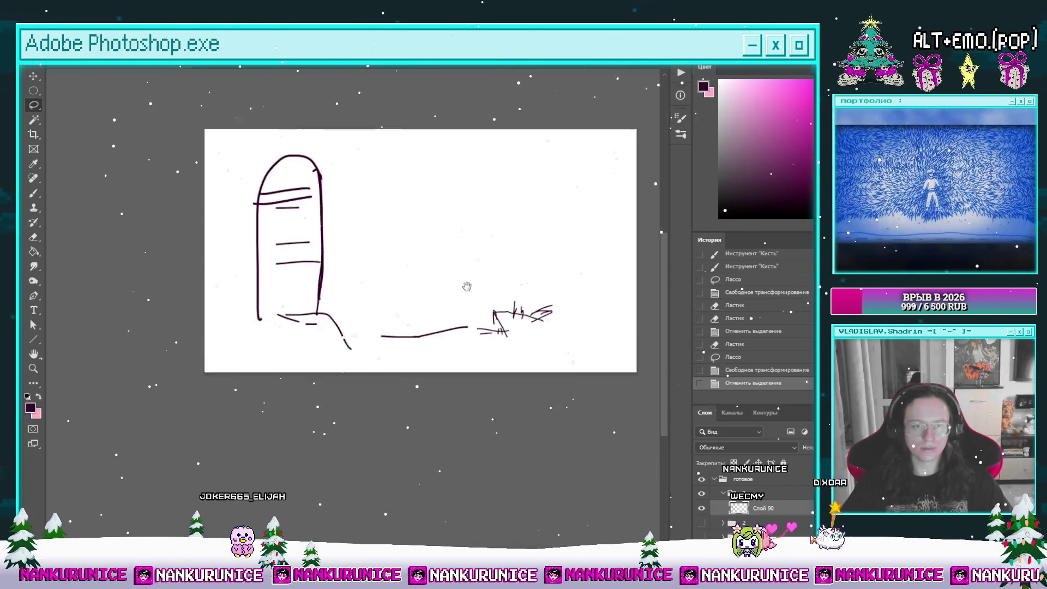
Draw the shoreline from the left edge, a long diagonal wave line and a horizontal shore line
key("b")
left_click_drag(181, 321, 302, 360)
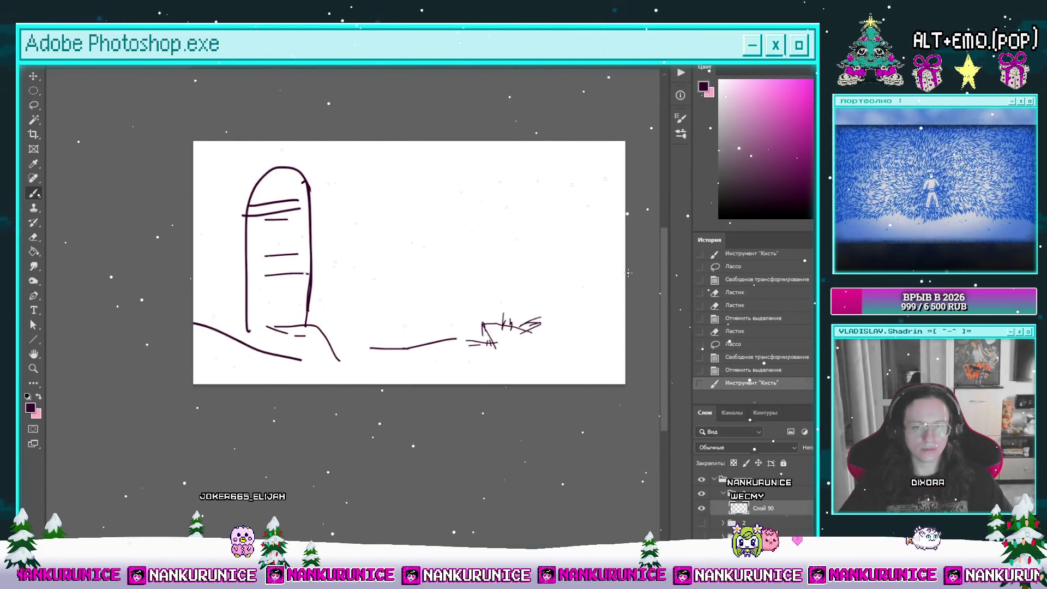
left_click_drag(625, 275, 543, 343)
left_click_drag(527, 357, 501, 380)
left_click_drag(334, 334, 451, 330)
Shrink the small scribble to about half its size
key("l")
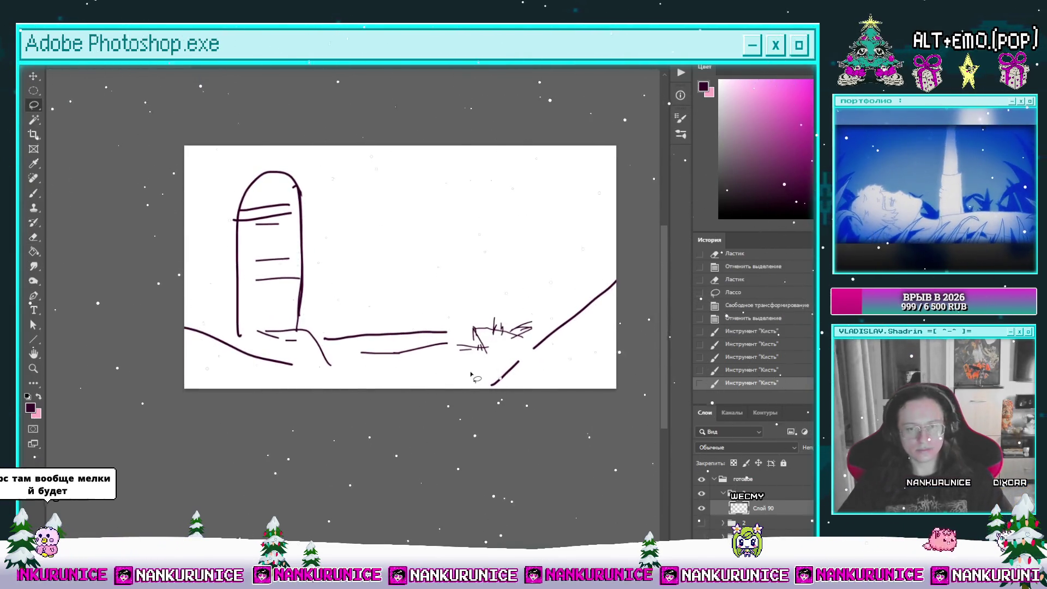
mouse_move(502, 270)
left_mouse_down()
mouse_move(549, 327)
mouse_move(553, 306)
left_mouse_up()
key("ctrl+t")
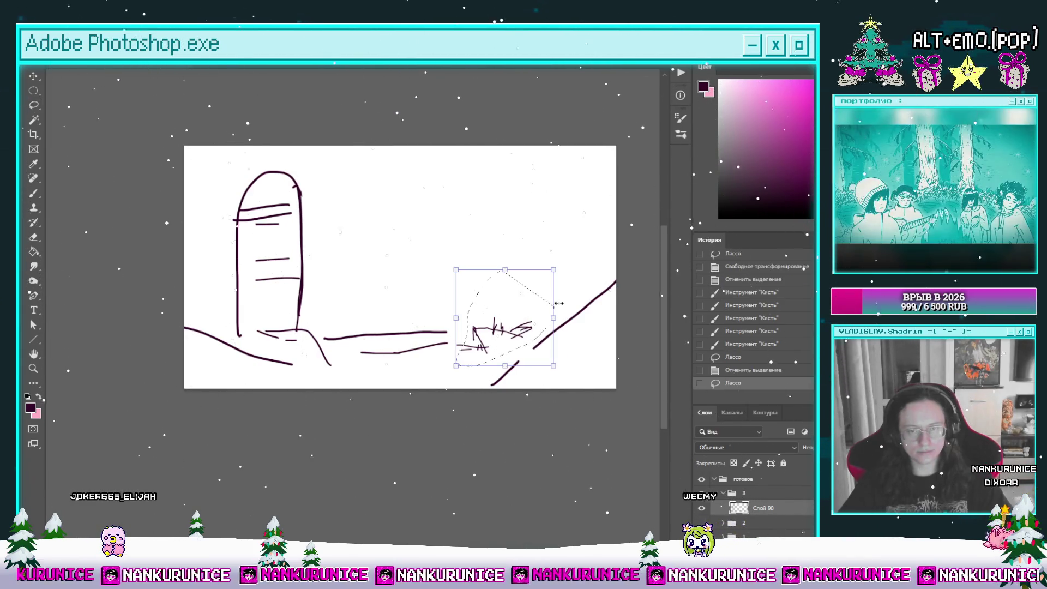
left_click_drag(554, 269, 495, 318)
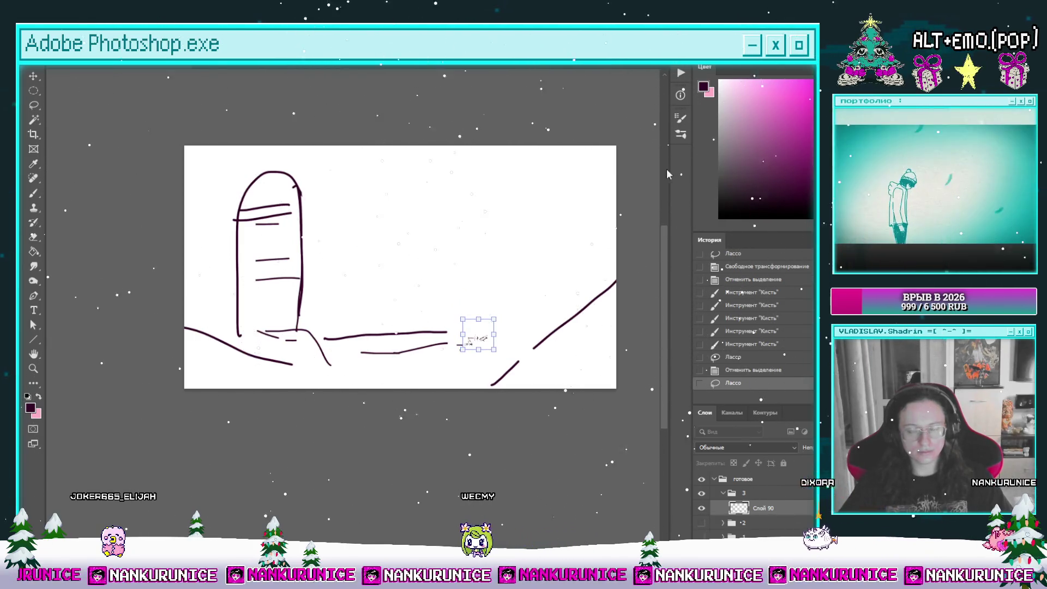
key("Return")
key("ctrl+d")
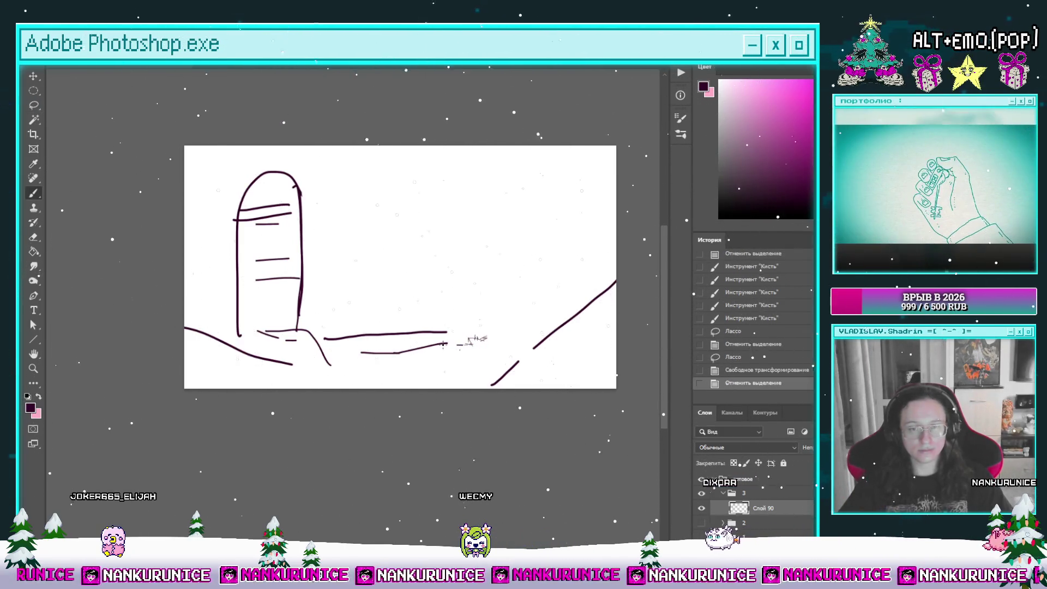
Add short strokes along the shore and bring up the 1.png lighthouse reference
left_click_drag(445, 344, 524, 337)
left_click_drag(350, 362, 463, 368)
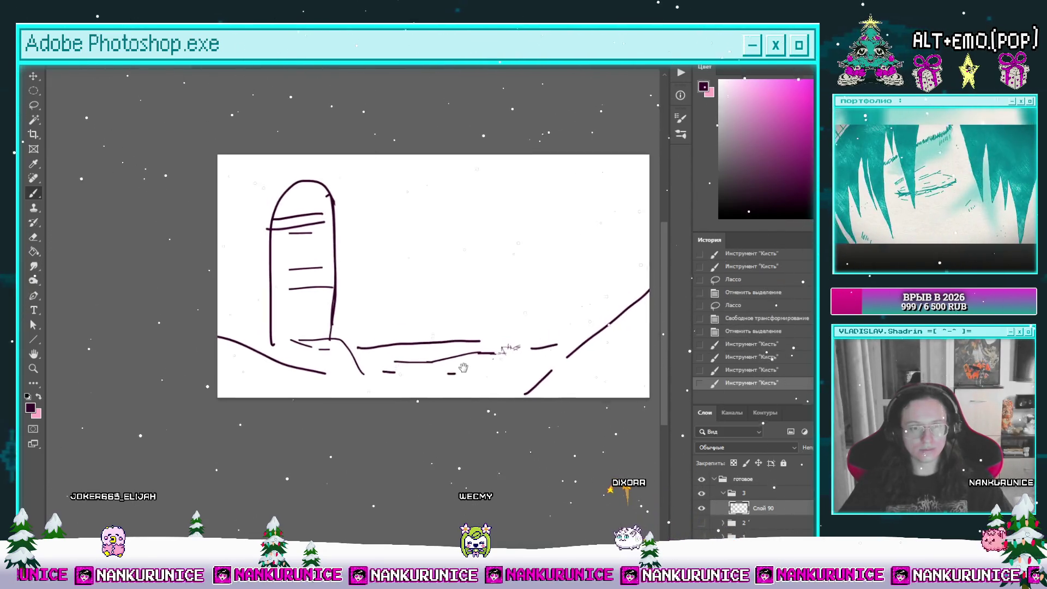
left_click_drag(323, 334, 342, 349)
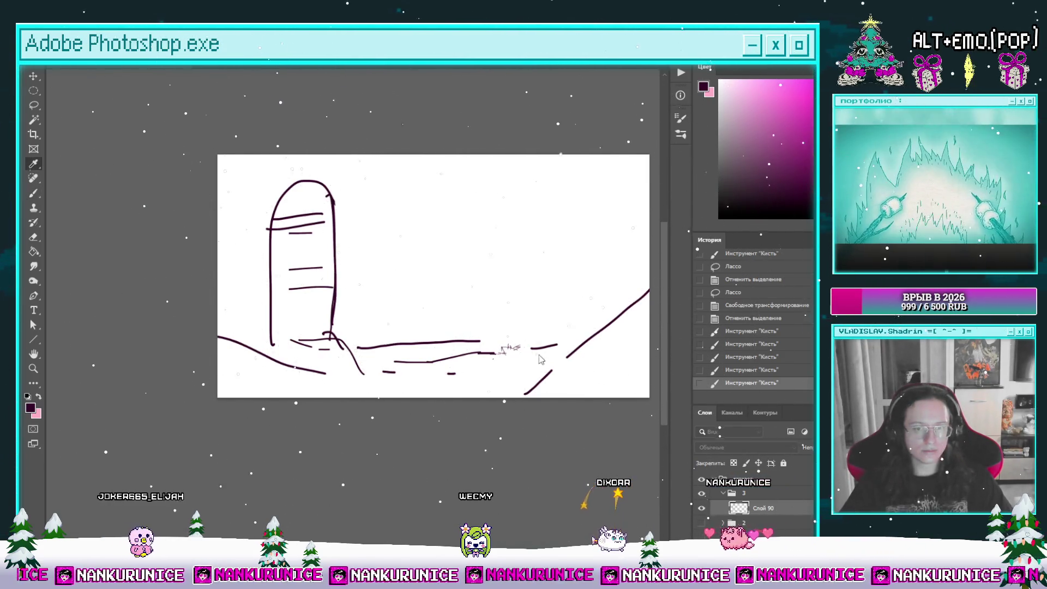
key("ctrl+Tab")
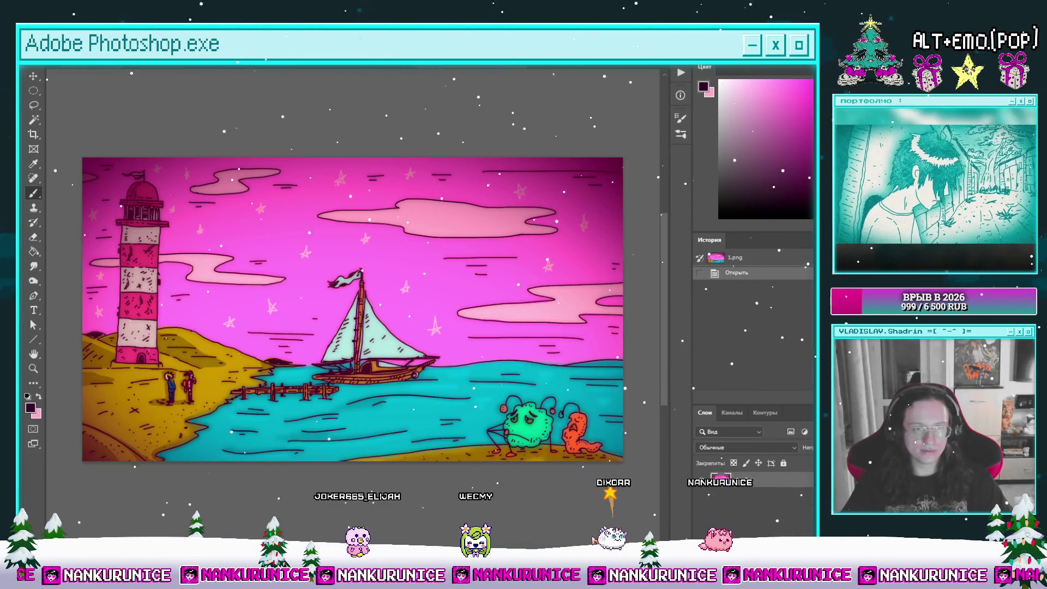
Draw a horizontal gallery band across the lighthouse top, checking the 1.png reference
key("ctrl+Tab")
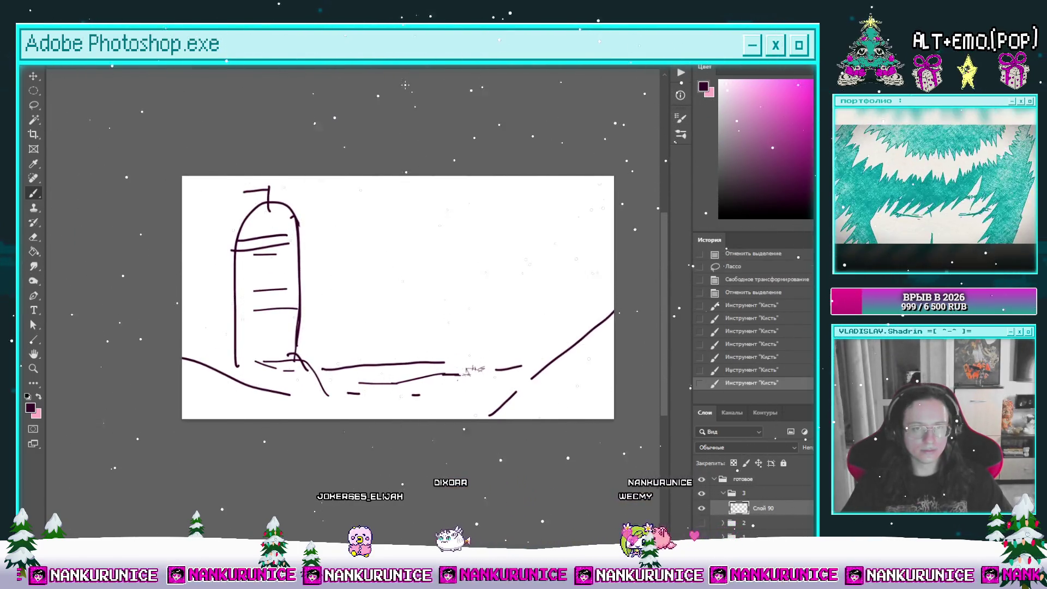
left_click(444, 67)
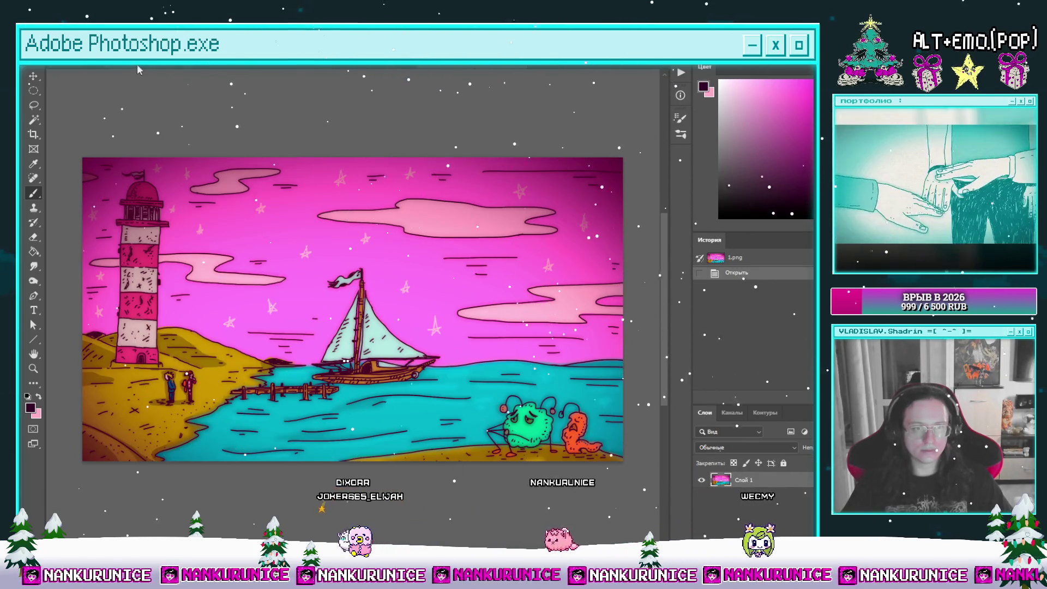
key("ctrl+Tab")
mouse_move(225, 254)
left_mouse_down()
mouse_move(325, 249)
mouse_move(254, 232)
left_mouse_up()
Add six short vertical railing posts along the gallery band
key("ctrl+Tab")
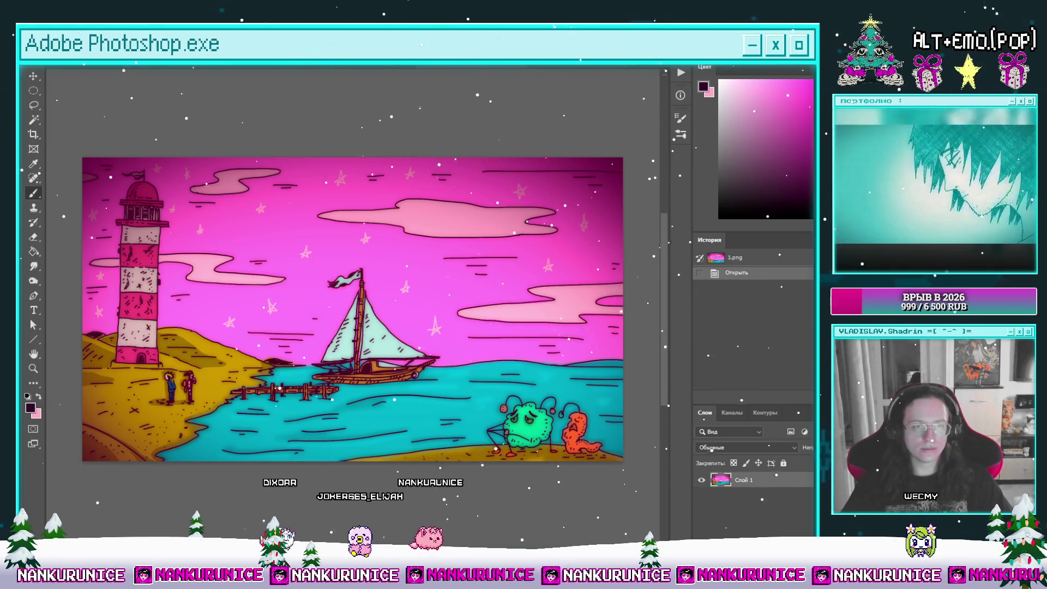
key("ctrl+Tab")
left_click_drag(206, 241, 205, 257)
left_click_drag(216, 240, 216, 256)
left_click_drag(226, 240, 227, 256)
left_click_drag(236, 239, 236, 255)
left_click_drag(246, 239, 246, 255)
mouse_move(257, 239)
left_mouse_down()
mouse_move(257, 254)
mouse_move(274, 235)
left_mouse_up()
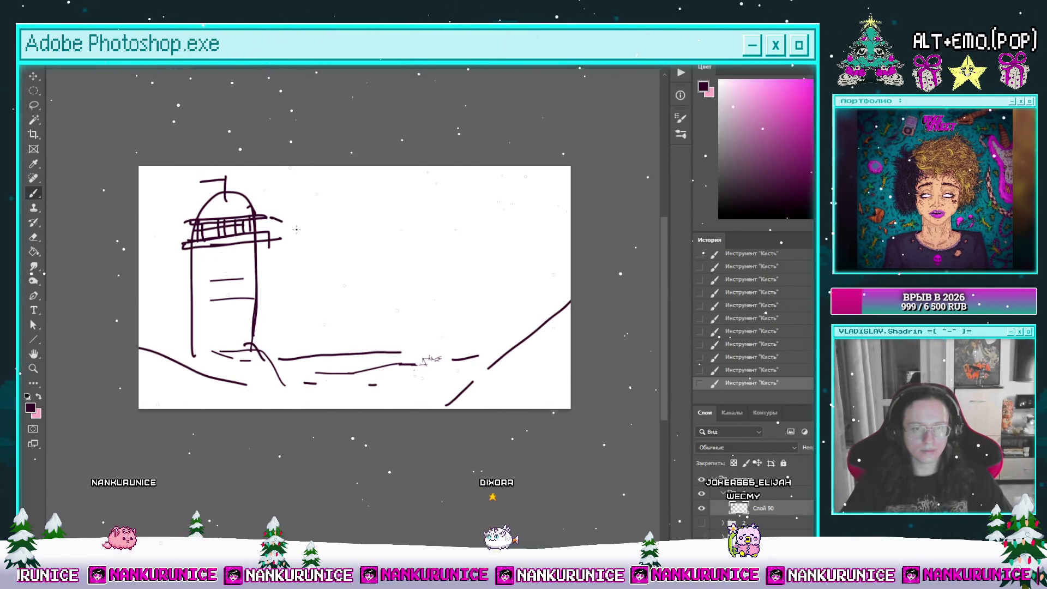
Sketch a wavy sea line, a zigzag wave on the right and strokes beside the lighthouse
left_click_drag(357, 317, 349, 293)
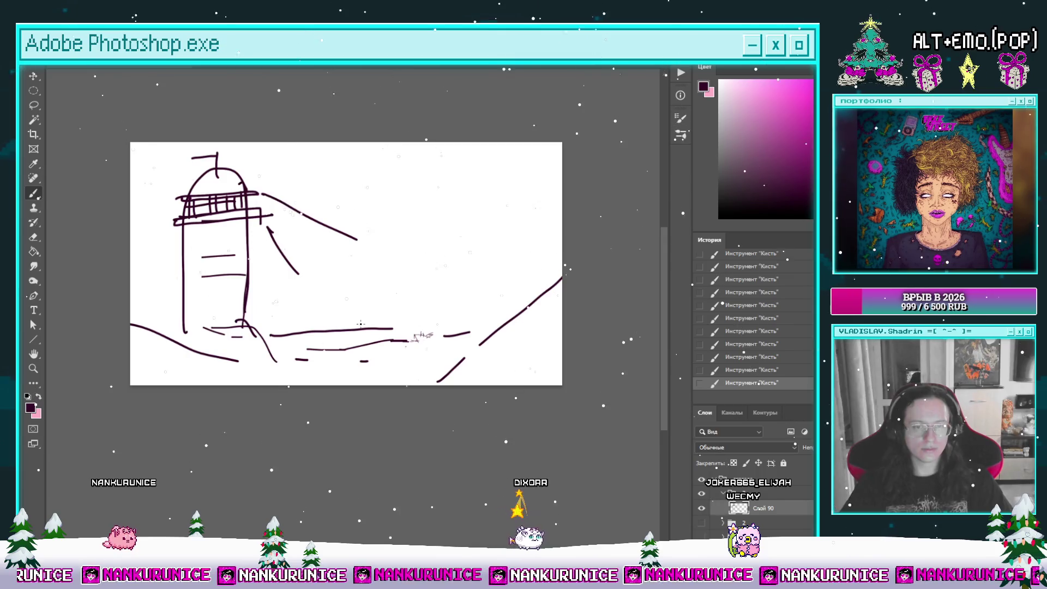
key("e")
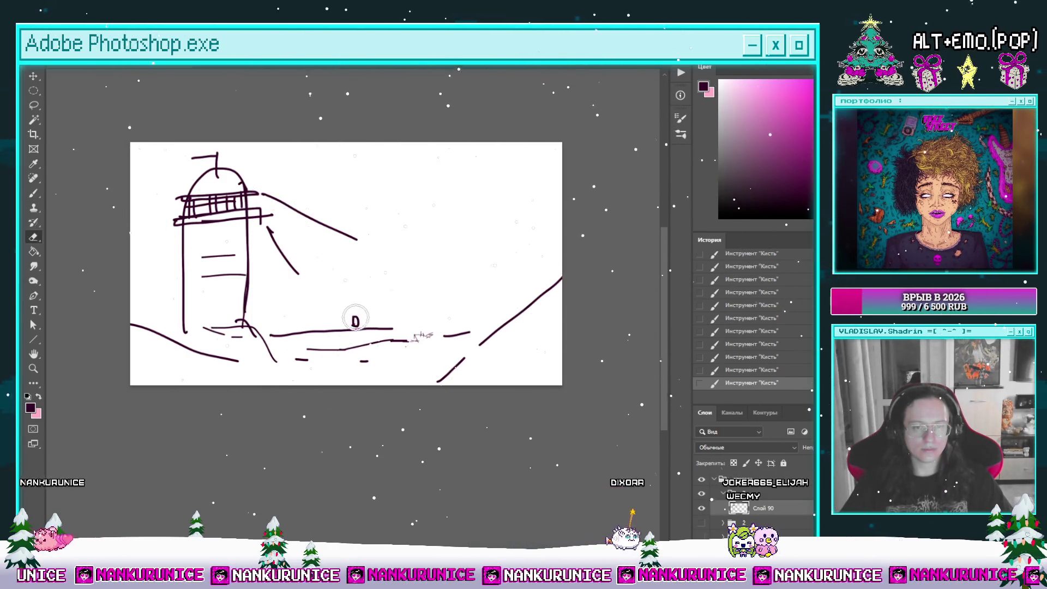
key("b")
left_click_drag(353, 320, 357, 325)
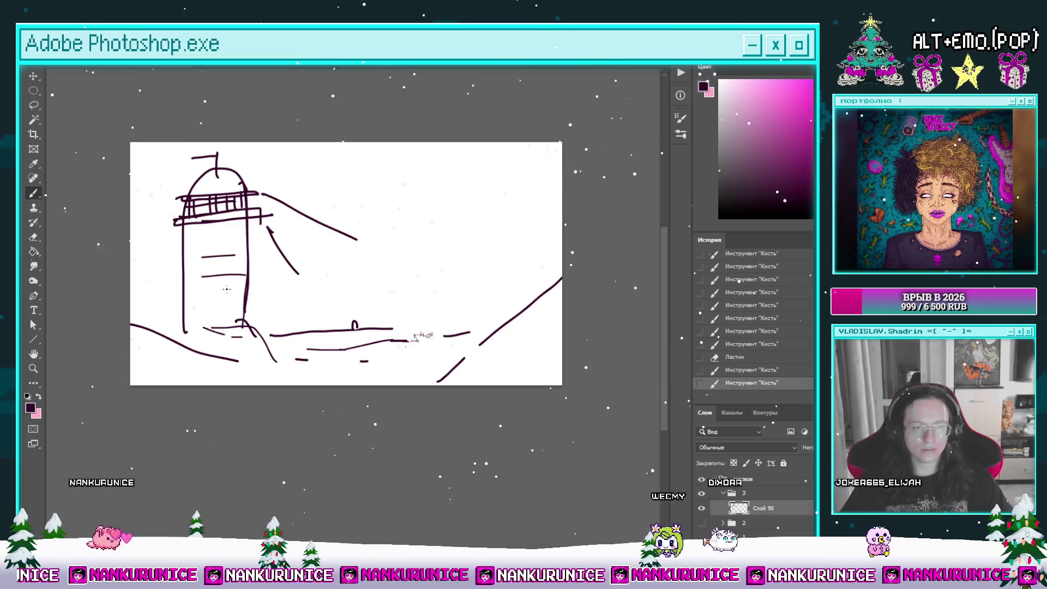
left_click_drag(131, 283, 183, 285)
left_click_drag(254, 288, 548, 279)
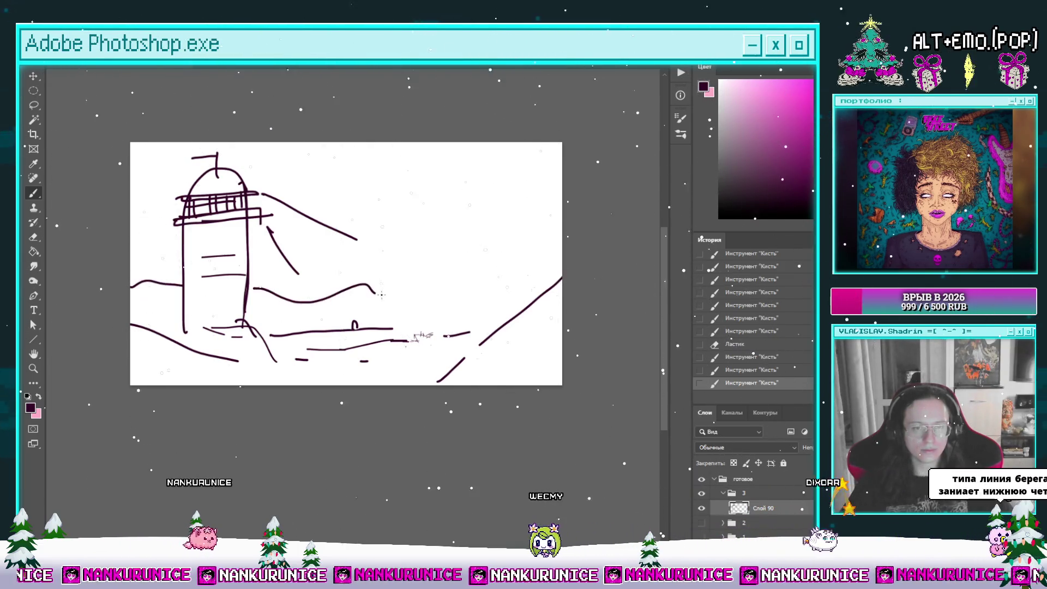
left_click_drag(422, 218, 460, 285)
left_click_drag(427, 251, 428, 275)
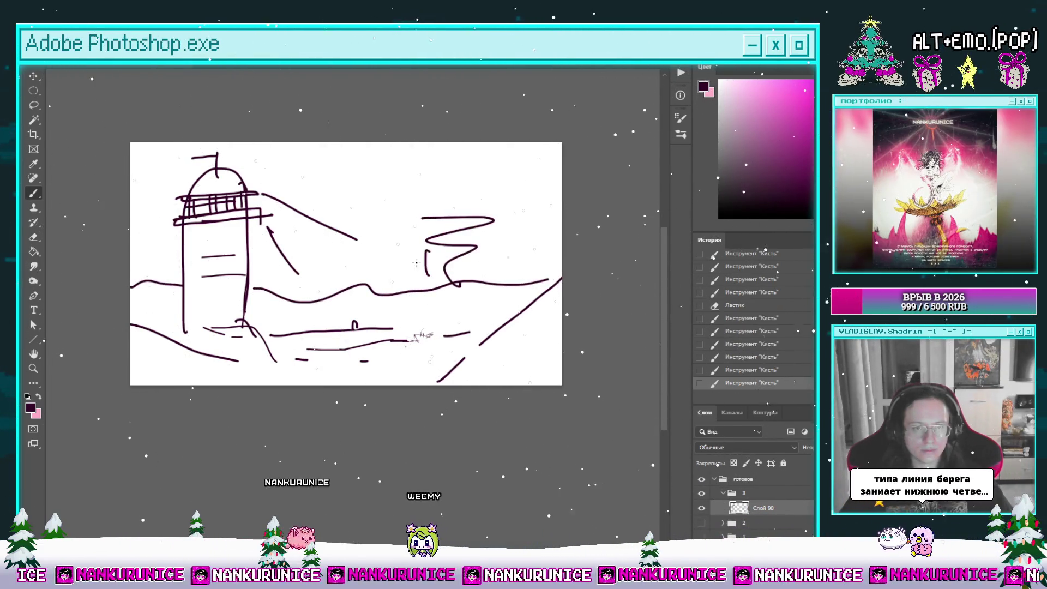
mouse_move(150, 223)
left_mouse_down()
mouse_move(170, 222)
mouse_move(176, 252)
left_mouse_up()
left_click_drag(372, 208, 478, 198)
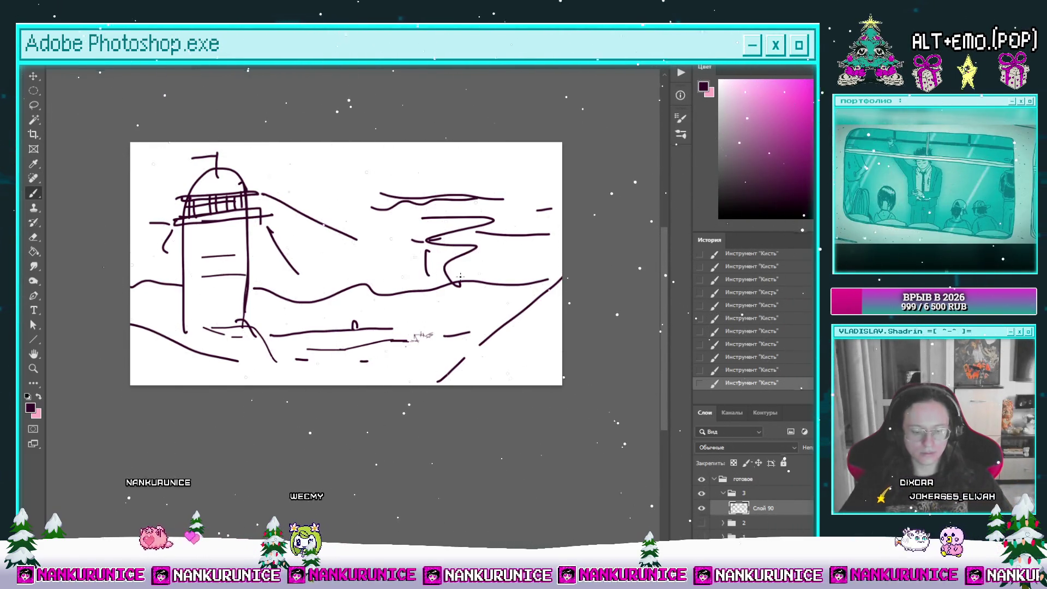
Move the whole sketch down about 40 px with Free Transform
key("l")
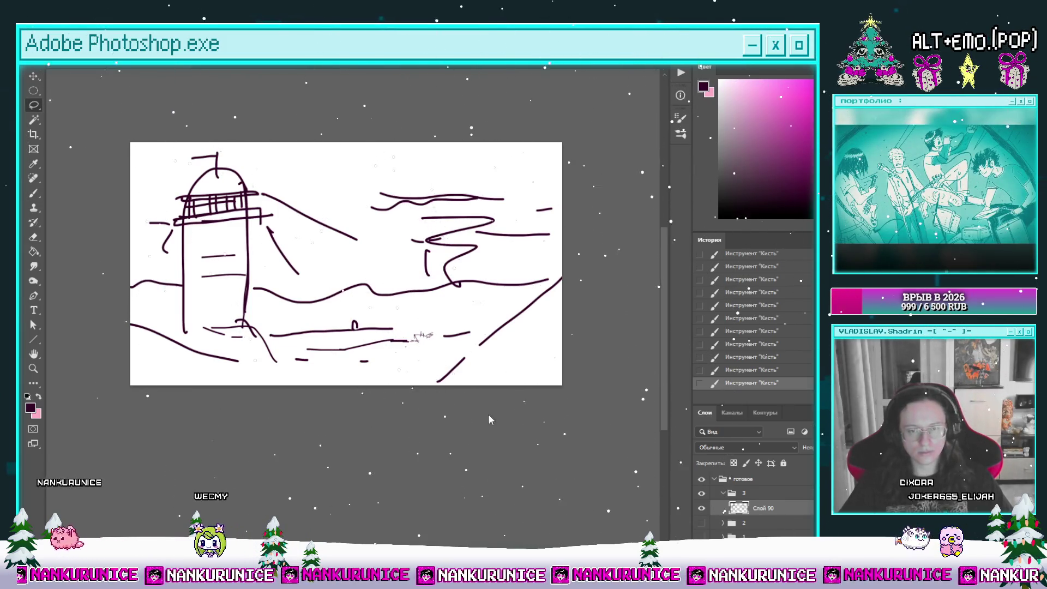
key("ctrl+t")
left_click_drag(469, 340, 470, 360)
key("Return")
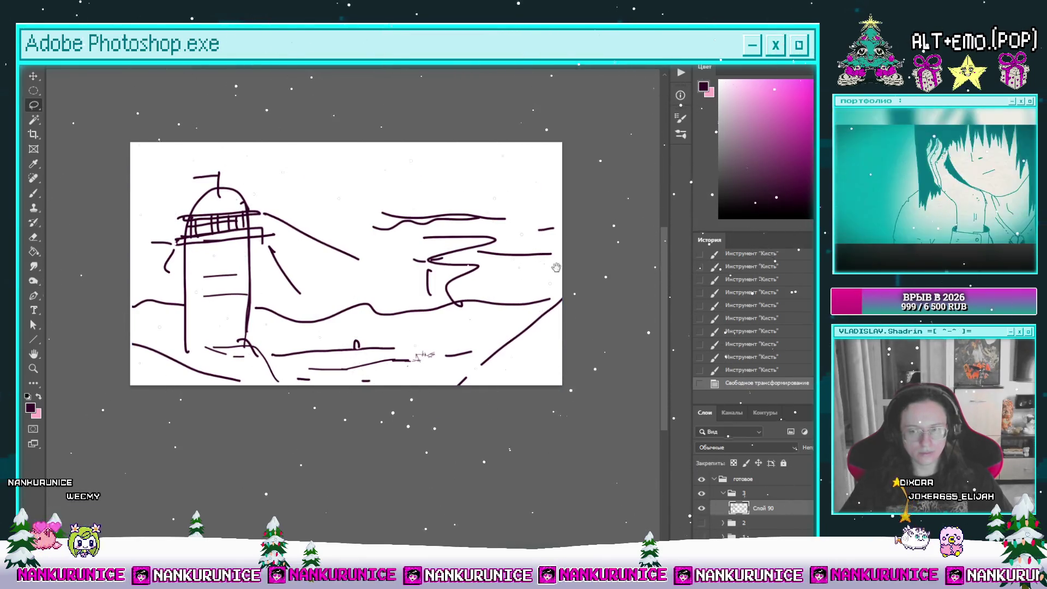
Draw a long wave and two sky lines along the top of the canvas
left_click_drag(556, 267, 553, 268)
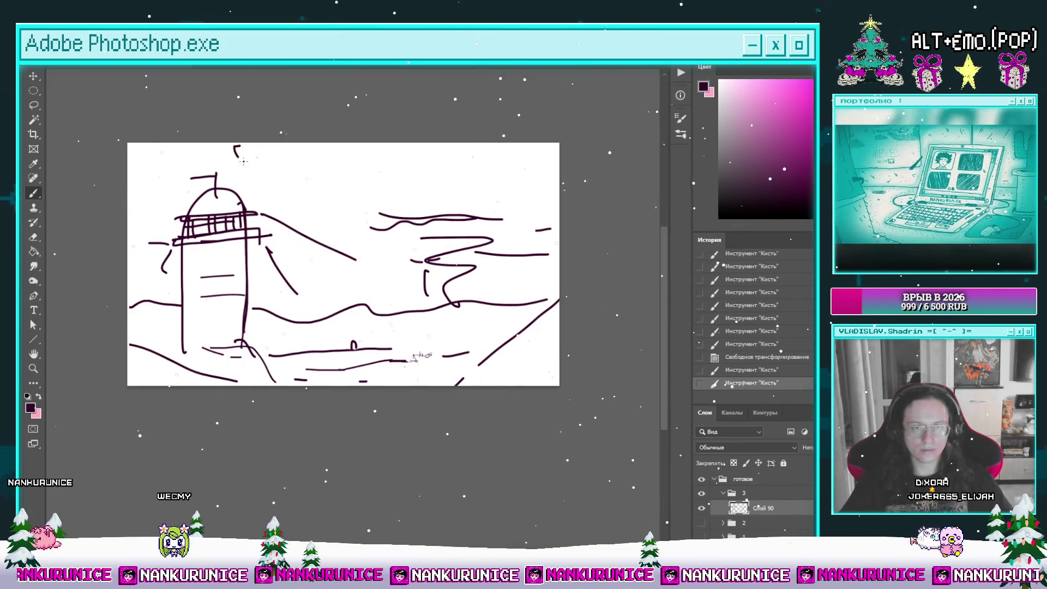
left_click_drag(243, 161, 501, 143)
left_click_drag(129, 153, 189, 152)
left_click_drag(330, 159, 436, 163)
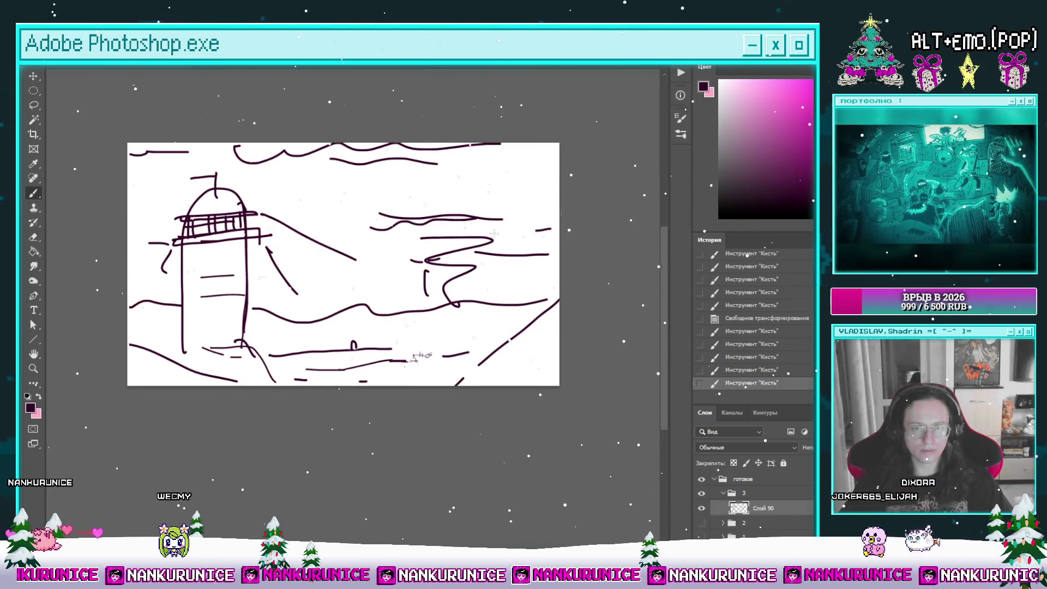
Redraw the right zigzag wave and sketch a distant peak with a tree
left_click_drag(428, 248, 446, 280)
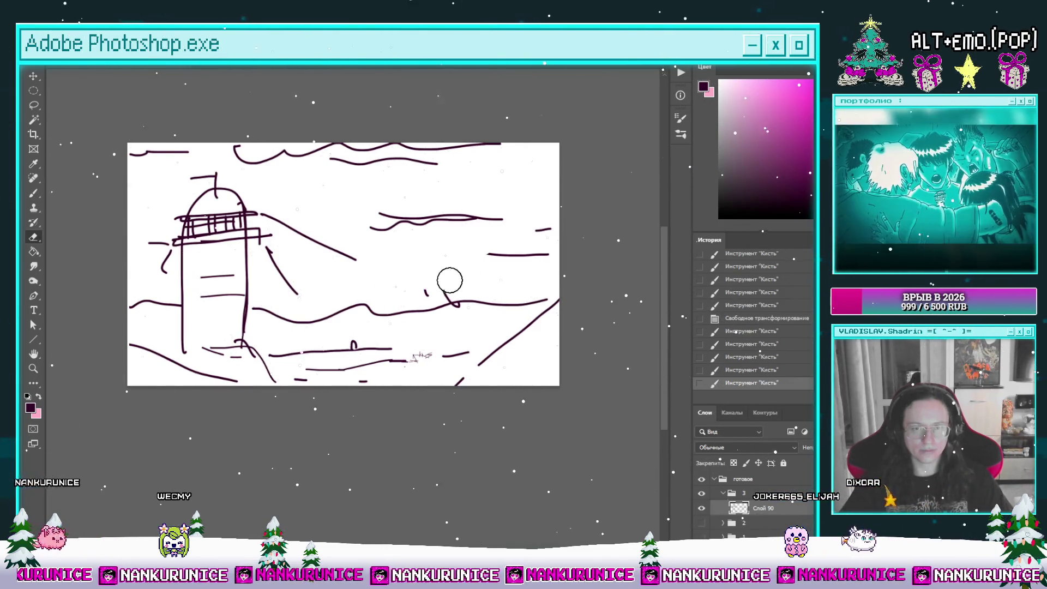
key("b")
left_click_drag(477, 240, 493, 296)
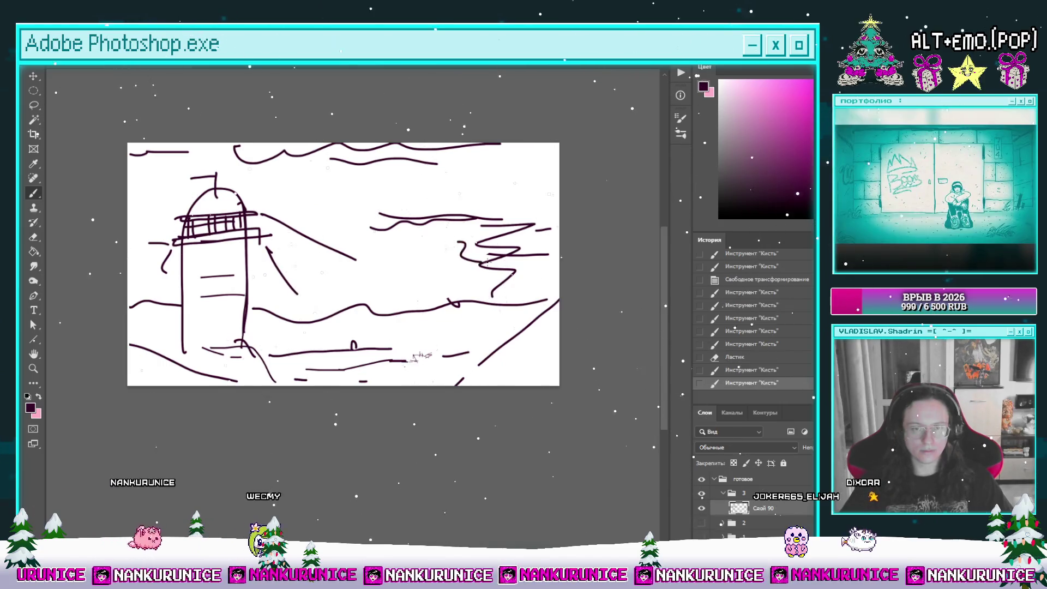
left_click_drag(393, 265, 418, 265)
mouse_move(368, 242)
left_mouse_down()
mouse_move(383, 235)
mouse_move(405, 285)
mouse_move(423, 280)
left_mouse_up()
left_click_drag(327, 261, 339, 253)
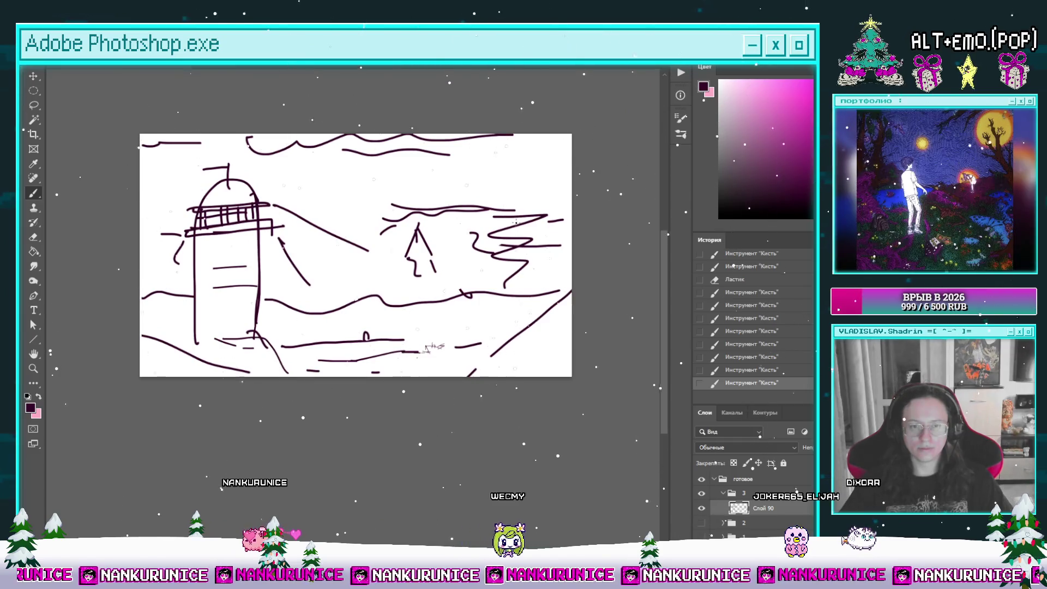
Erase a stray mark, extend the bottom shore line, and fade the sketch layer to 30% opacity
key("e")
left_click_drag(360, 373, 379, 372)
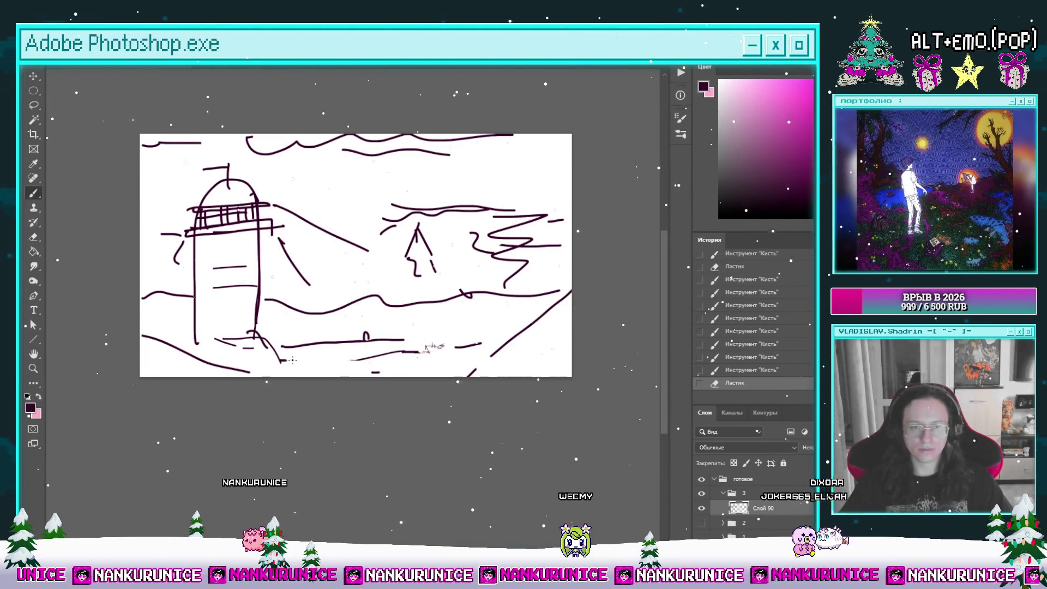
key("b")
left_click_drag(281, 361, 400, 364)
key("e")
key("b")
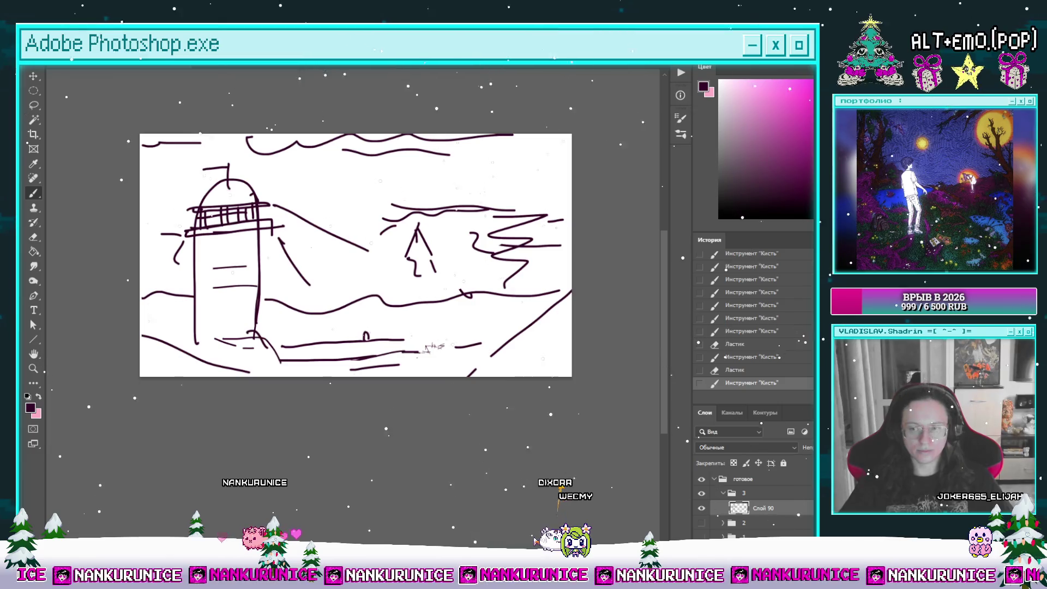
key("3")
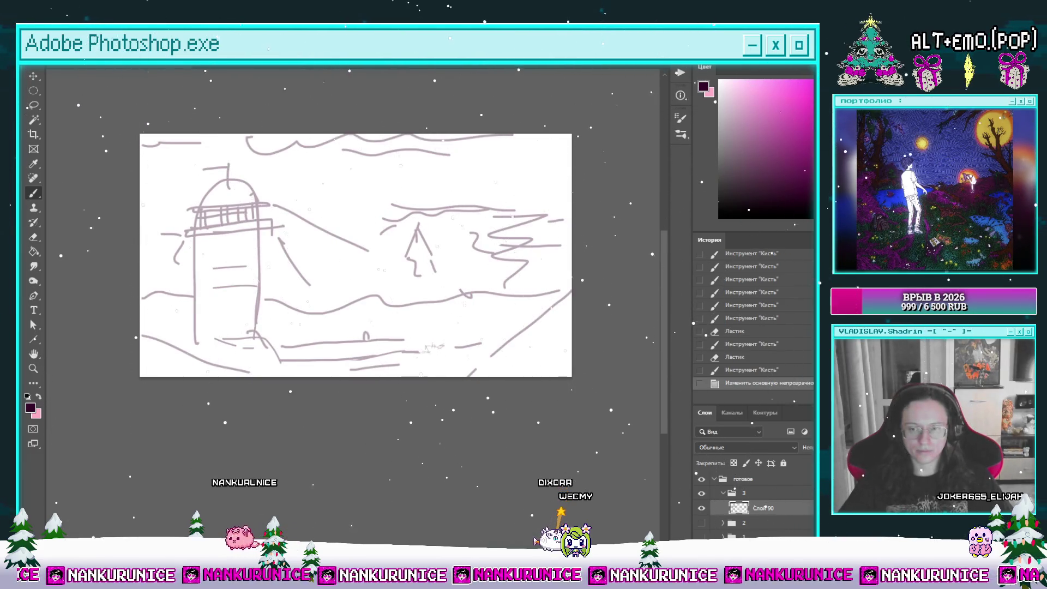
Add a new empty layer above the sketch and review the canvas with panels hidden
key("ctrl+shift+alt+n")
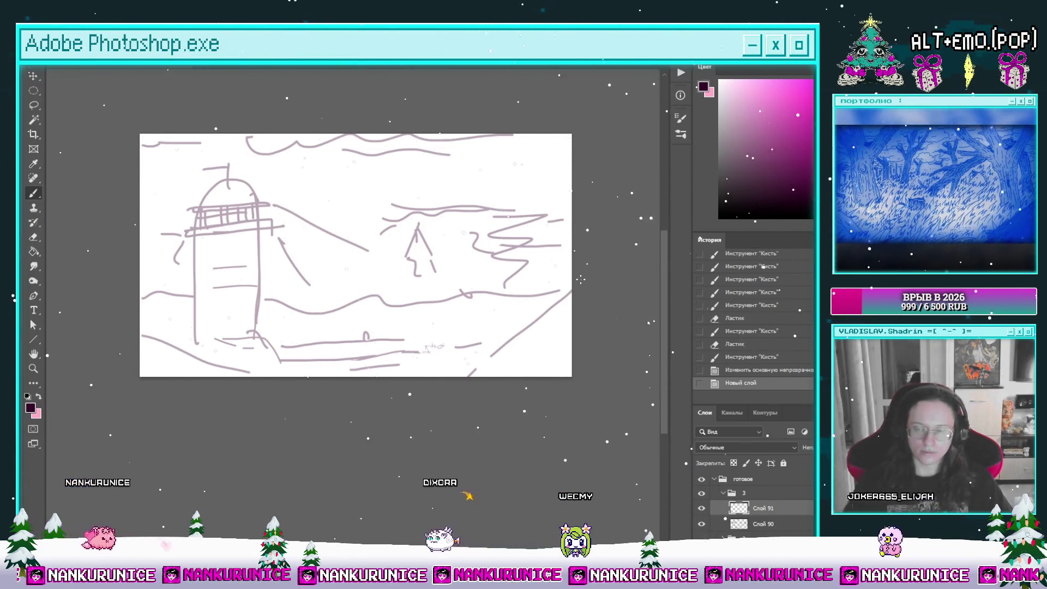
key("Tab")
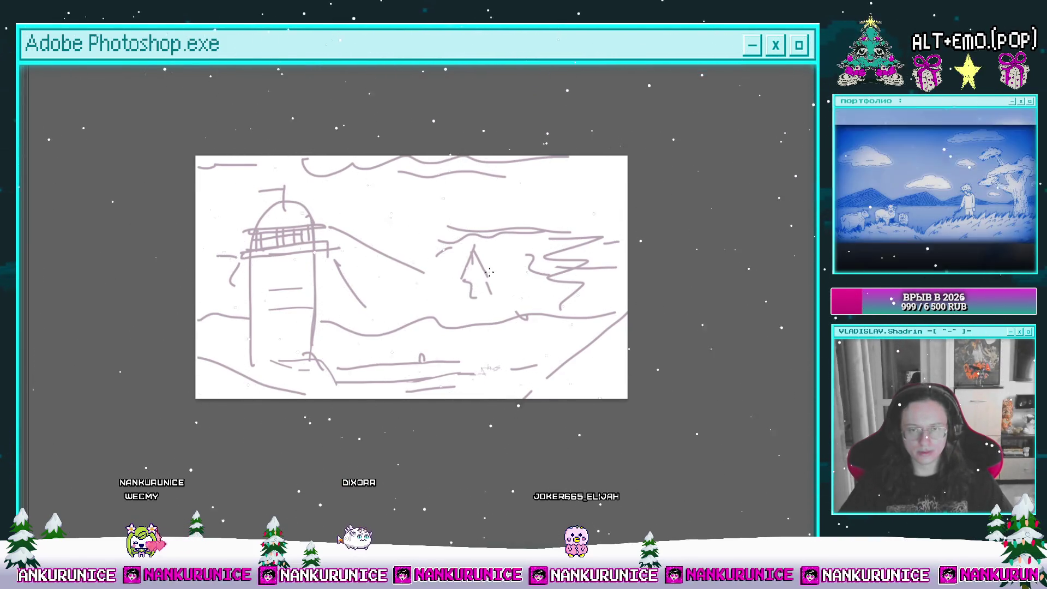
scroll(480, 251, "down", 1)
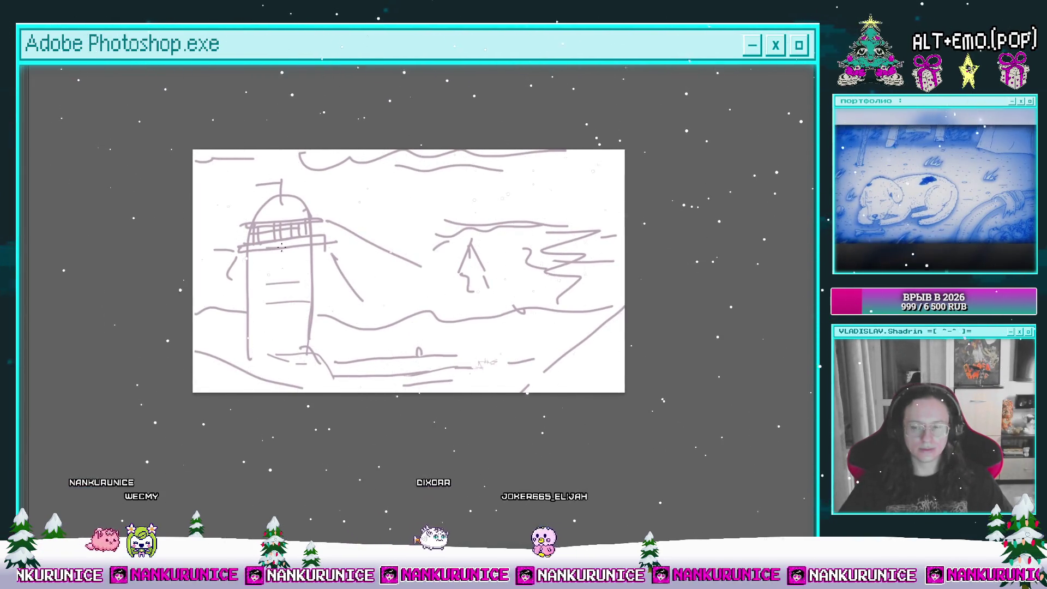
key("Tab")
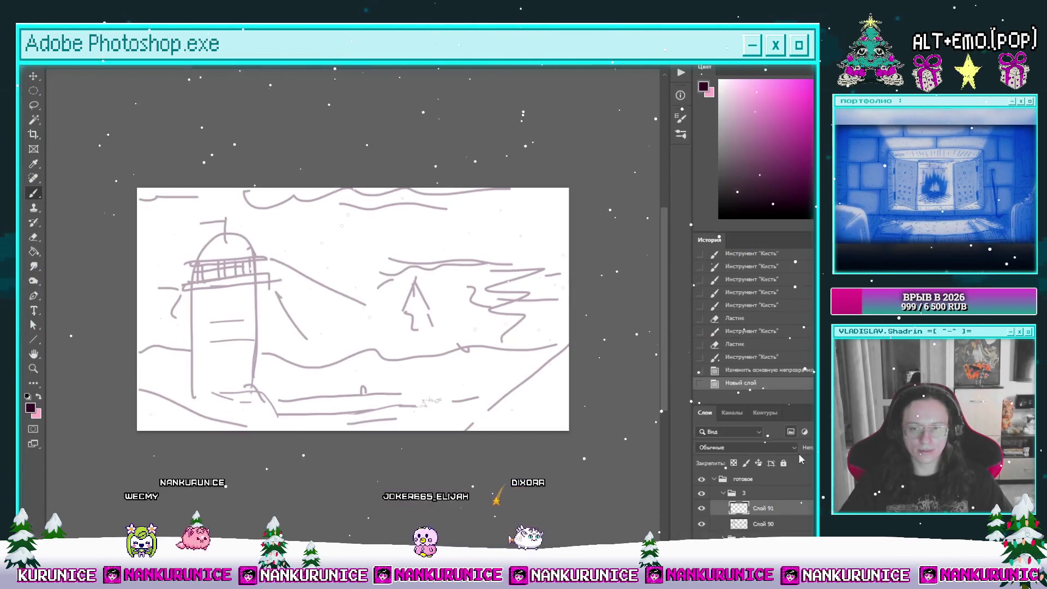
Set the sketch layer to 50% opacity and paste the coloured lighthouse onto the new layer
left_click(780, 527)
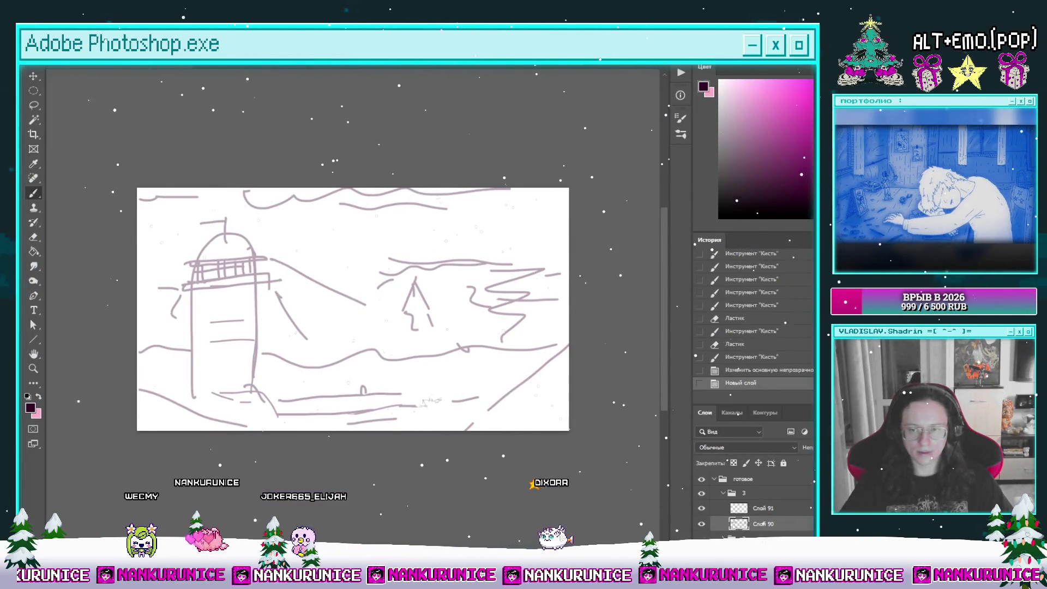
key("5")
left_click(781, 510)
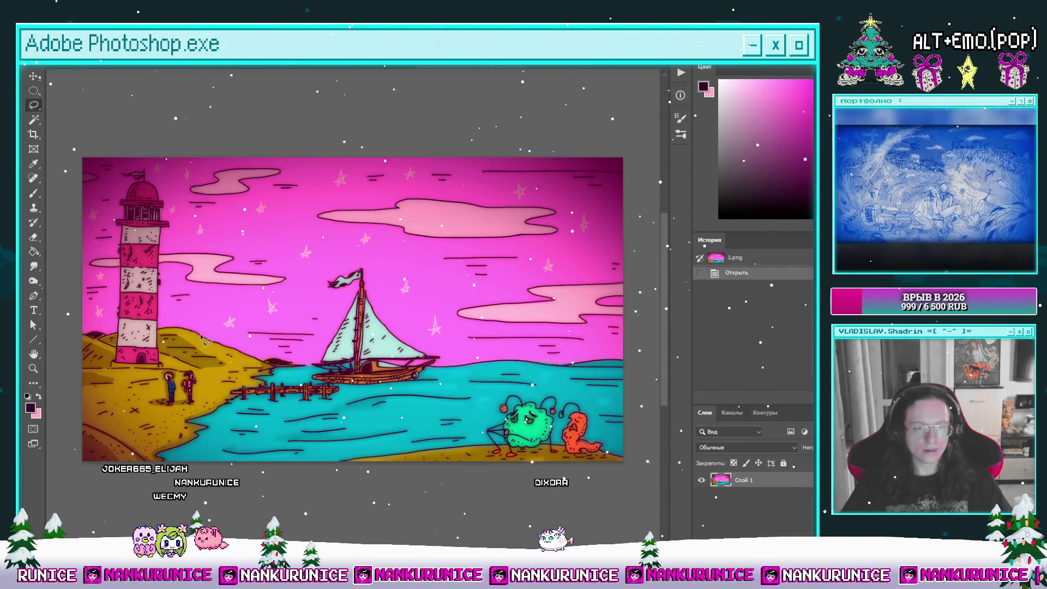
left_click(128, 67)
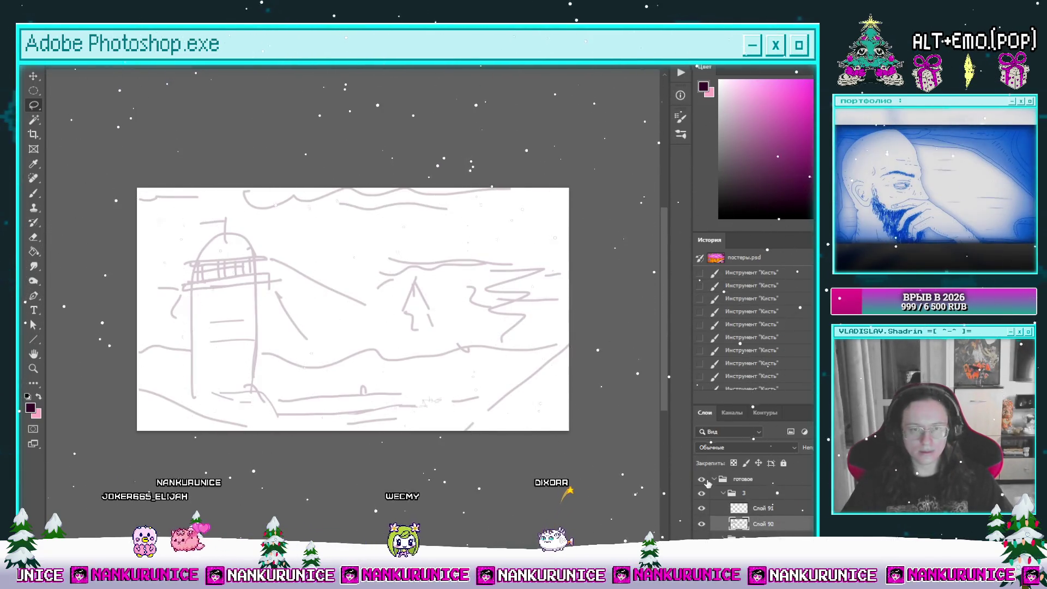
key("ctrl+v")
Move the pasted lighthouse picture to the left and enlarge it slightly
key("ctrl+t")
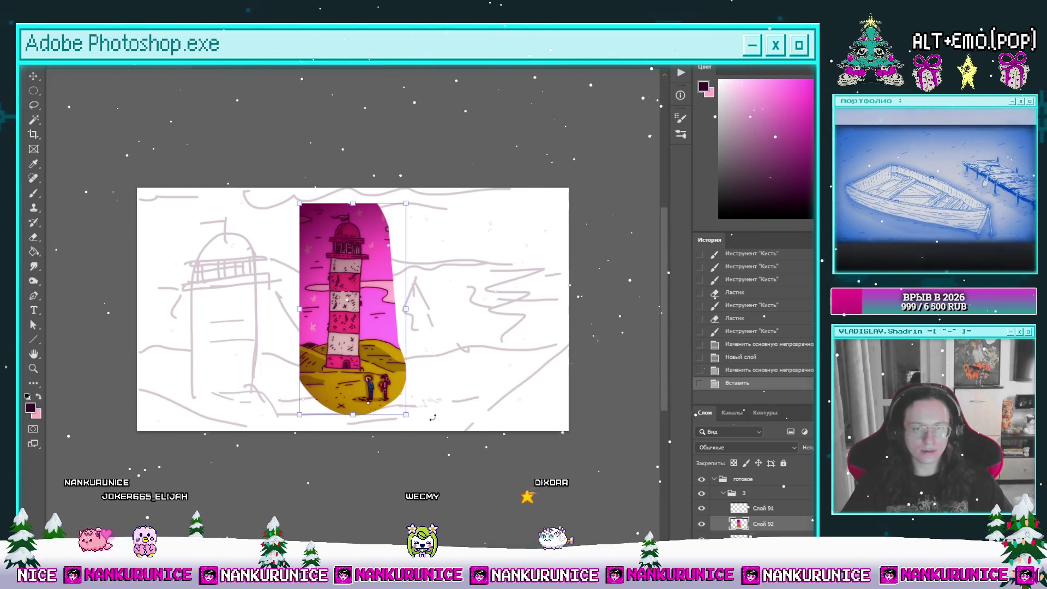
left_click_drag(362, 294, 245, 310)
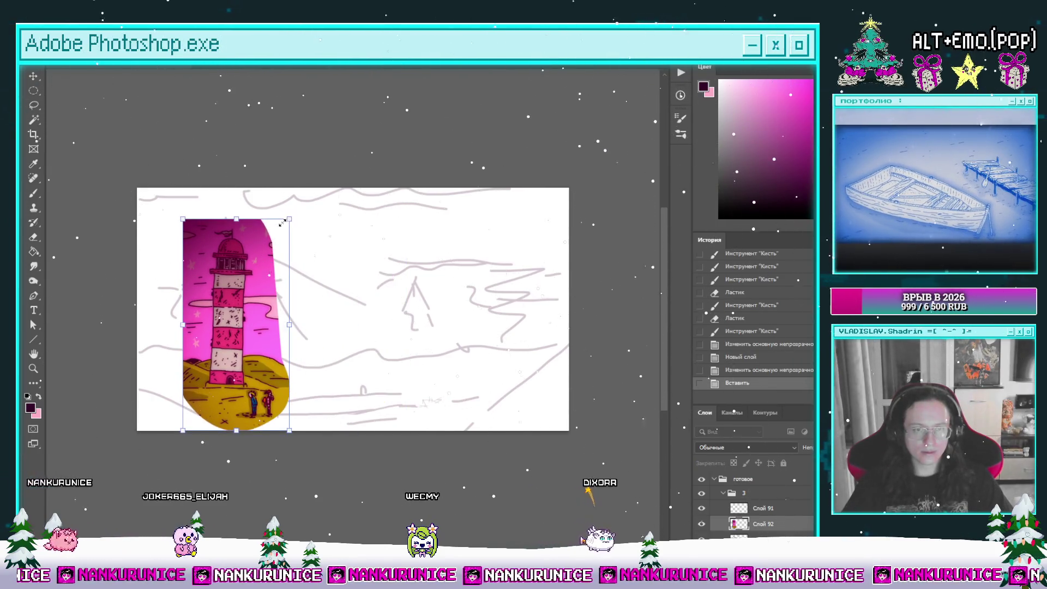
left_click_drag(289, 218, 291, 216)
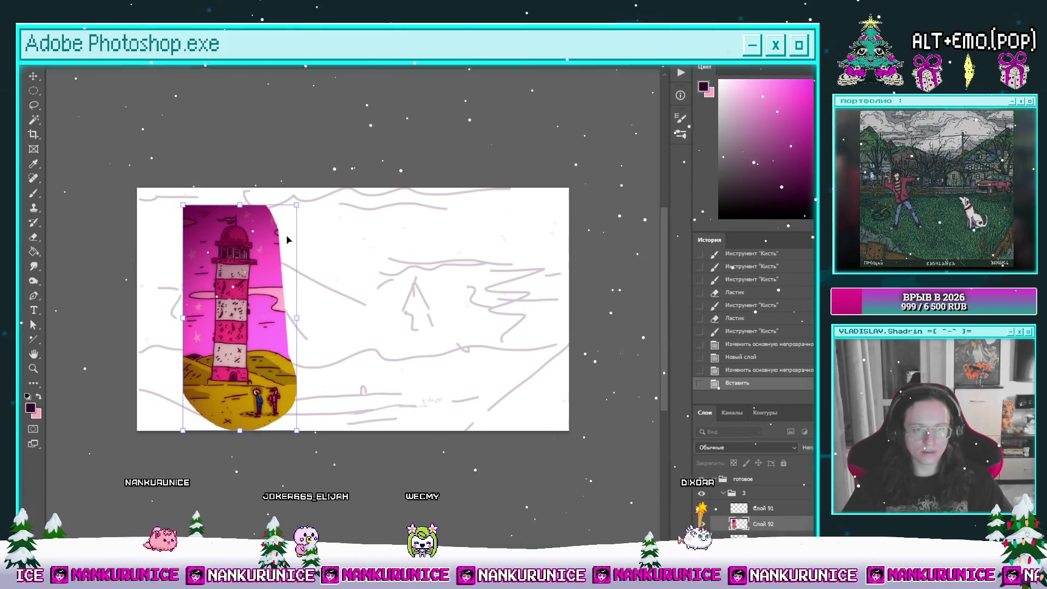
left_click_drag(182, 431, 173, 440)
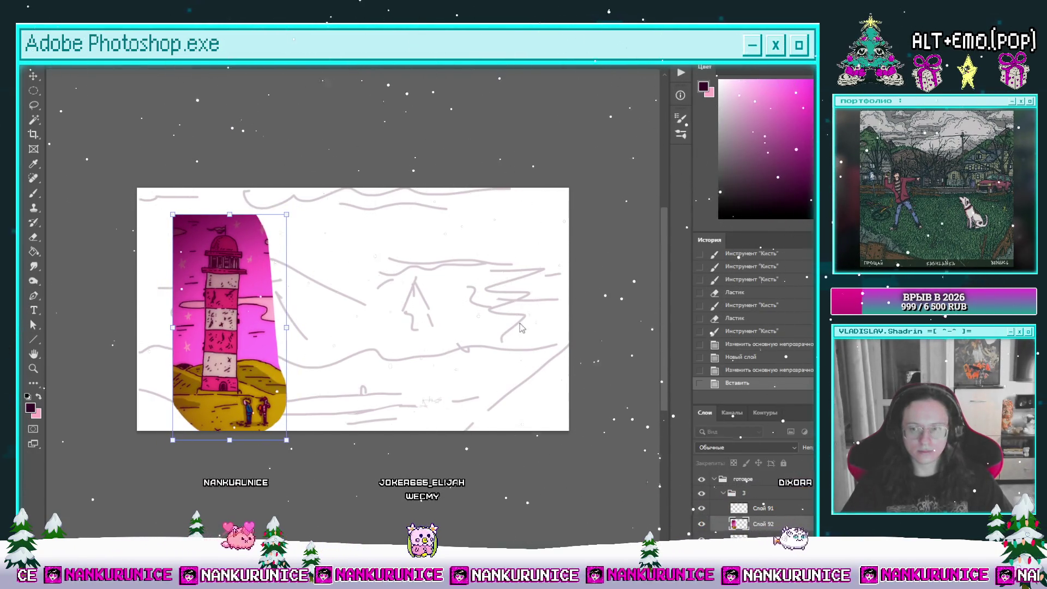
key("Return")
Make the lighthouse picture semi-transparent and delete the sketch lines it covers
key("l")
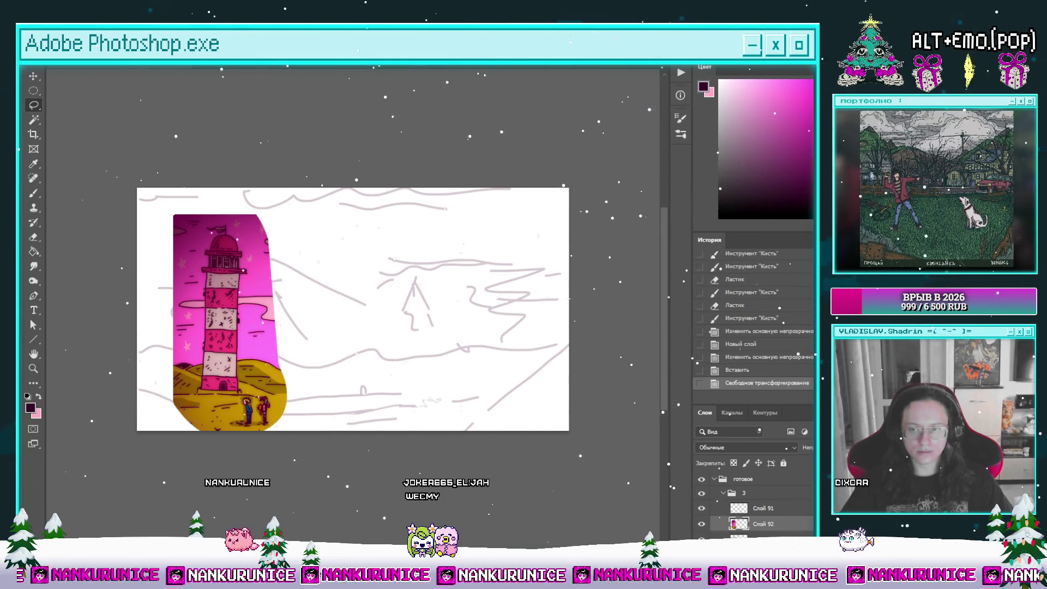
key("3")
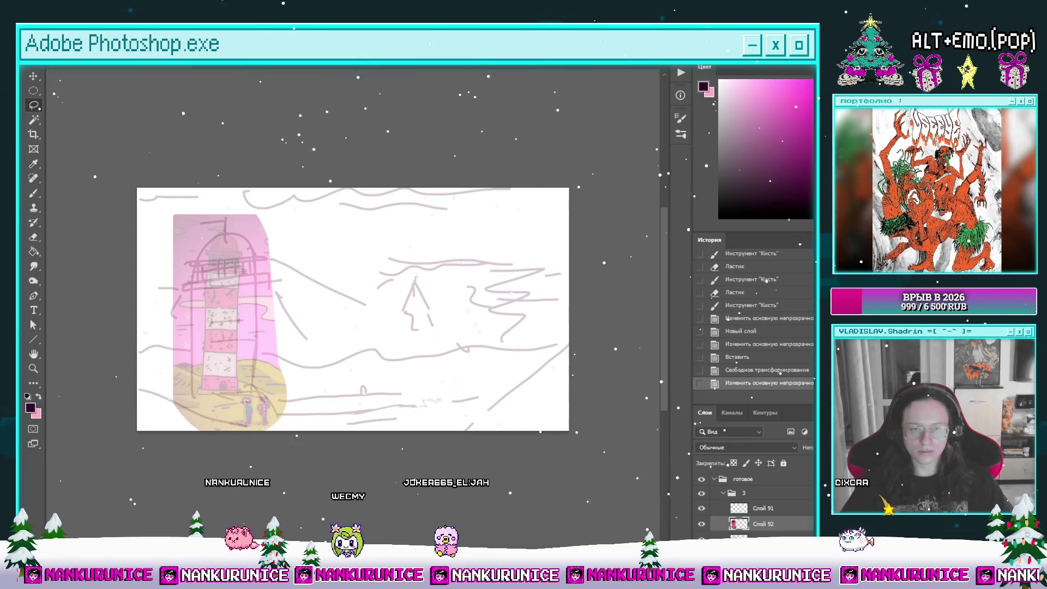
mouse_move(275, 308)
left_mouse_down()
mouse_move(256, 402)
mouse_move(275, 308)
left_mouse_up()
key("Delete")
key("ctrl+d")
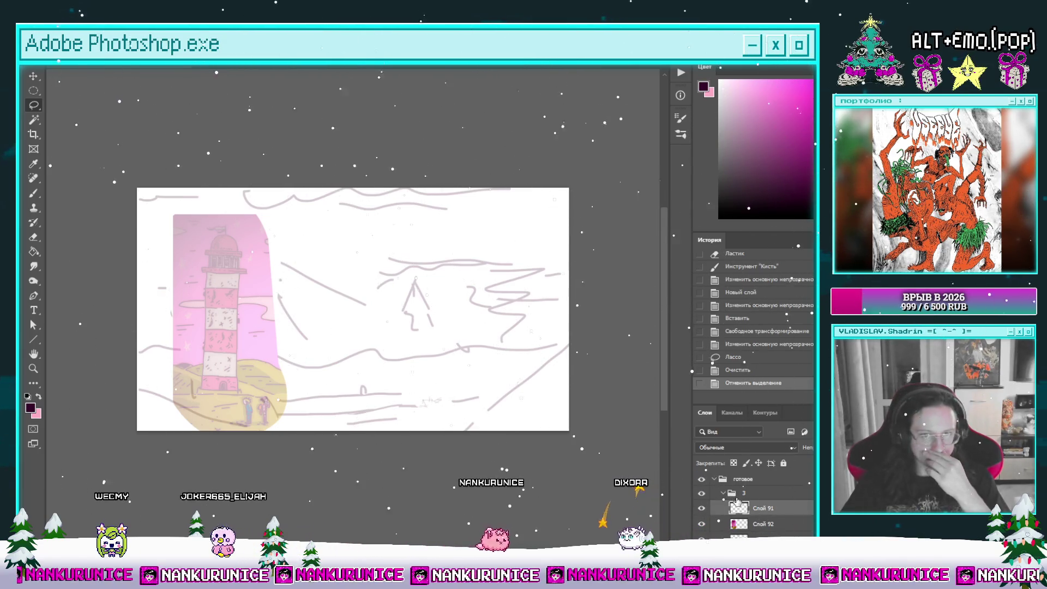
On the Слой 92 sketch layer, erase the small figures at the lighthouse base
left_click(763, 523)
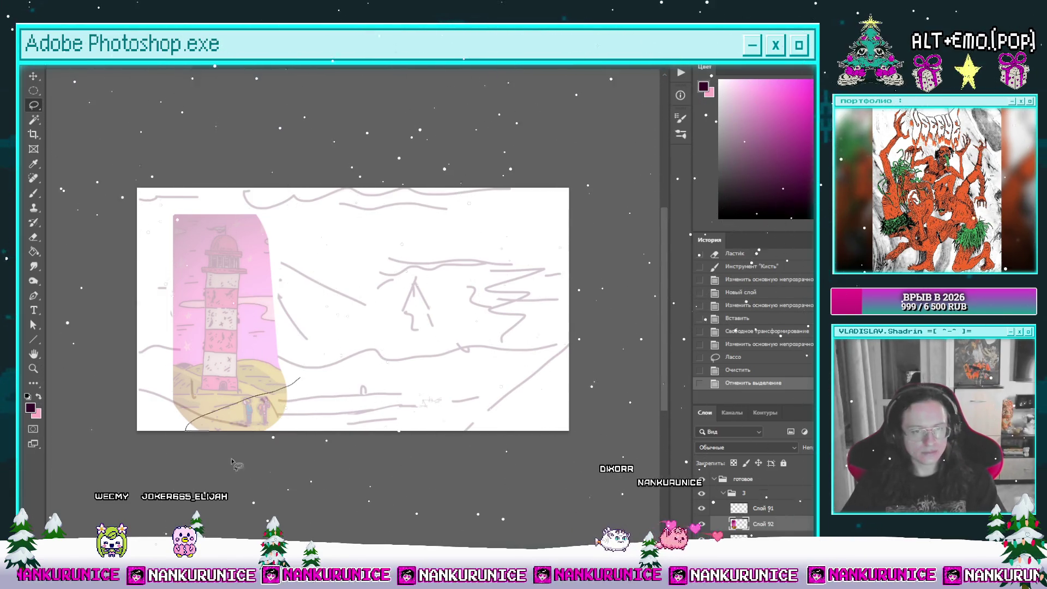
left_click_drag(232, 463, 308, 434)
key("Delete")
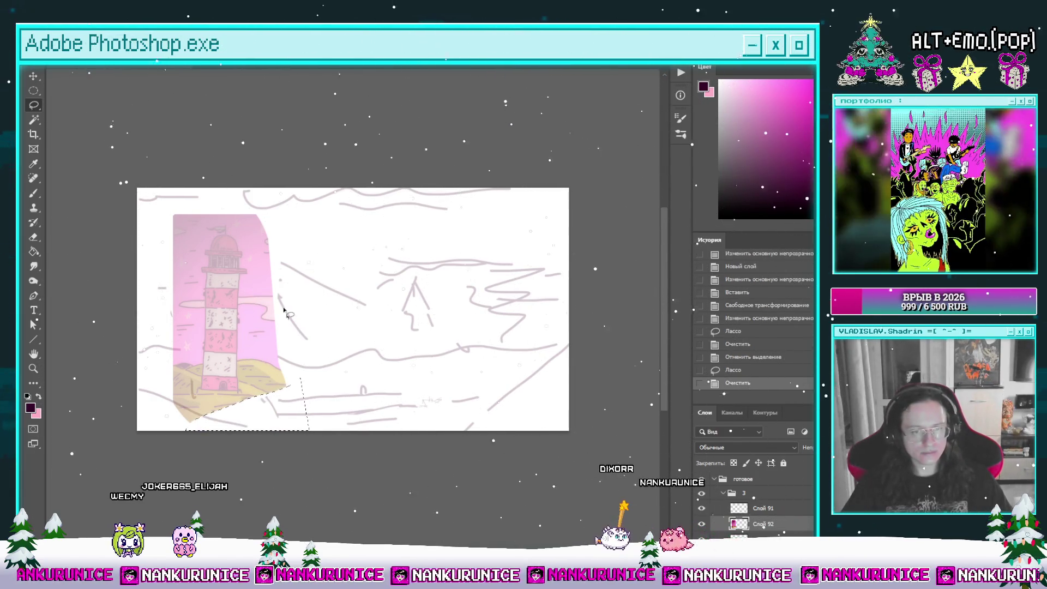
key("ctrl+d")
Tilt the lighthouse sketch slightly counter-clockwise
key("v")
mouse_move(247, 350)
left_mouse_down()
mouse_move(238, 362)
mouse_move(300, 363)
mouse_move(329, 342)
left_mouse_up()
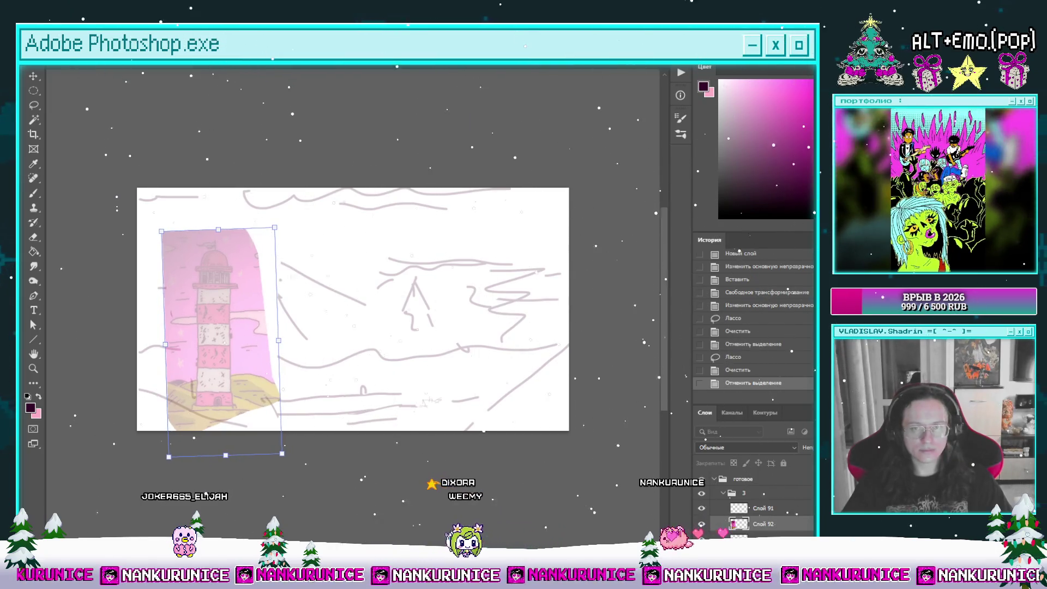
key("Return")
key("l")
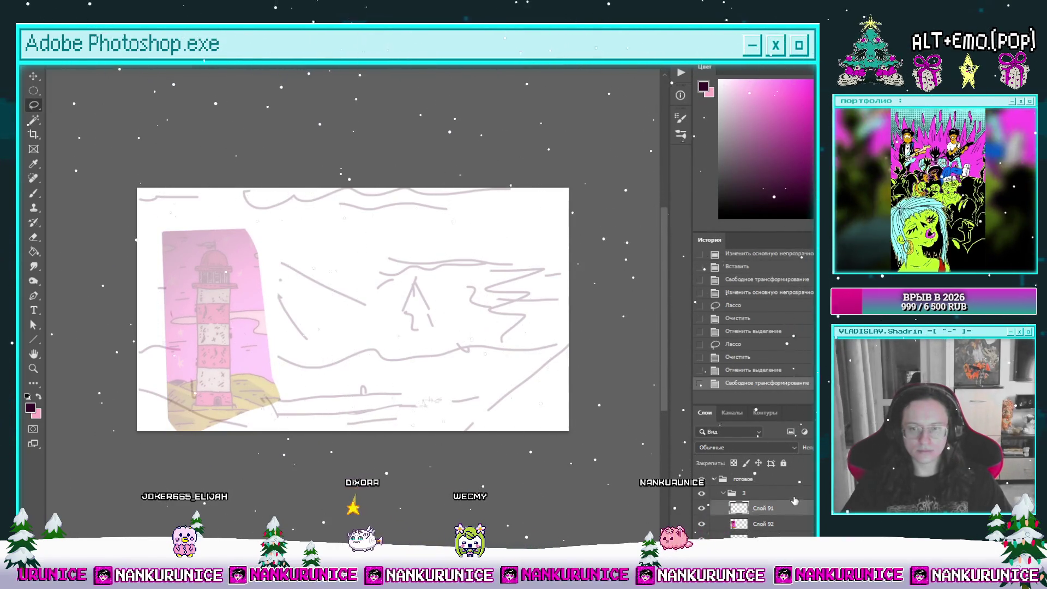
Ink the dome's hatching, the flagpole with its flag, and the base line under the dome
key("Tab")
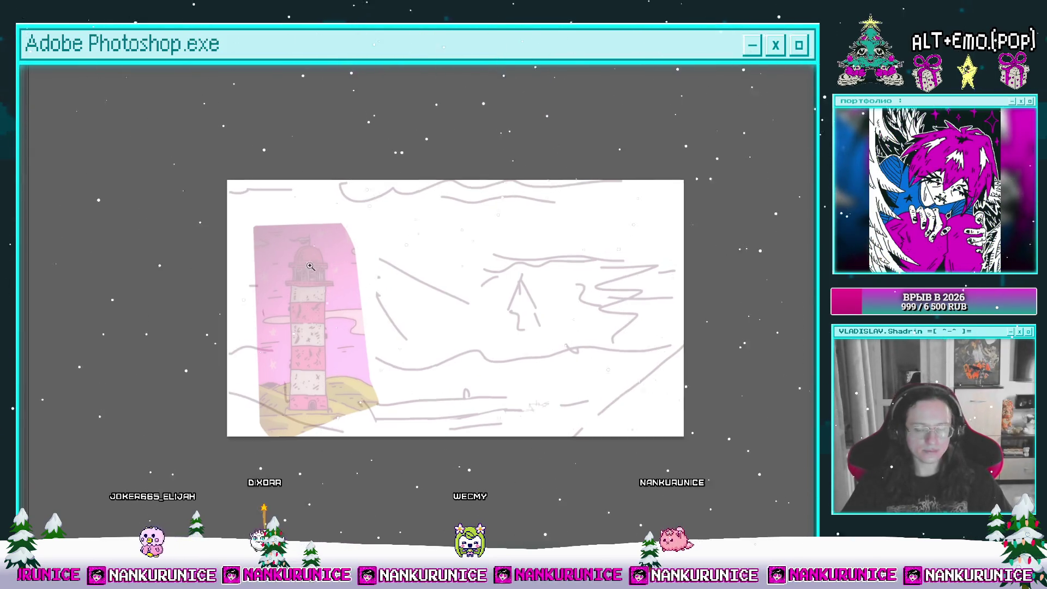
mouse_move(289, 214)
left_mouse_down()
mouse_move(333, 227)
mouse_move(275, 298)
left_mouse_up()
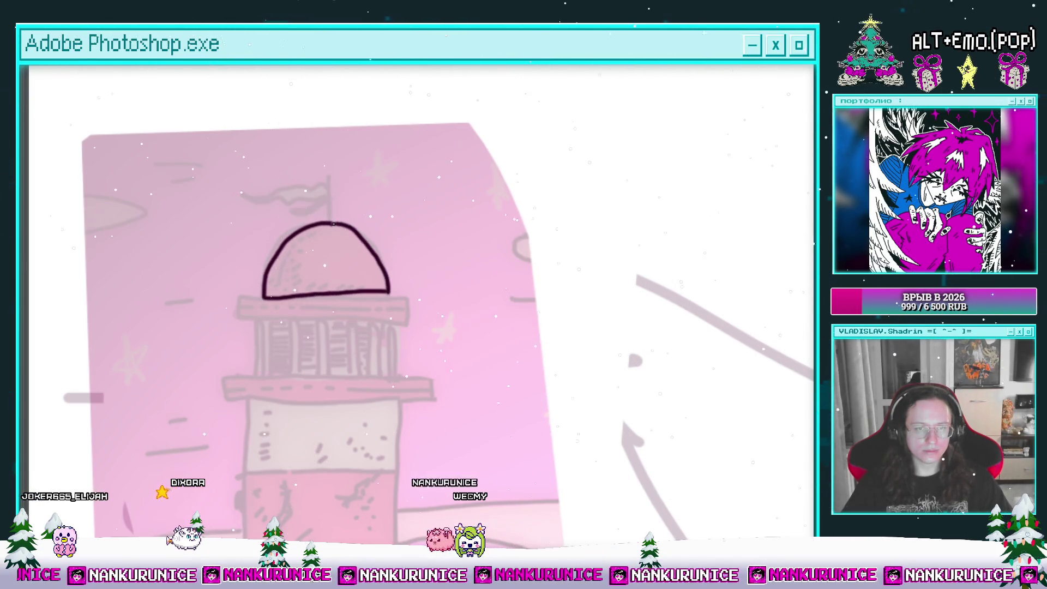
left_click_drag(281, 264, 278, 281)
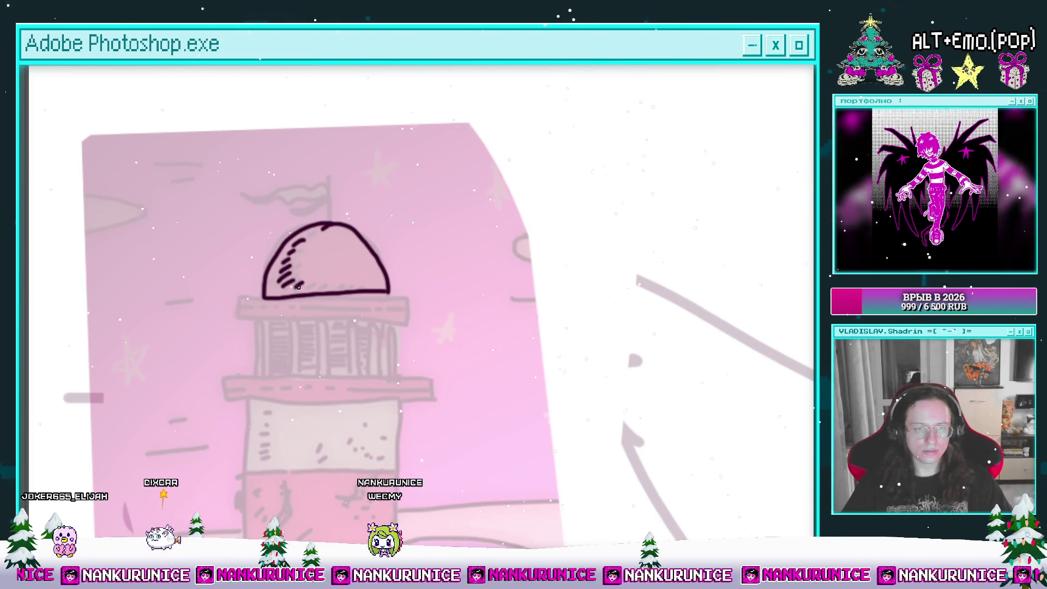
left_click_drag(356, 267, 358, 301)
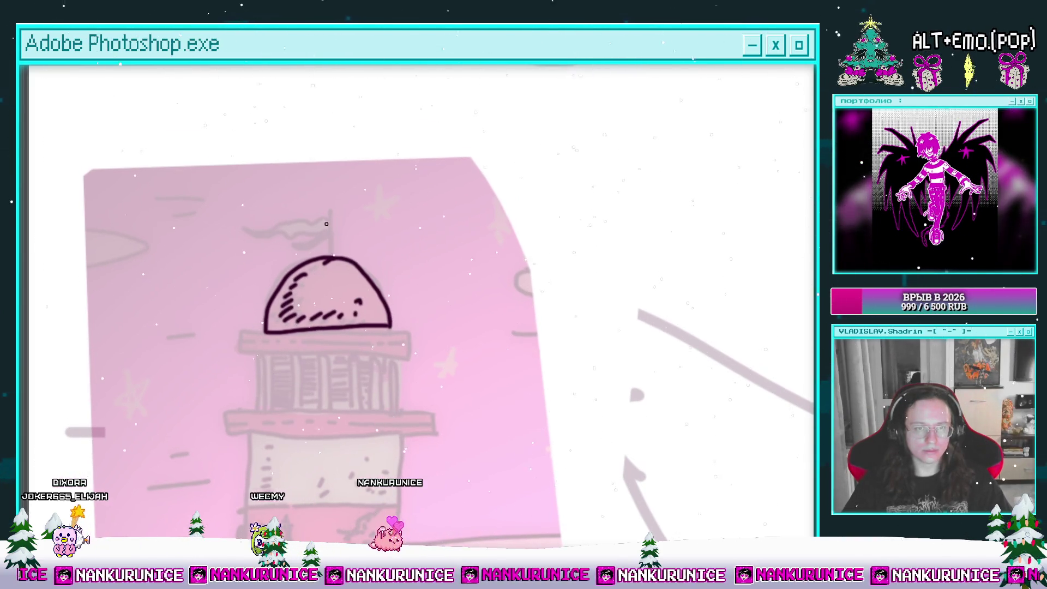
mouse_move(325, 208)
left_mouse_down()
mouse_move(324, 237)
mouse_move(371, 246)
left_mouse_up()
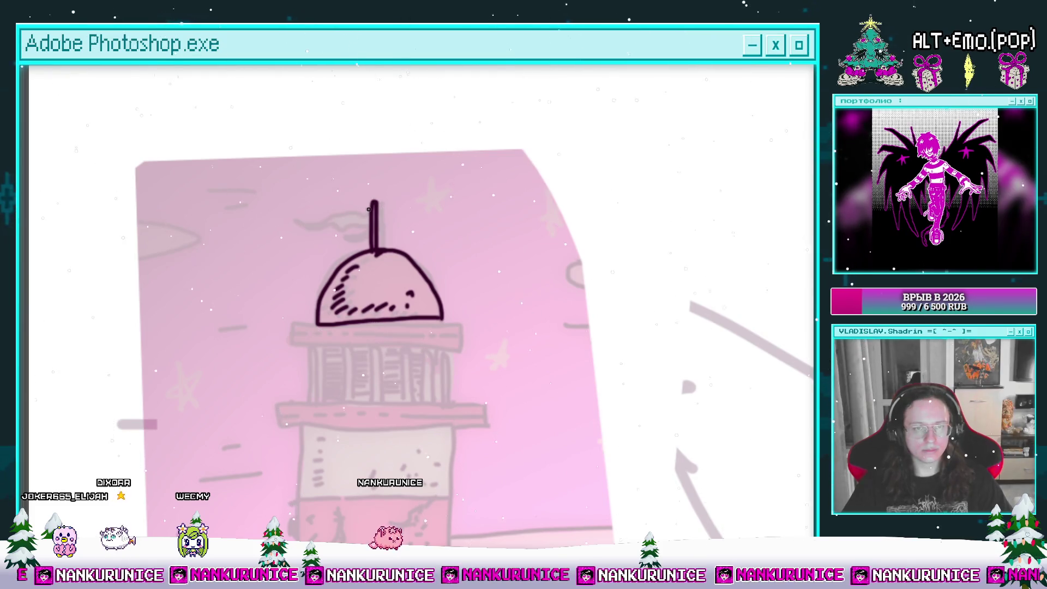
mouse_move(364, 216)
left_mouse_down()
mouse_move(372, 229)
mouse_move(345, 240)
mouse_move(339, 183)
left_mouse_up()
left_click_drag(276, 270, 266, 284)
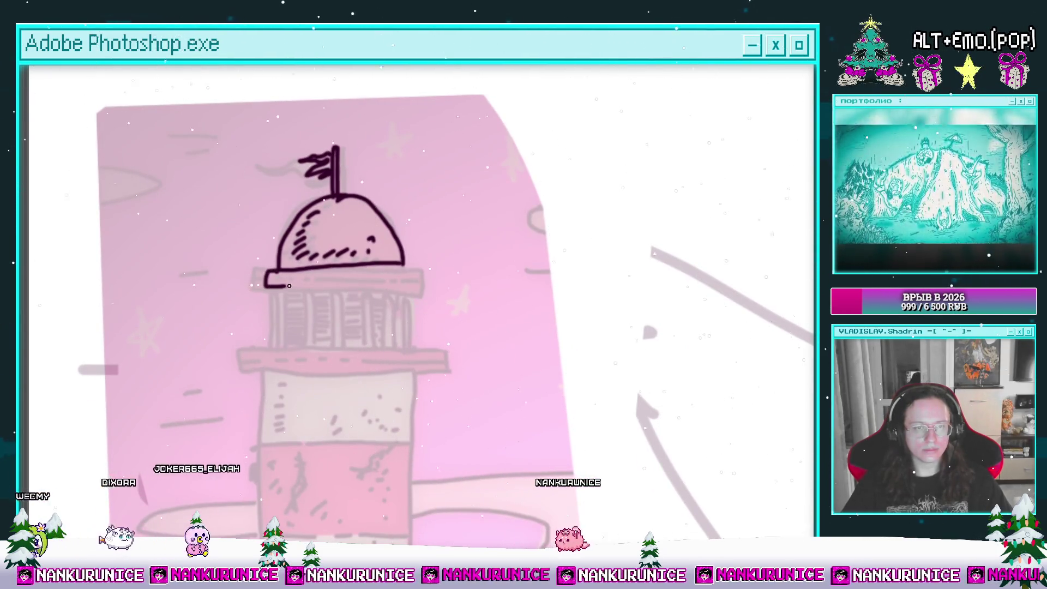
left_click_drag(266, 284, 413, 276)
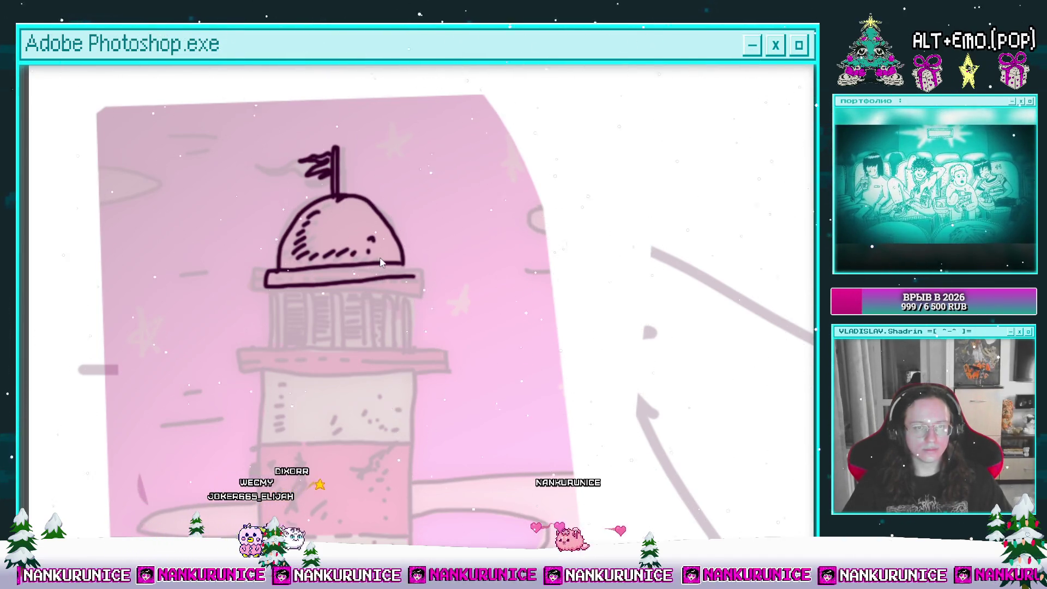
key("ctrl+apostrophe")
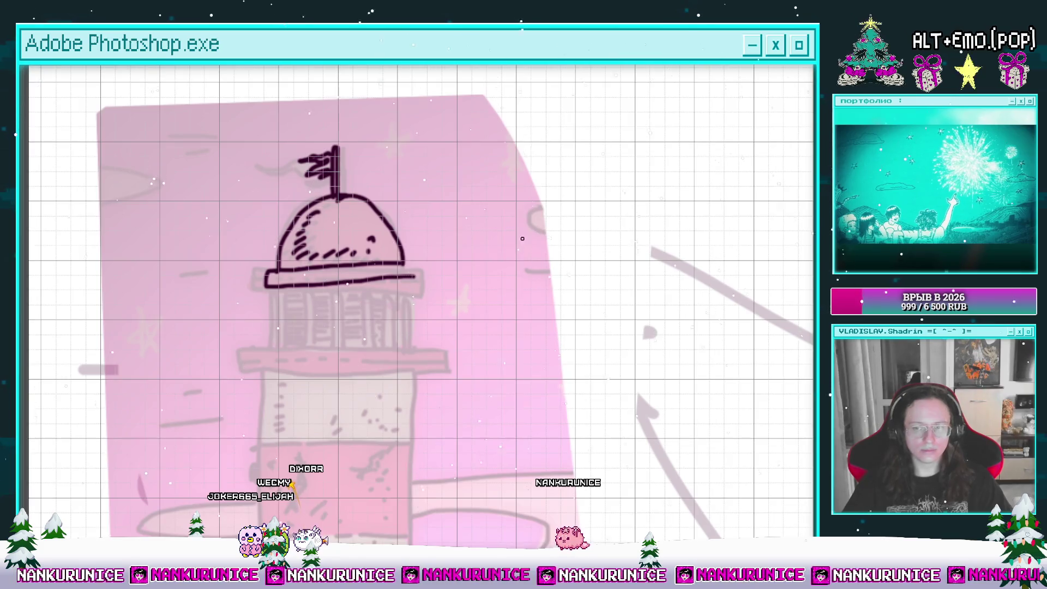
Undo the stray right part of the dome base and redraw its right end
scroll(355, 297, "up", 2)
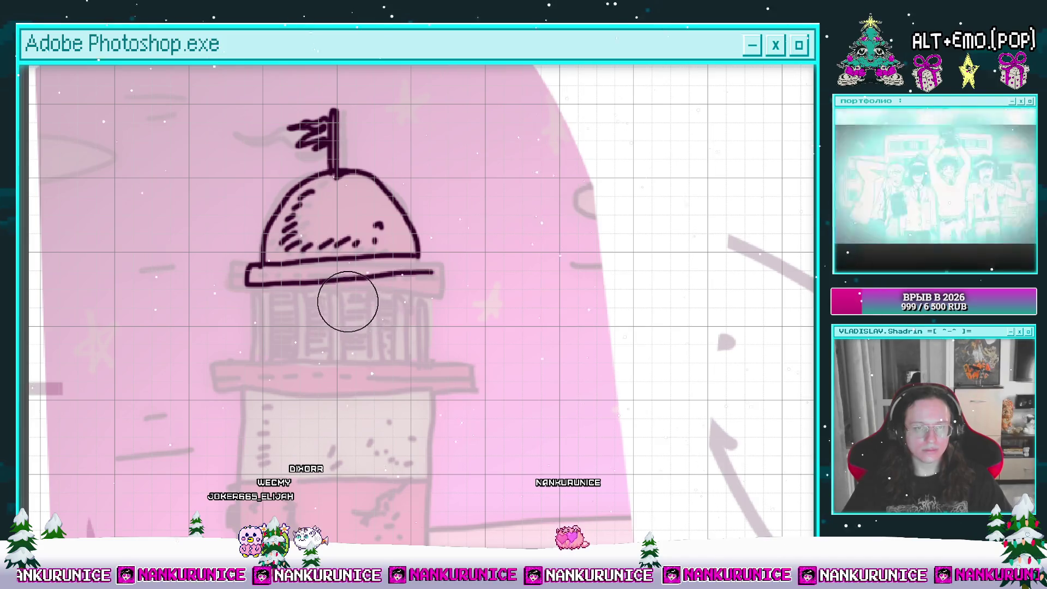
key("ctrl+z")
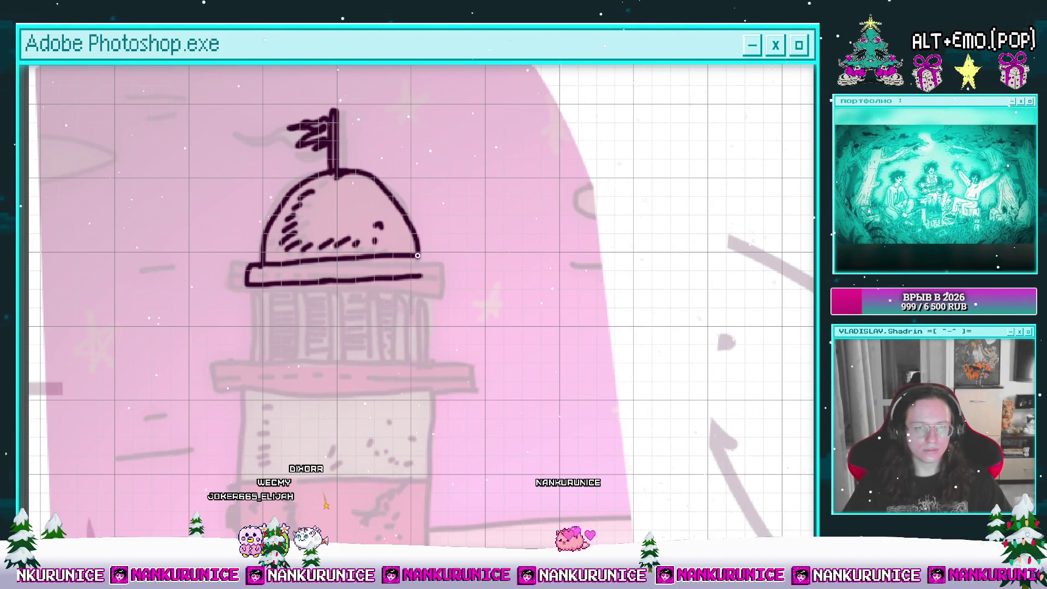
left_click_drag(417, 255, 424, 276)
left_click_drag(349, 300, 371, 235)
Draw the row of vertical pillar bars across the lantern gallery
left_click_drag(284, 222, 295, 297)
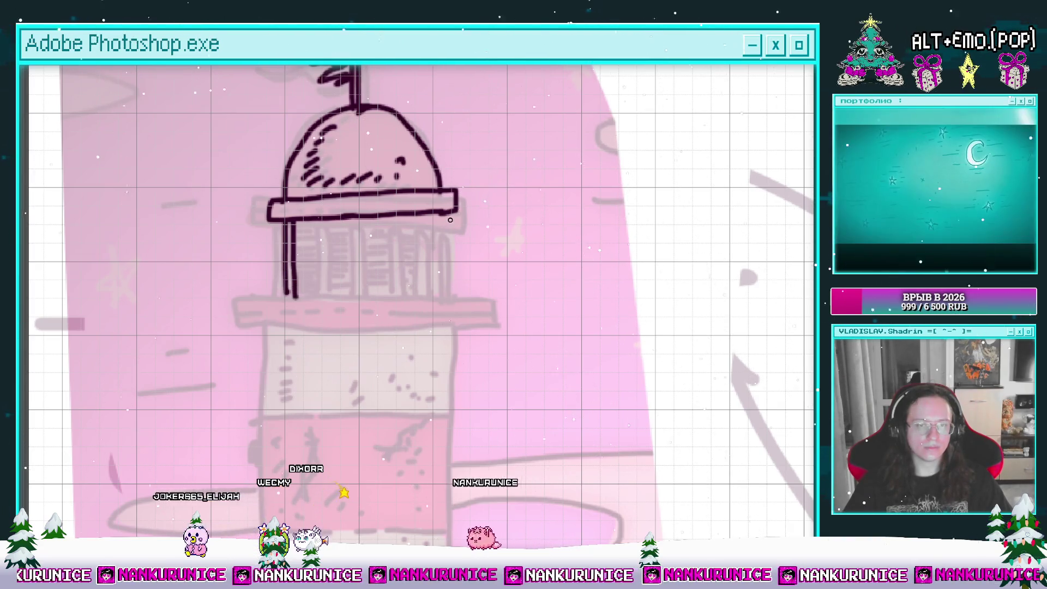
mouse_move(445, 222)
left_mouse_down()
mouse_move(445, 301)
mouse_move(432, 302)
left_mouse_up()
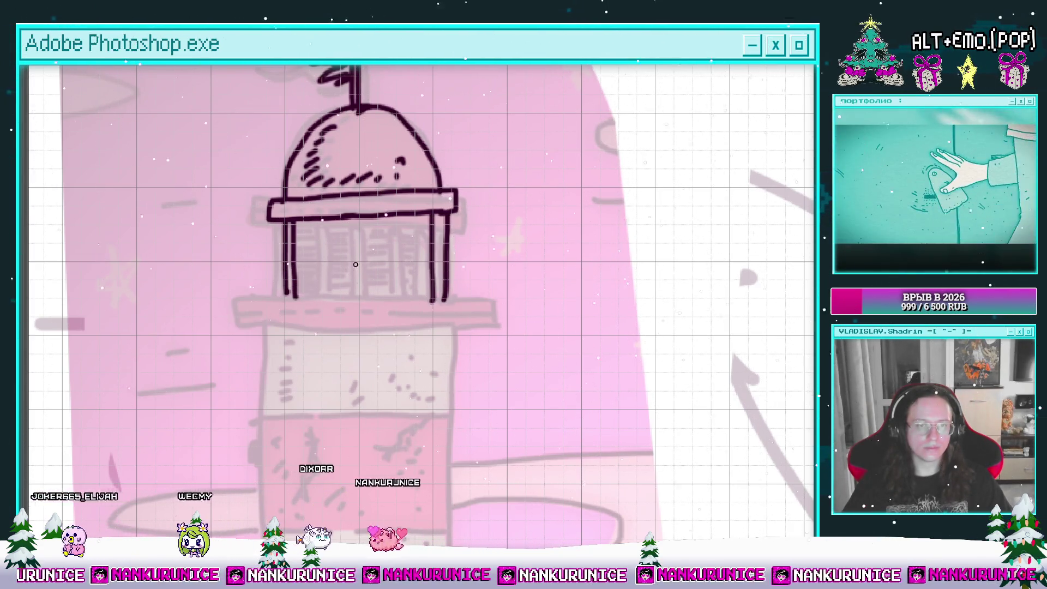
mouse_move(321, 222)
left_mouse_down()
mouse_move(320, 301)
mouse_move(331, 301)
left_mouse_up()
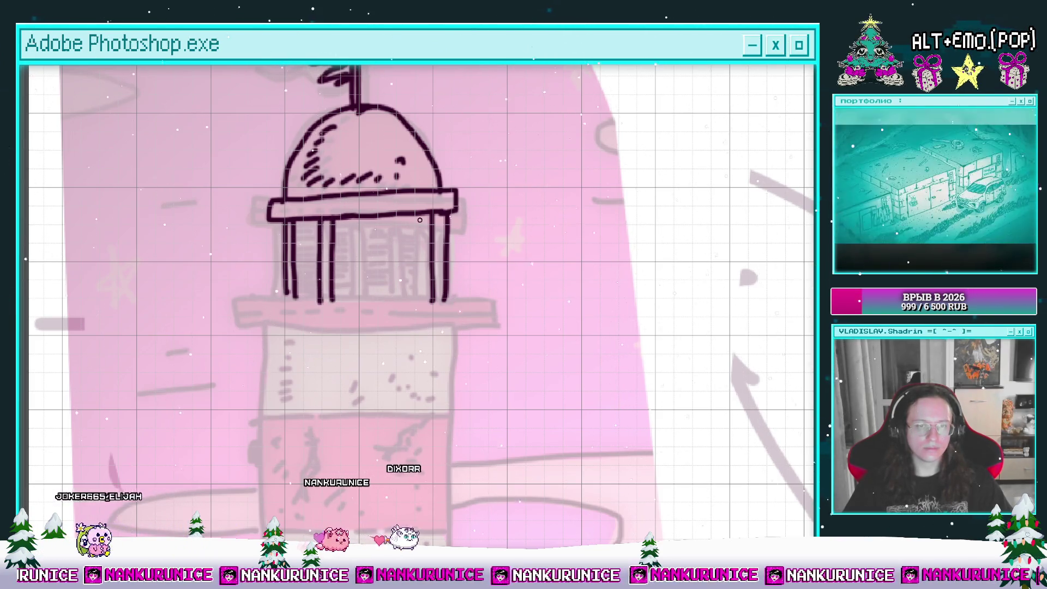
mouse_move(412, 214)
left_mouse_down()
mouse_move(413, 305)
mouse_move(395, 306)
left_mouse_up()
left_click_drag(359, 218, 360, 306)
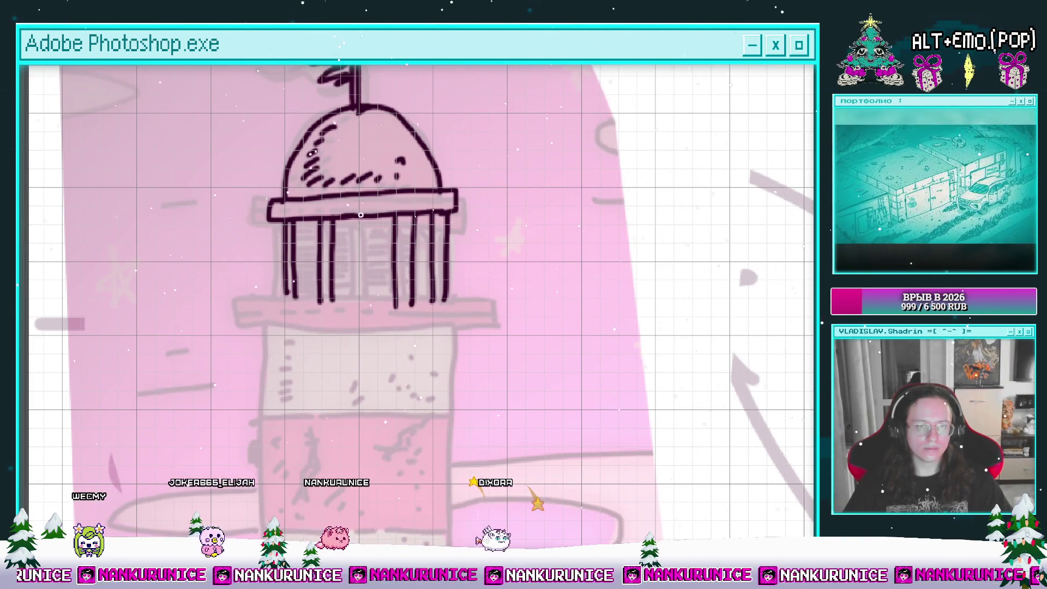
left_click_drag(366, 213, 367, 274)
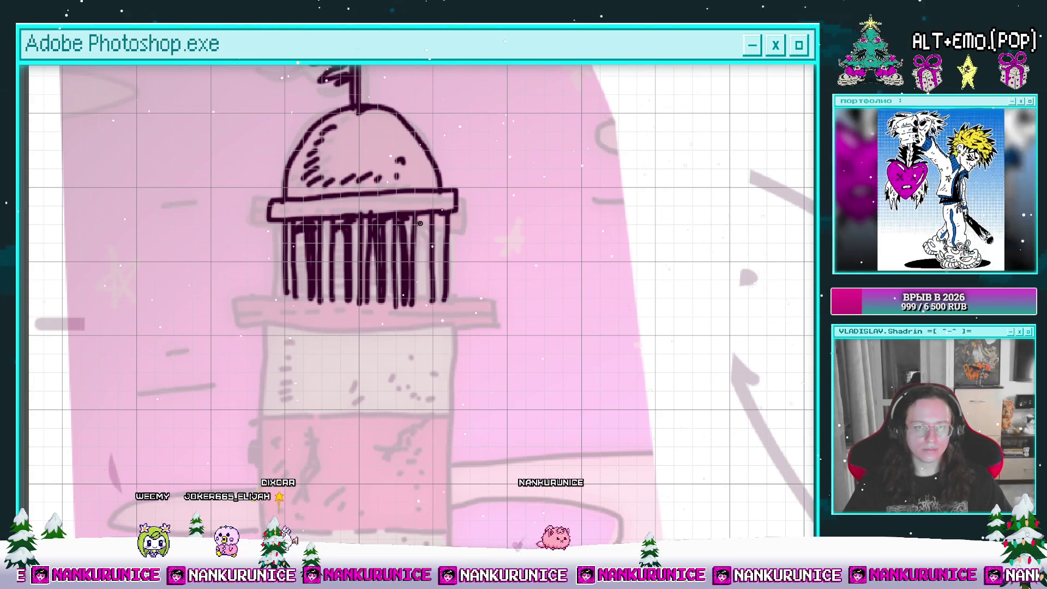
scroll(287, 250, "down", 1)
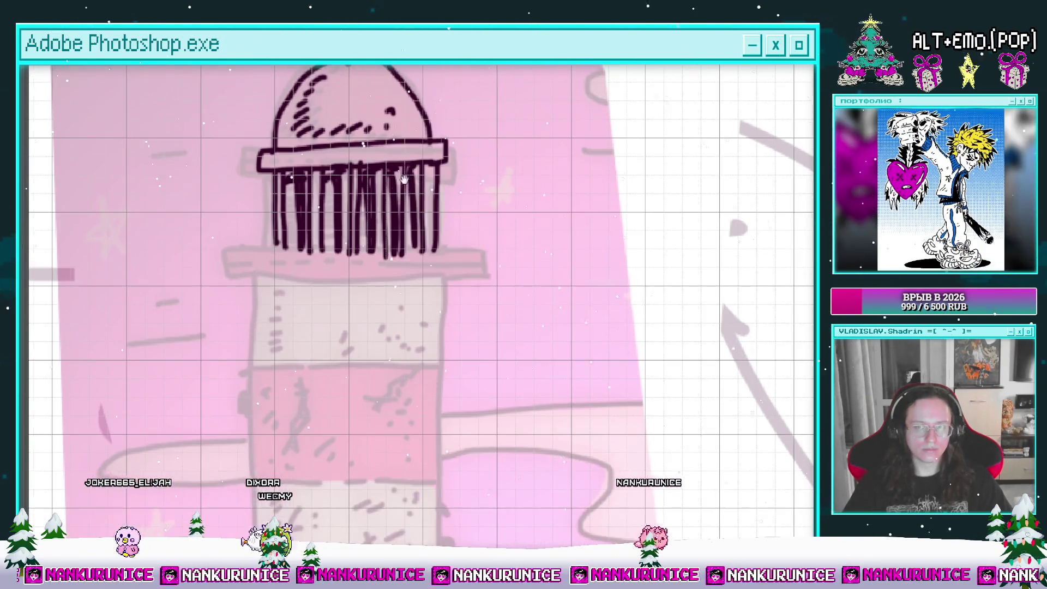
Draw the rail under the gallery bars, trim the bar bottoms and close the base's right end
mouse_move(274, 245)
left_mouse_down()
mouse_move(251, 268)
mouse_move(436, 270)
left_mouse_up()
key("e")
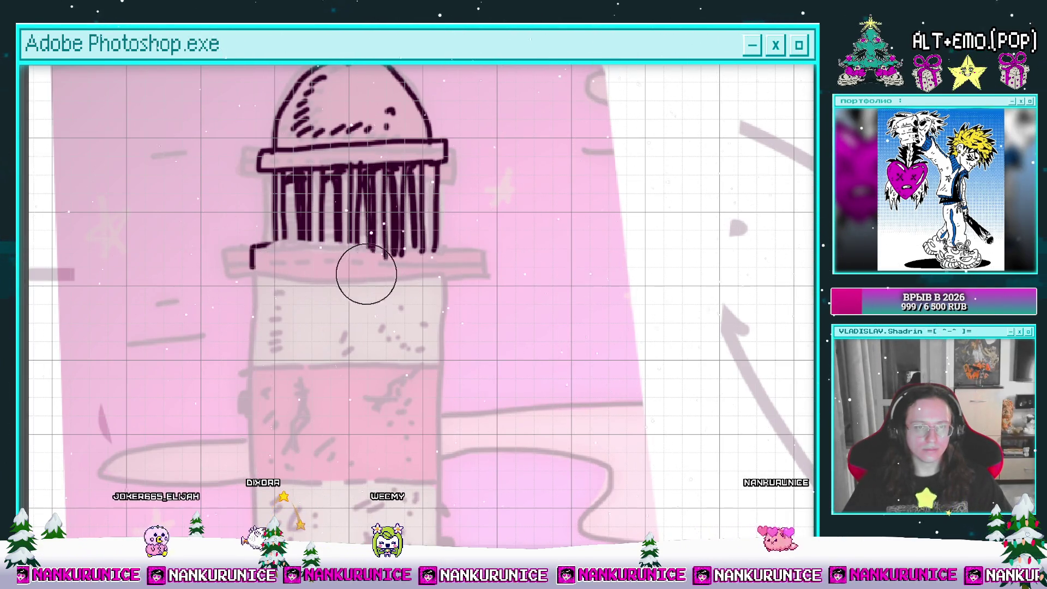
key("b")
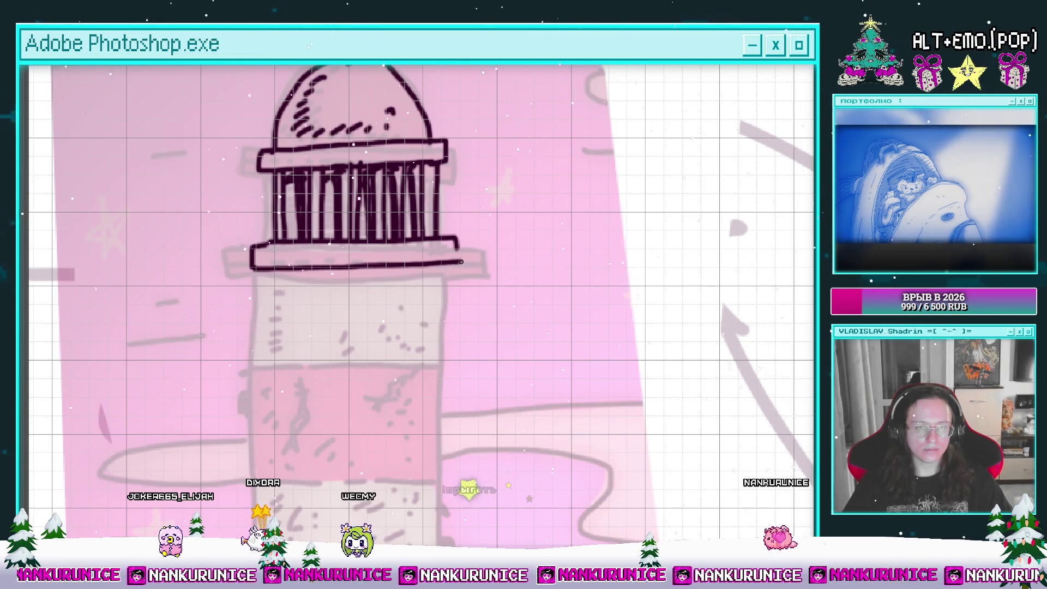
left_click_drag(461, 262, 458, 246)
scroll(327, 229, "up", 1)
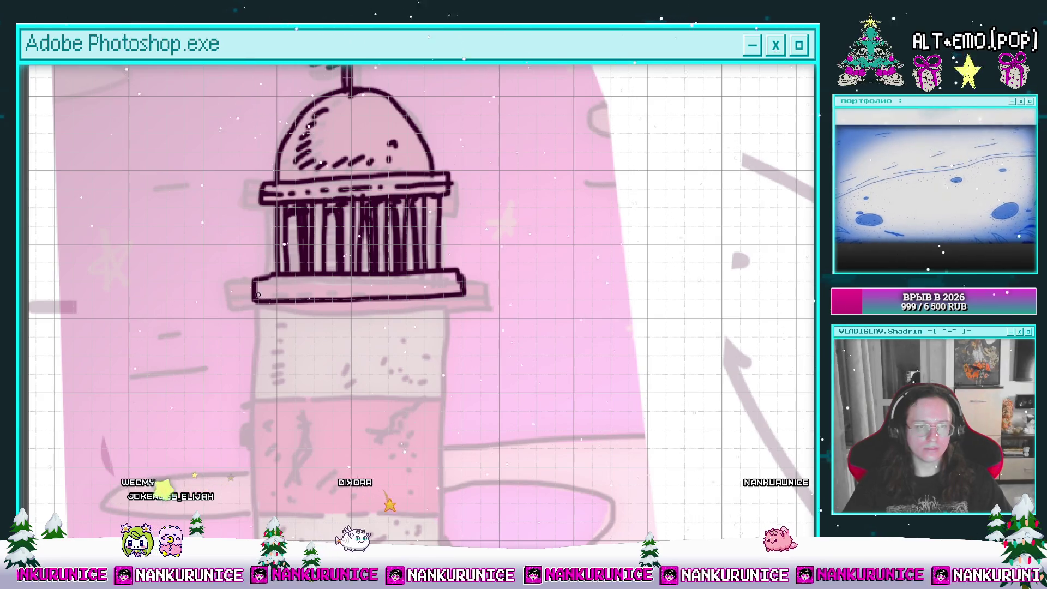
left_click_drag(439, 309, 433, 219)
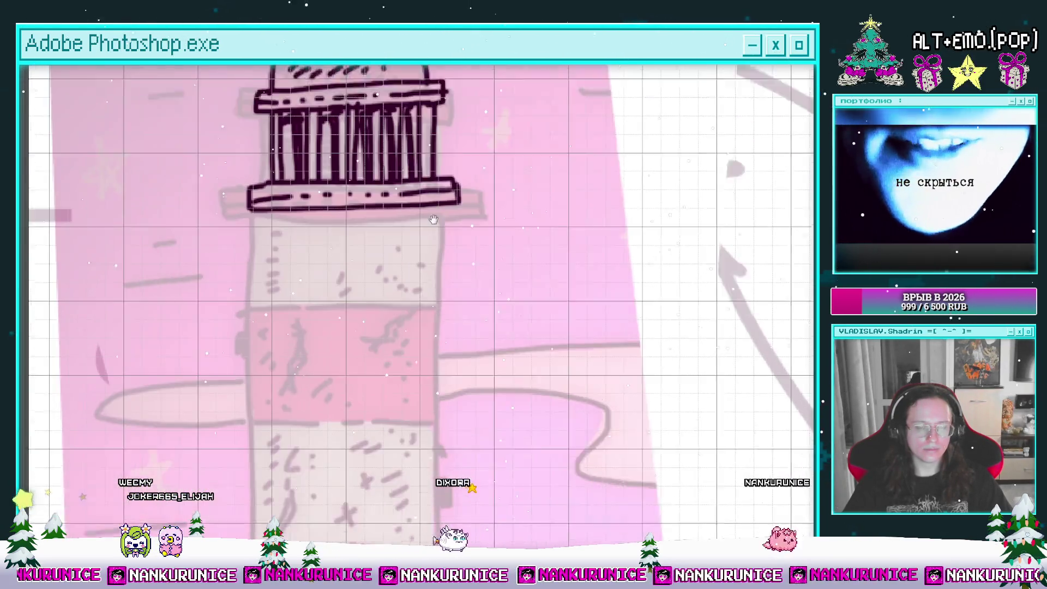
Ink the tower's left edge from the top down toward the base
scroll(433, 219, "down", 2)
scroll(433, 219, "down", 2)
scroll(433, 219, "up", 2)
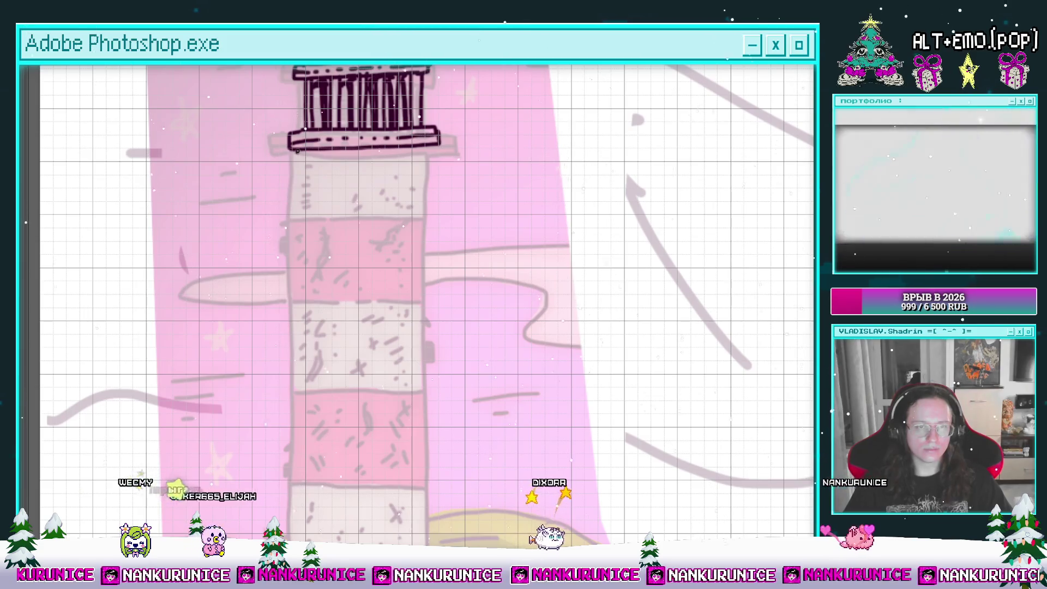
mouse_move(297, 151)
left_mouse_down()
mouse_move(297, 298)
mouse_move(313, 210)
mouse_move(310, 297)
mouse_move(314, 206)
mouse_move(314, 322)
left_mouse_up()
left_click_drag(314, 383, 314, 432)
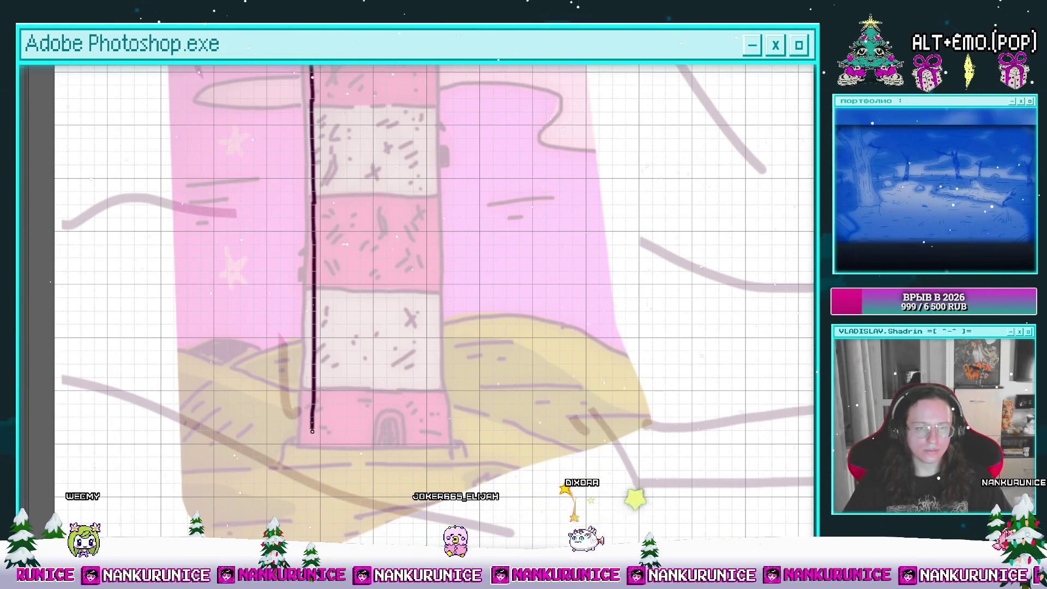
left_click_drag(349, 109, 316, 338)
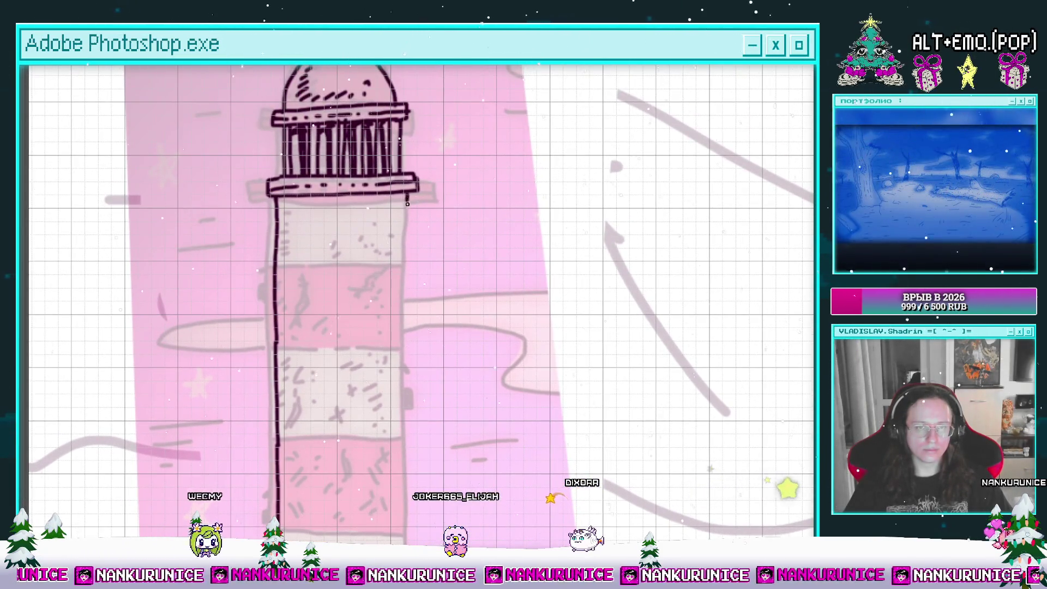
Ink the tower's right edge, the base line, and the two flared feet
mouse_move(408, 199)
left_mouse_down()
mouse_move(407, 295)
mouse_move(406, 164)
left_mouse_up()
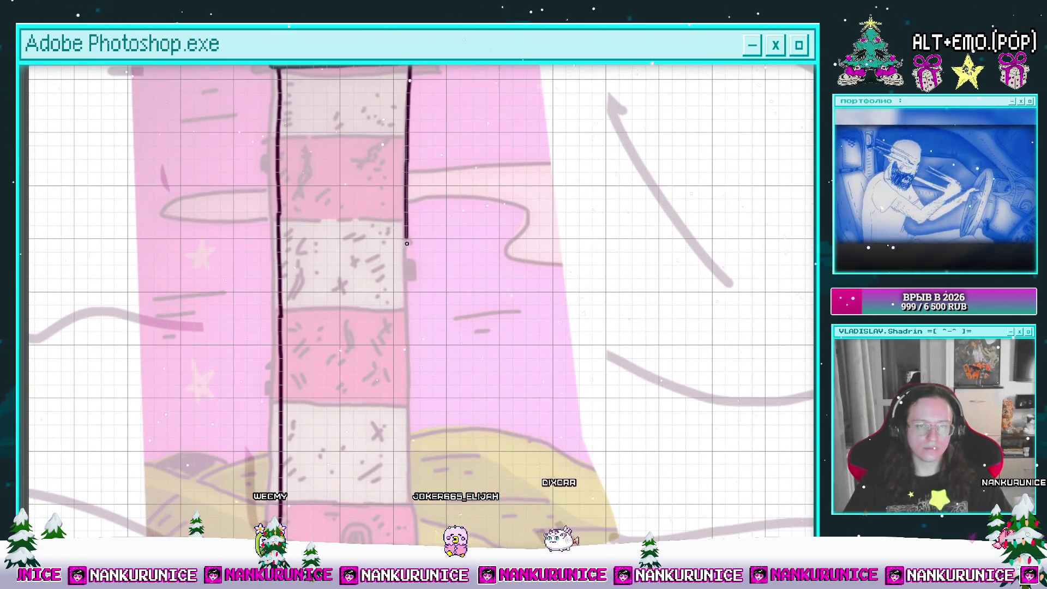
left_click_drag(407, 244, 412, 162)
left_click_drag(413, 203, 413, 269)
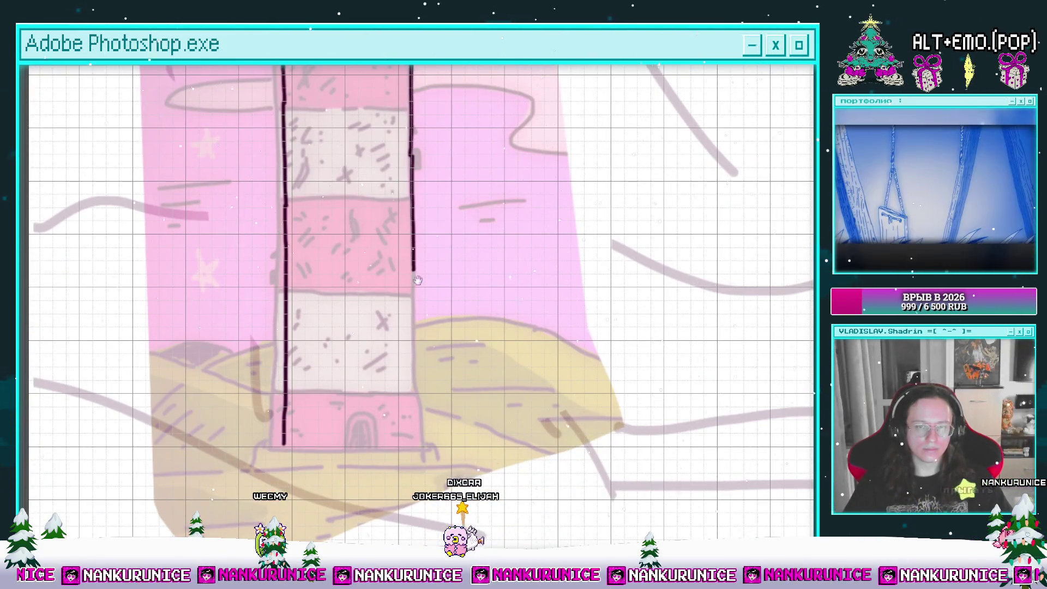
scroll(416, 223, "down", 2)
left_click_drag(413, 198, 416, 376)
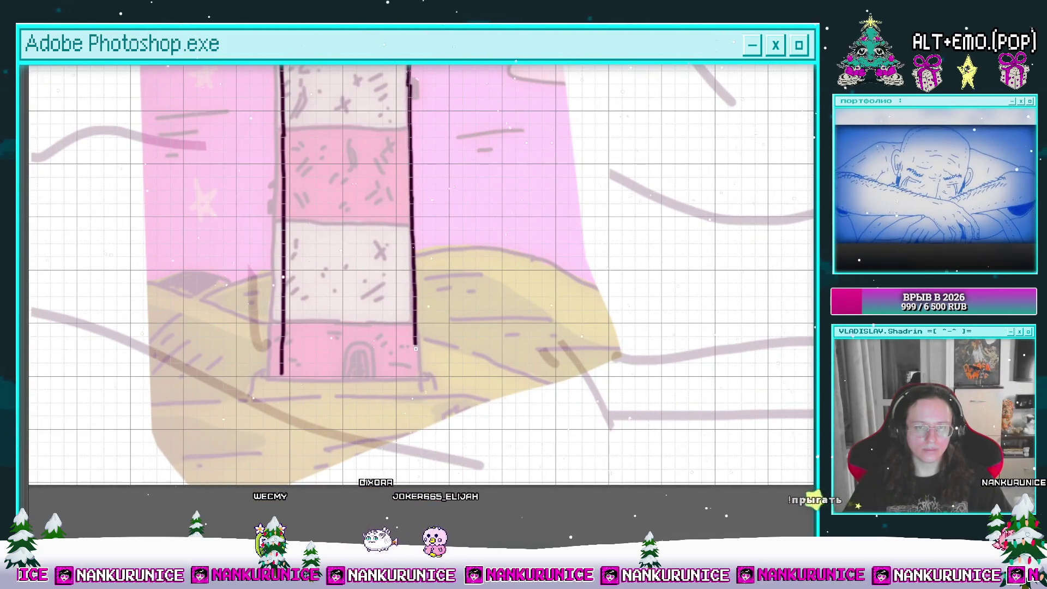
left_click_drag(289, 381, 408, 380)
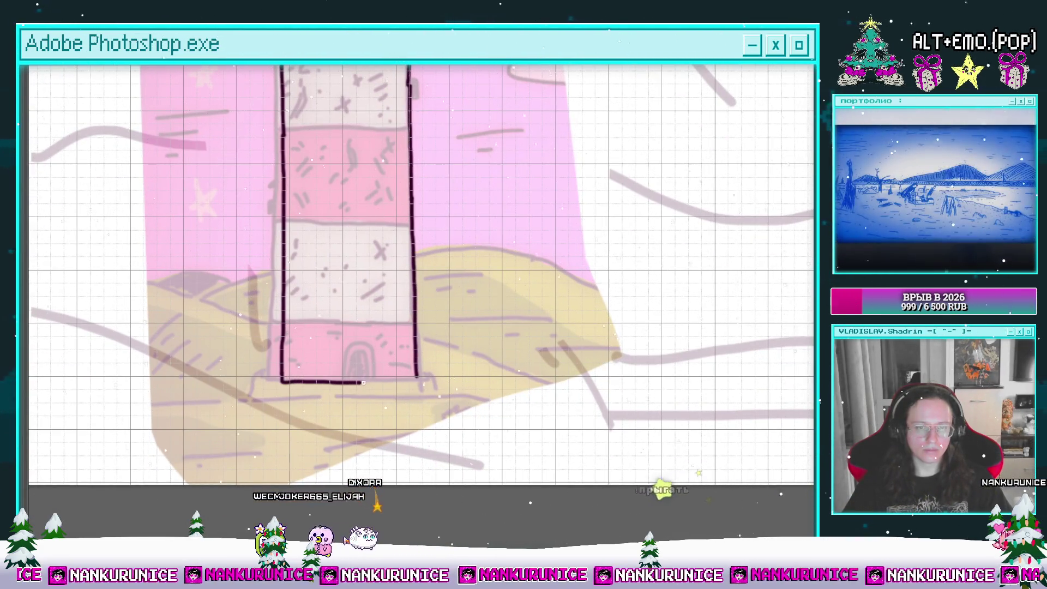
left_click_drag(282, 381, 270, 397)
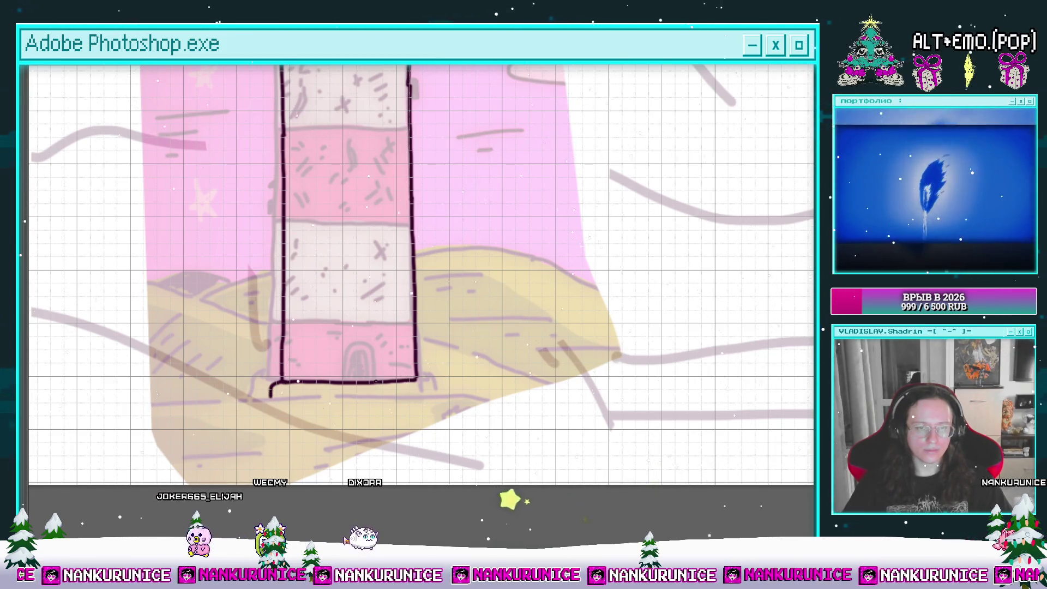
left_click_drag(417, 377, 431, 397)
Draw five horizontal band lines across the tower and begin stippling the top band
left_click_drag(289, 351, 420, 351)
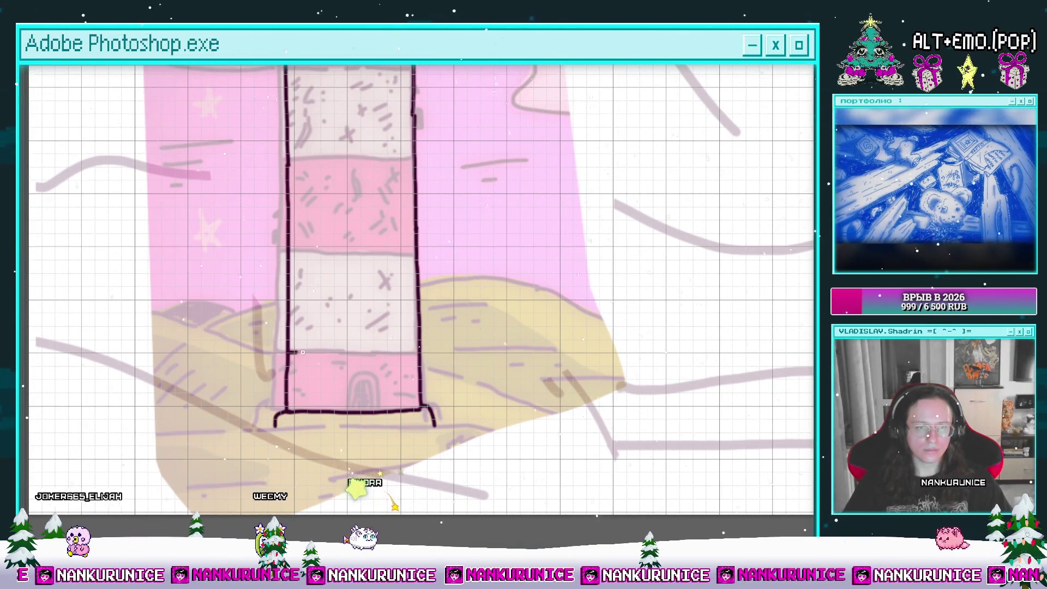
scroll(413, 342, "up", 2)
left_click_drag(293, 299, 417, 299)
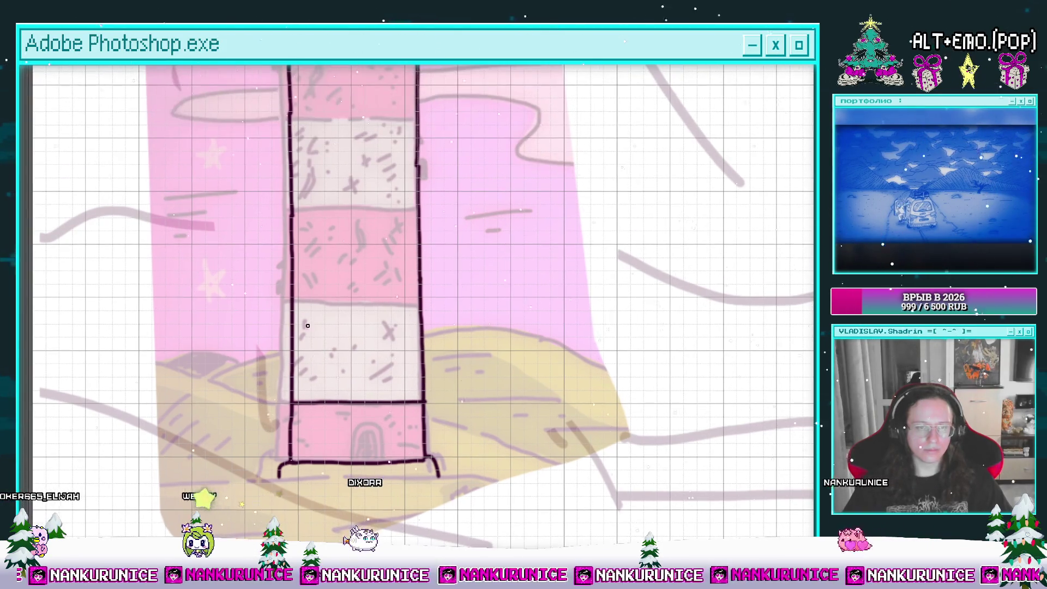
scroll(417, 299, "up", 3)
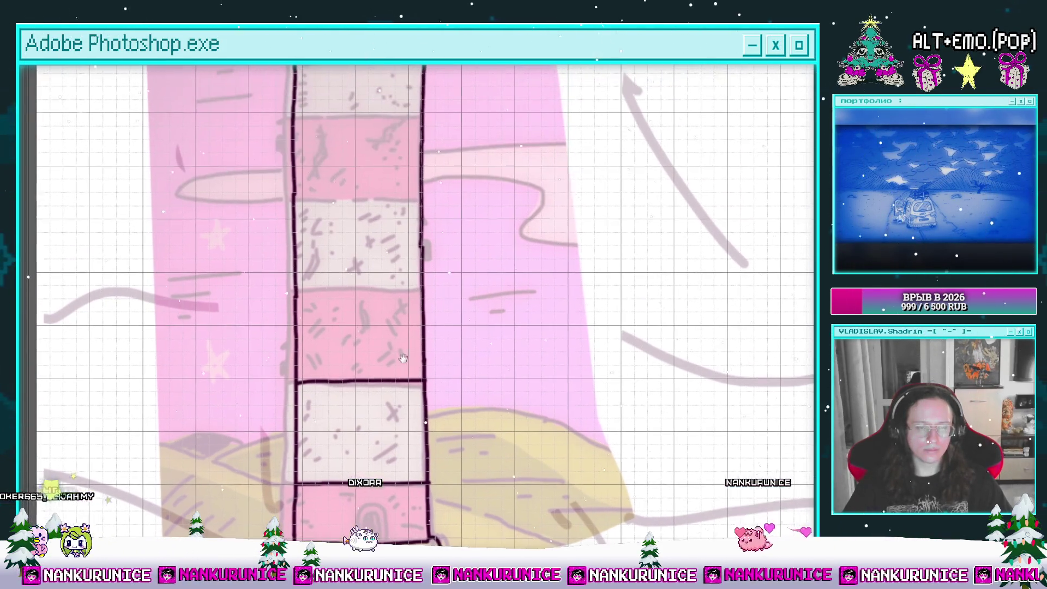
left_click_drag(295, 288, 420, 284)
scroll(420, 285, "up", 3)
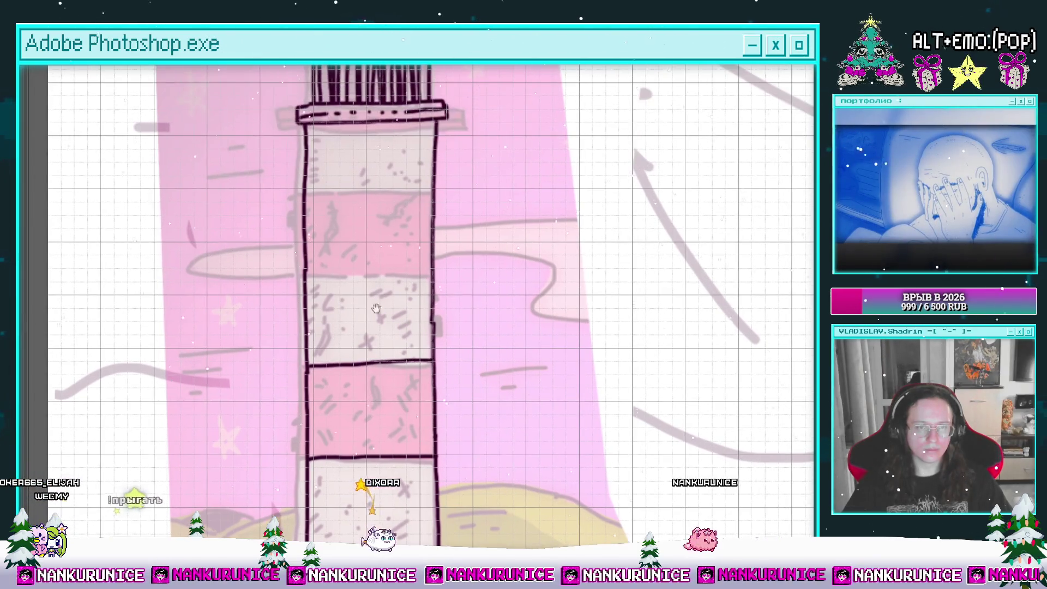
left_click_drag(306, 274, 424, 270)
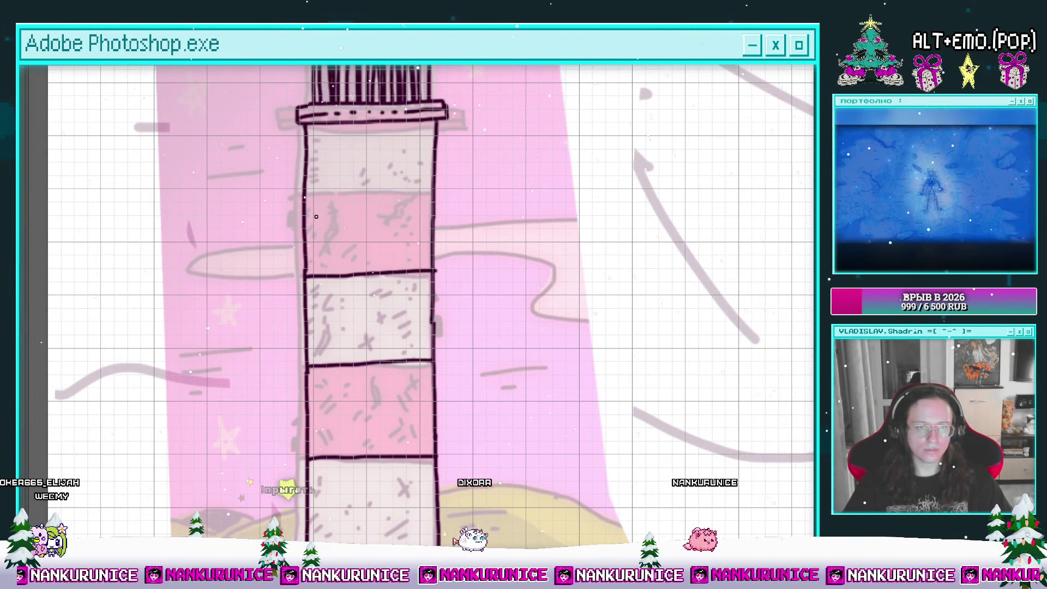
left_click_drag(306, 193, 427, 190)
scroll(427, 190, "up", 1)
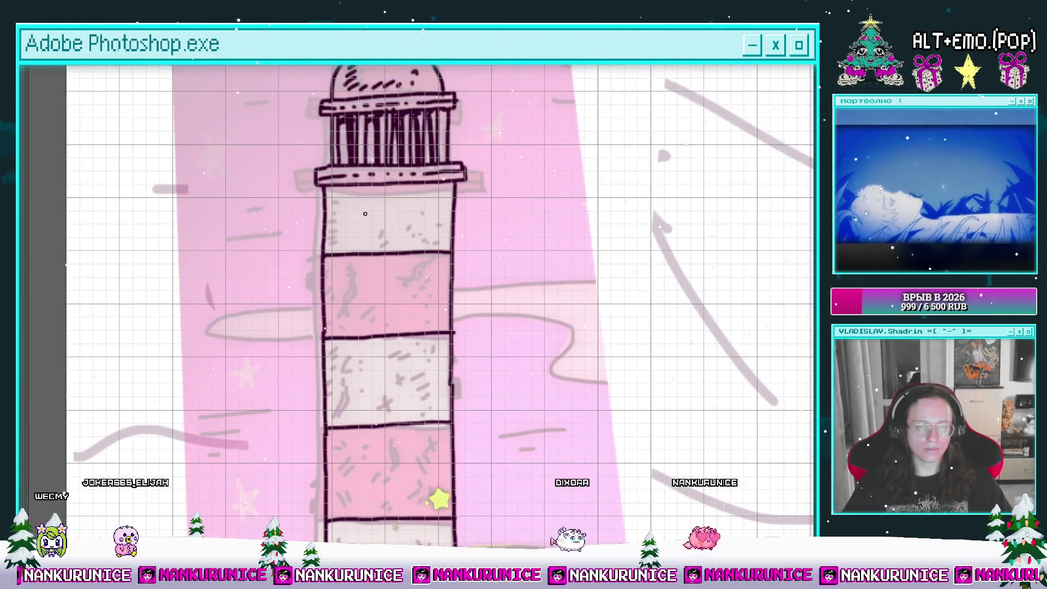
scroll(338, 210, "up", 2)
mouse_move(338, 211)
left_mouse_down()
mouse_move(337, 240)
mouse_move(377, 252)
left_mouse_up()
Add a dot to the top band, then a crack line and stippled dots in the second band
left_click(406, 242)
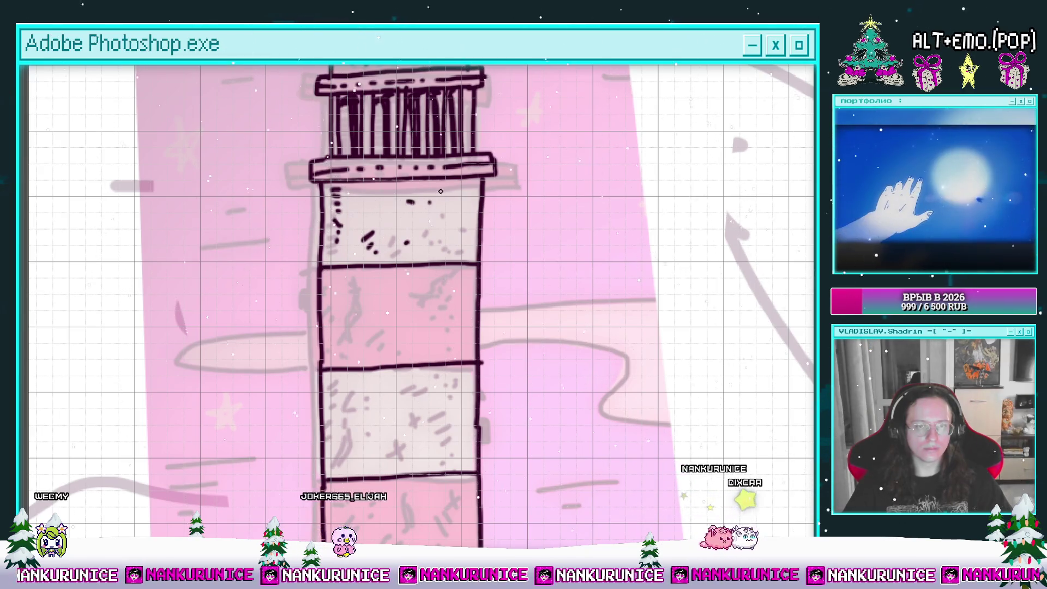
left_click_drag(438, 270, 457, 175)
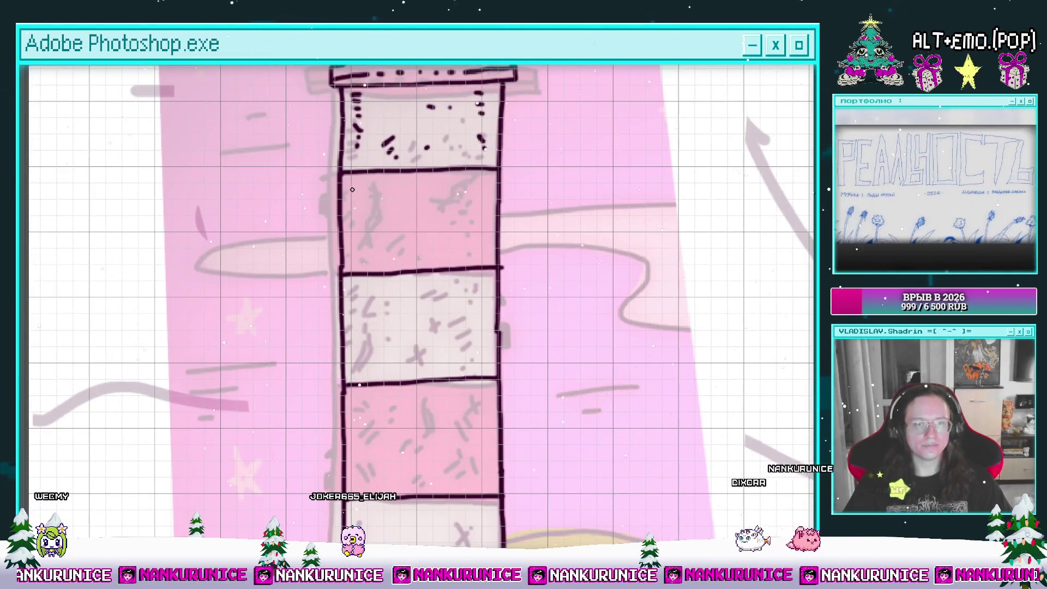
left_click(360, 256)
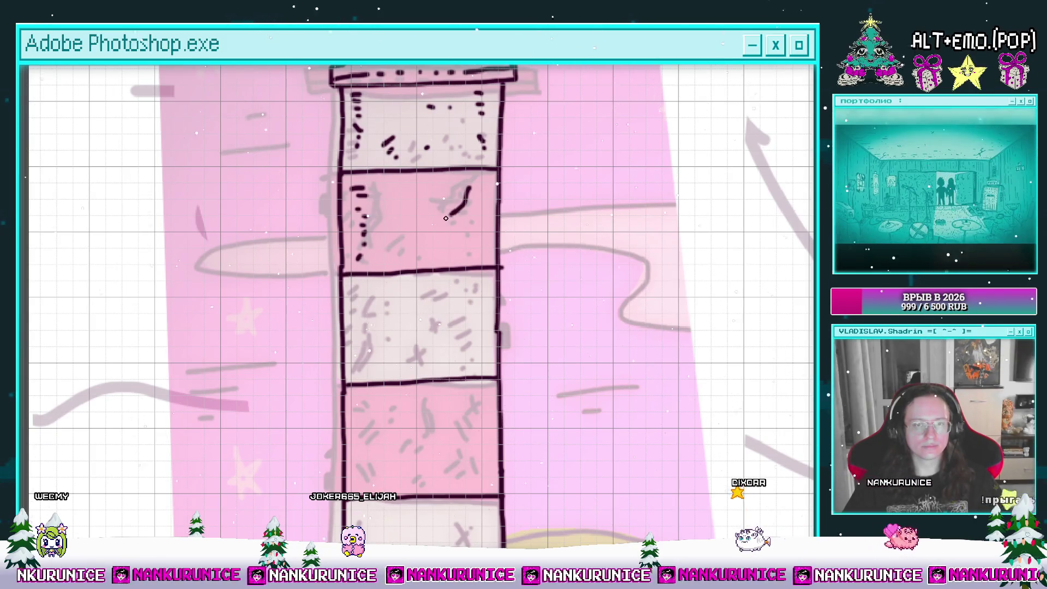
left_click_drag(445, 218, 431, 255)
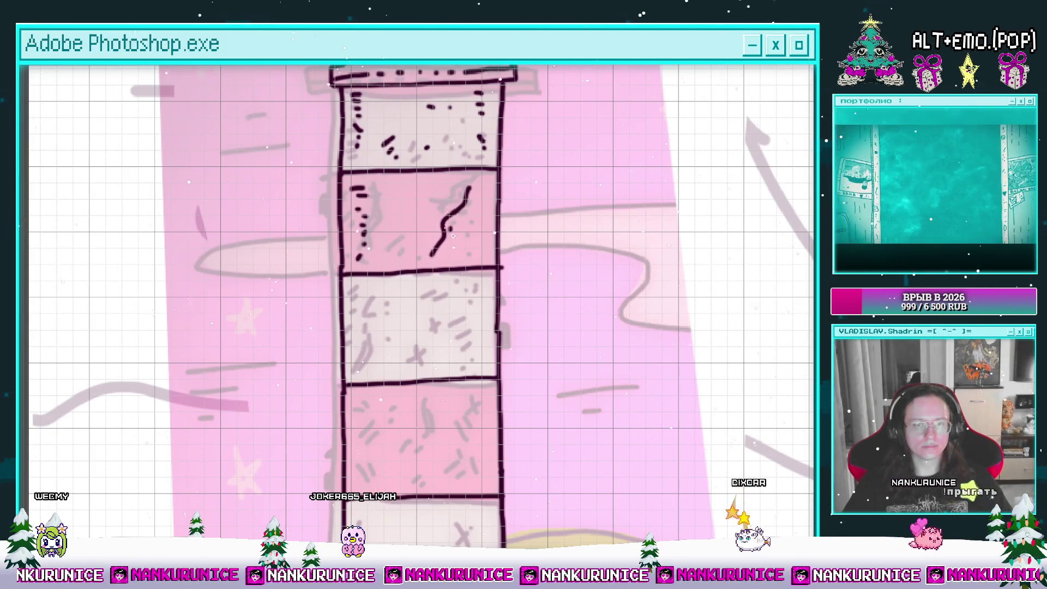
left_click(484, 240)
left_click(444, 184)
left_click(417, 192)
left_click(402, 214)
left_click(415, 251)
left_click(390, 256)
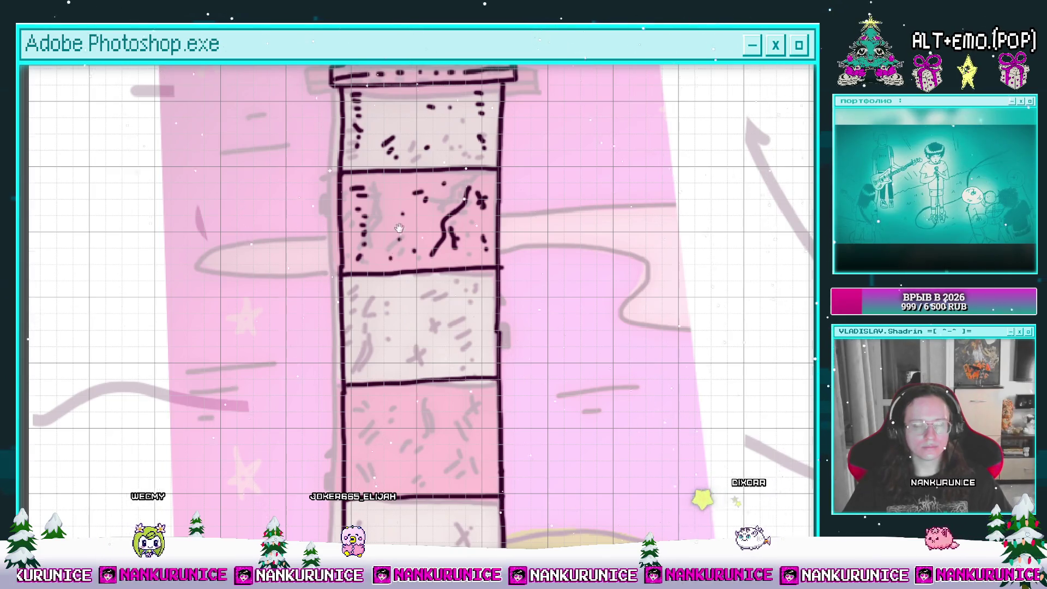
Texture the light band with marks, a curved crack and stippled dots
left_click_drag(399, 228, 410, 132)
left_click(375, 211)
left_click(489, 211)
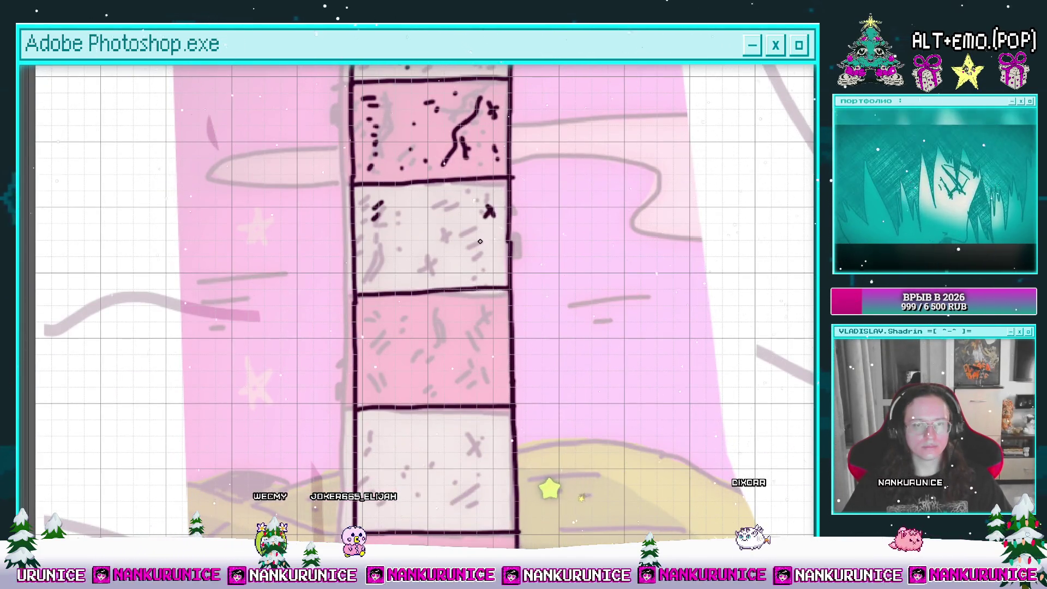
left_click(484, 257)
left_click(448, 233)
left_click(443, 255)
left_click(423, 260)
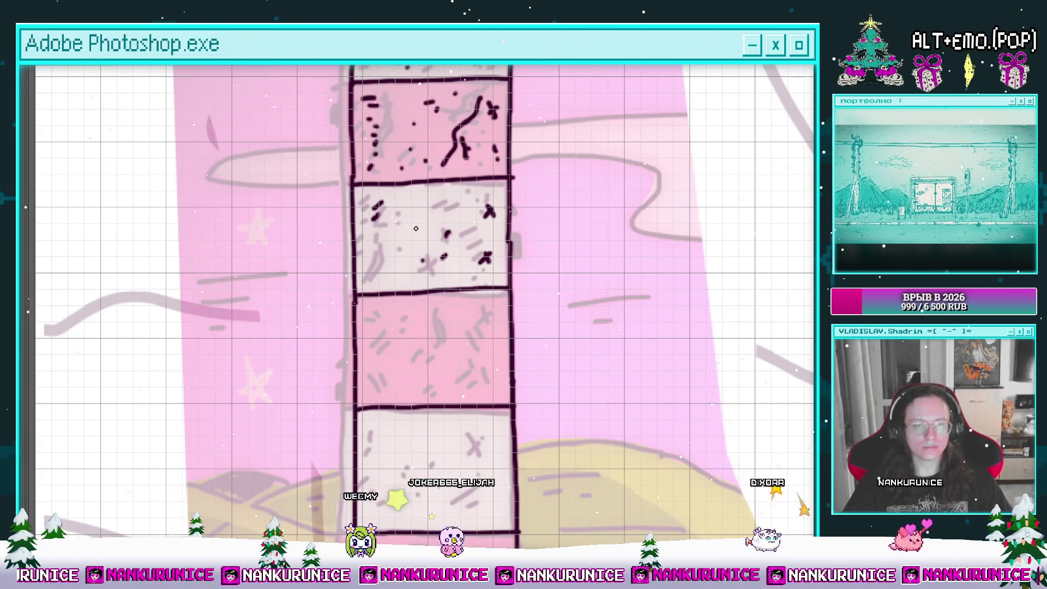
mouse_move(418, 223)
left_mouse_down()
mouse_move(405, 260)
mouse_move(425, 138)
left_mouse_up()
left_click(376, 250)
left_click(376, 265)
left_click(397, 209)
left_click(418, 205)
left_click(443, 204)
Texture the pink band with short dashes, a long curved crack and small dots
left_click(360, 216)
left_click_drag(359, 244, 355, 269)
left_click(357, 284)
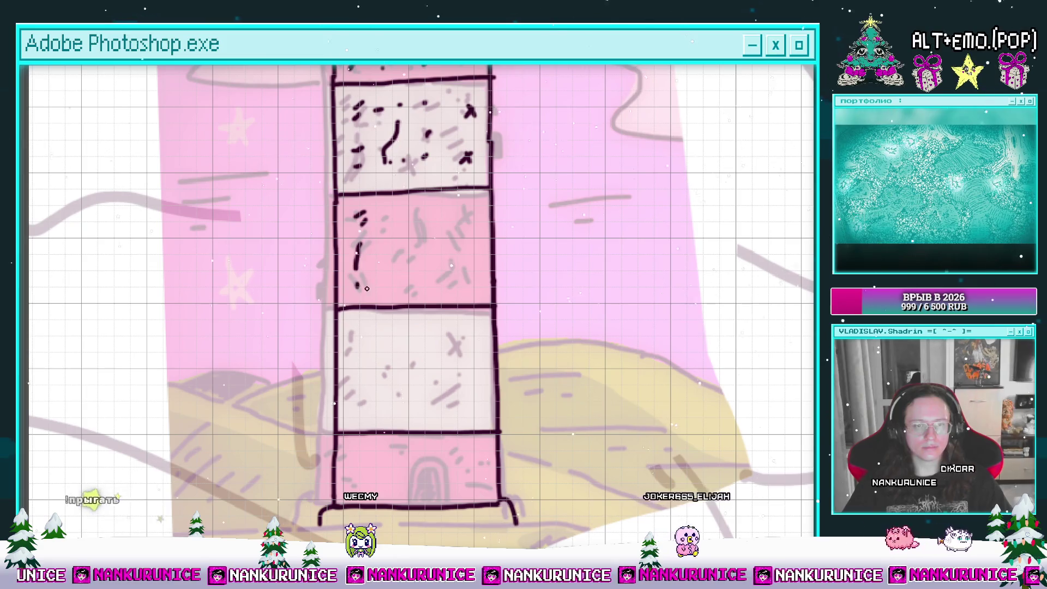
left_click(375, 287)
left_click(389, 288)
mouse_move(436, 216)
left_mouse_down()
mouse_move(465, 265)
mouse_move(415, 292)
mouse_move(474, 289)
mouse_move(459, 213)
left_mouse_up()
left_click(467, 219)
left_click(445, 298)
left_click(479, 295)
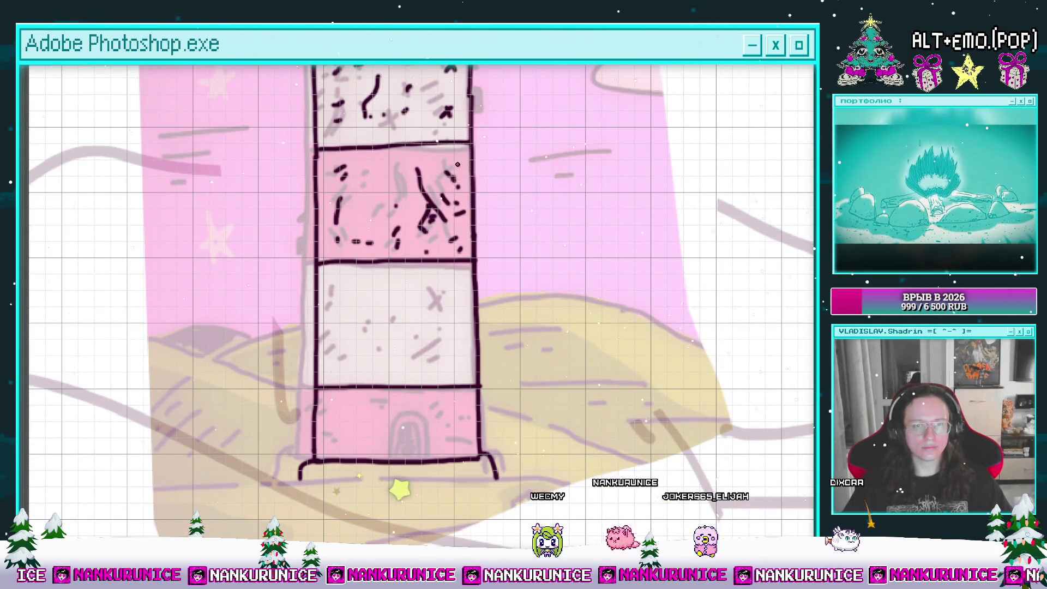
Stipple dots above the door, in the narrow box beside the base, and around the door
left_click_drag(382, 158, 395, 111)
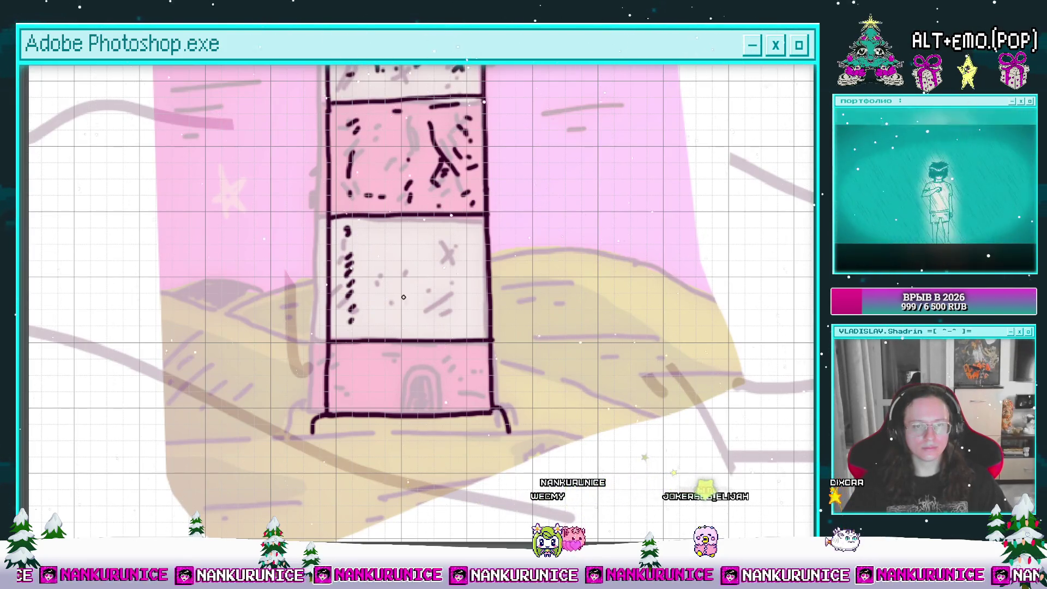
left_click(468, 306)
left_click_drag(450, 270, 442, 209)
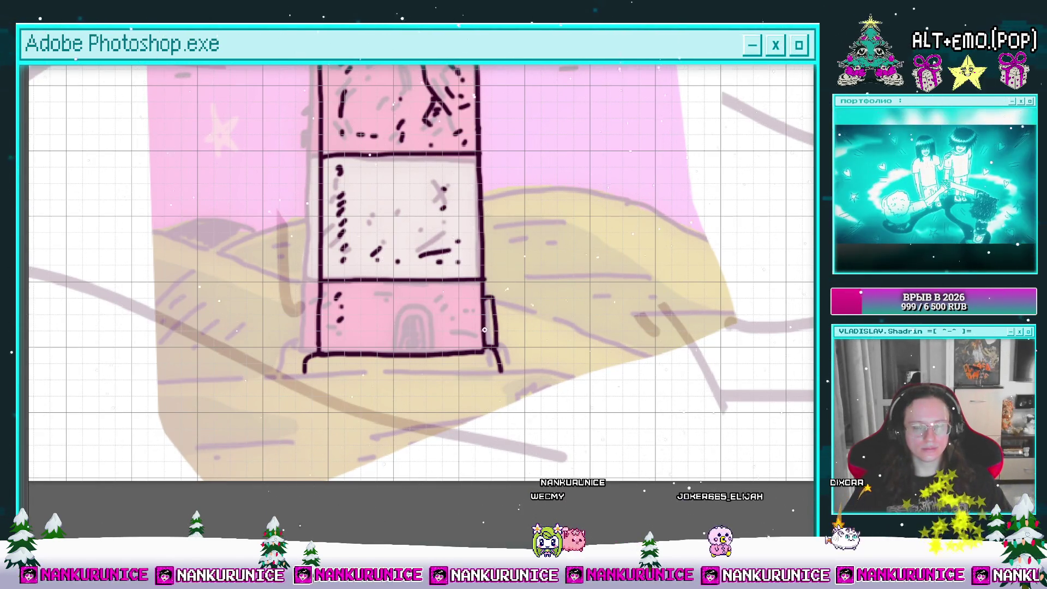
left_click(488, 306)
left_click(488, 319)
left_click(488, 330)
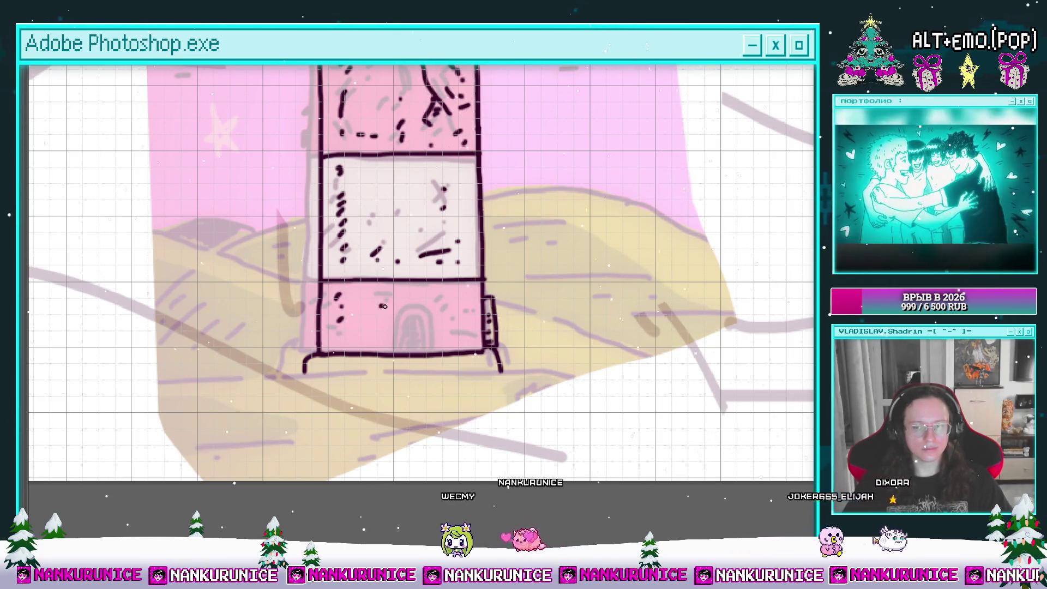
left_click(449, 297)
left_click(415, 310)
left_click(427, 316)
left_click(424, 336)
left_click(383, 322)
left_click(376, 339)
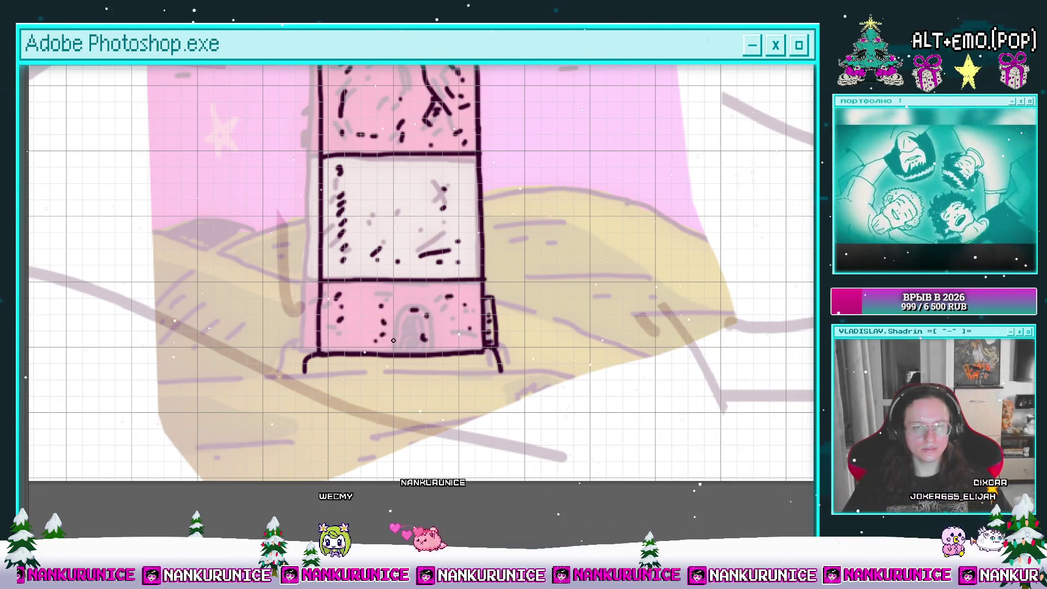
Delete the pink-and-yellow colour layer and hide the grid
scroll(427, 339, "down", 5)
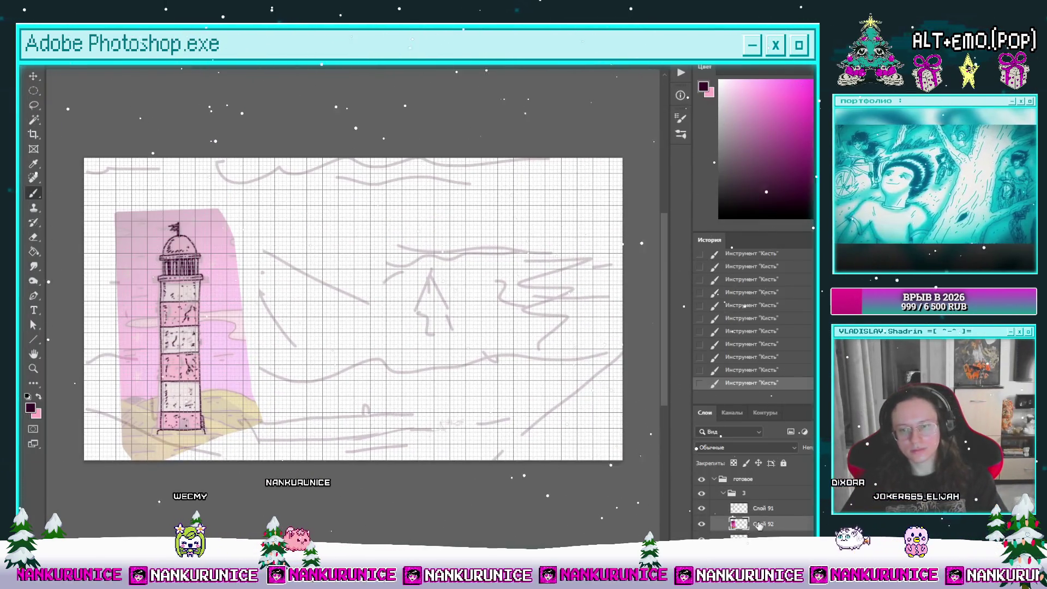
key("Delete")
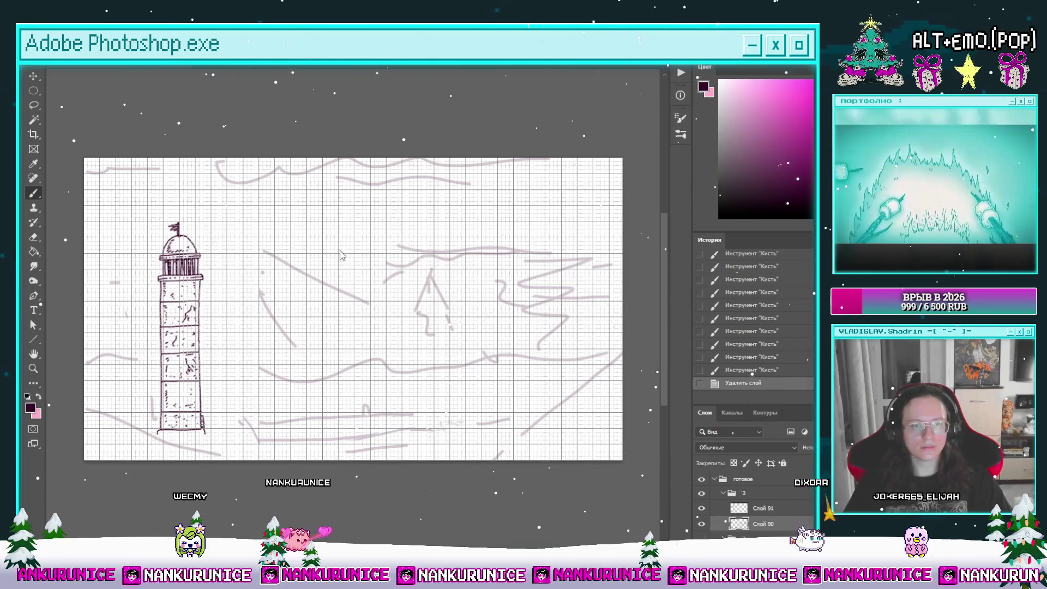
key("ctrl+apostrophe")
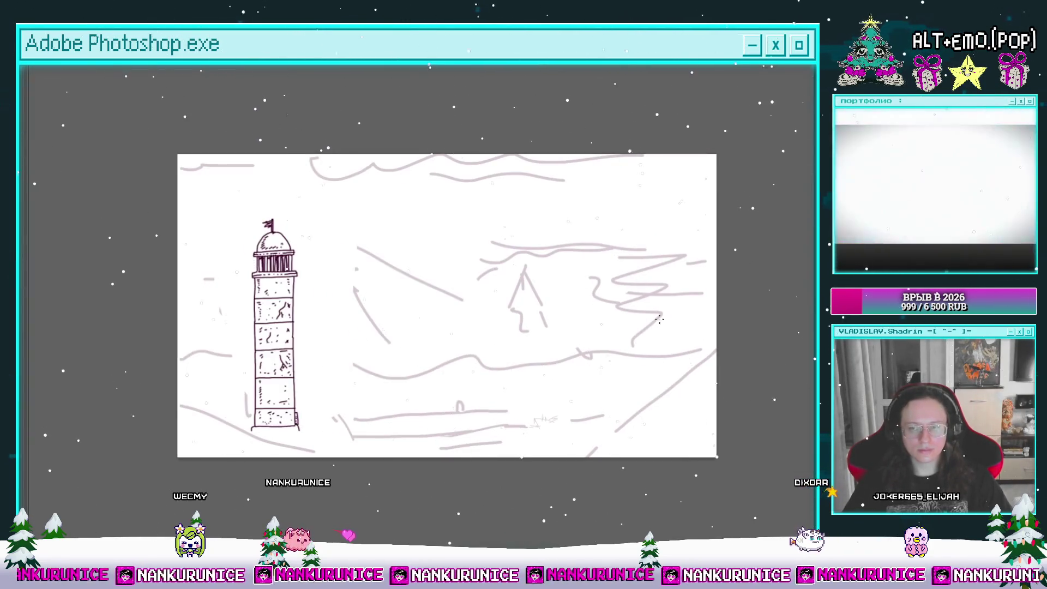
Toggle the lighthouse ink layer's visibility to check the drawing, then hide the panels
left_click(702, 509)
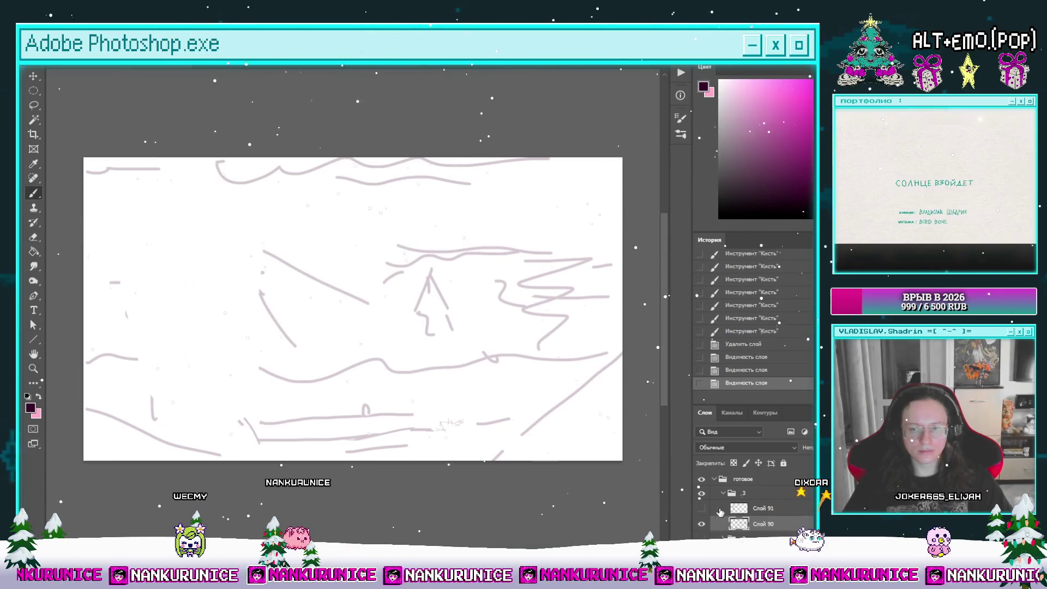
left_click(701, 508)
left_click(702, 508)
left_click(701, 508)
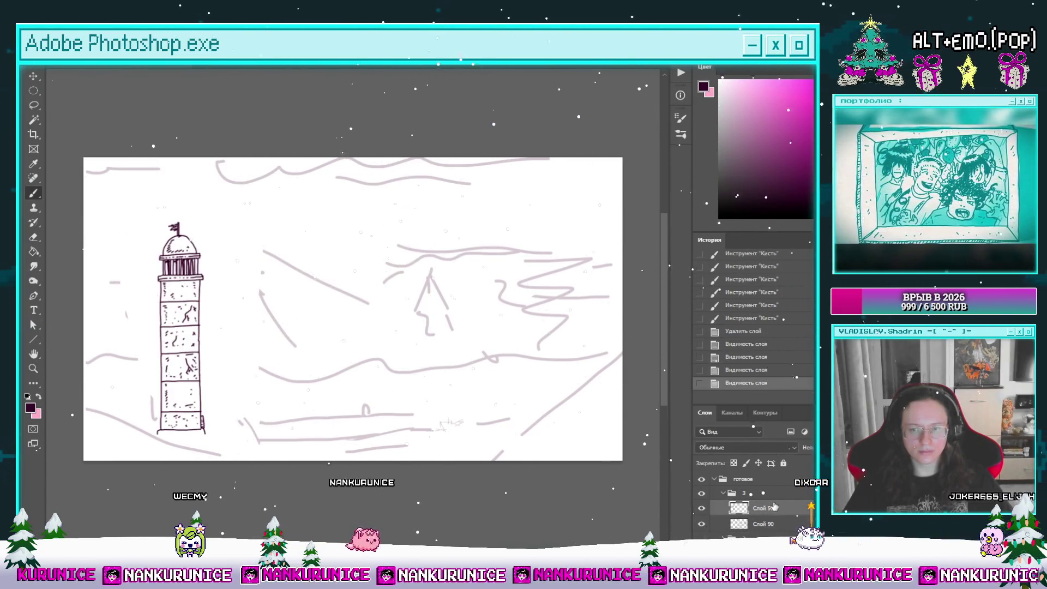
key("Tab")
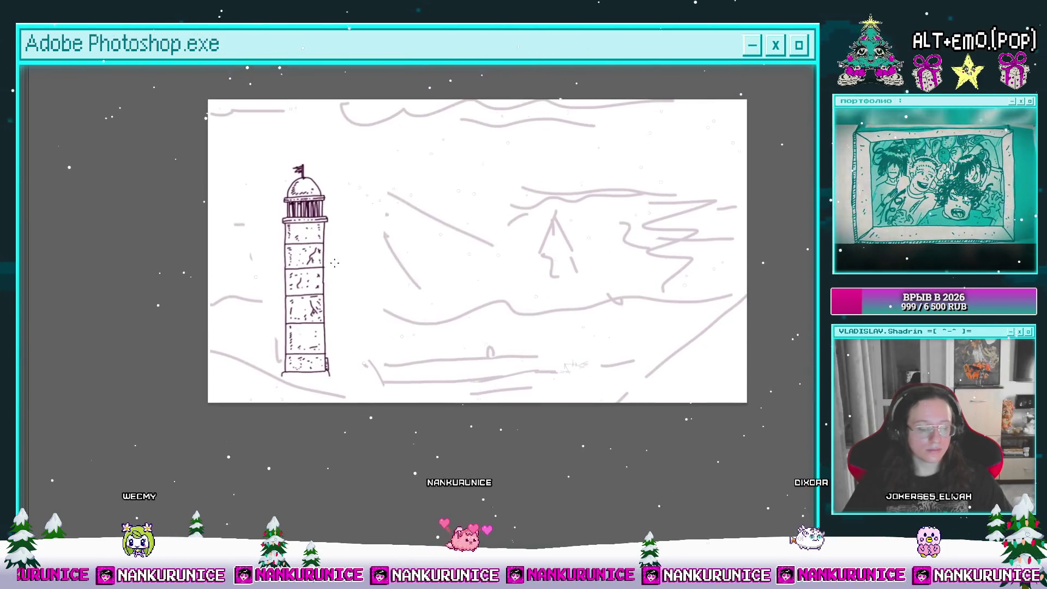
Zoom in on the lighthouse base and ink the shoreline from the left past the base to the right
key("ctrl+plus")
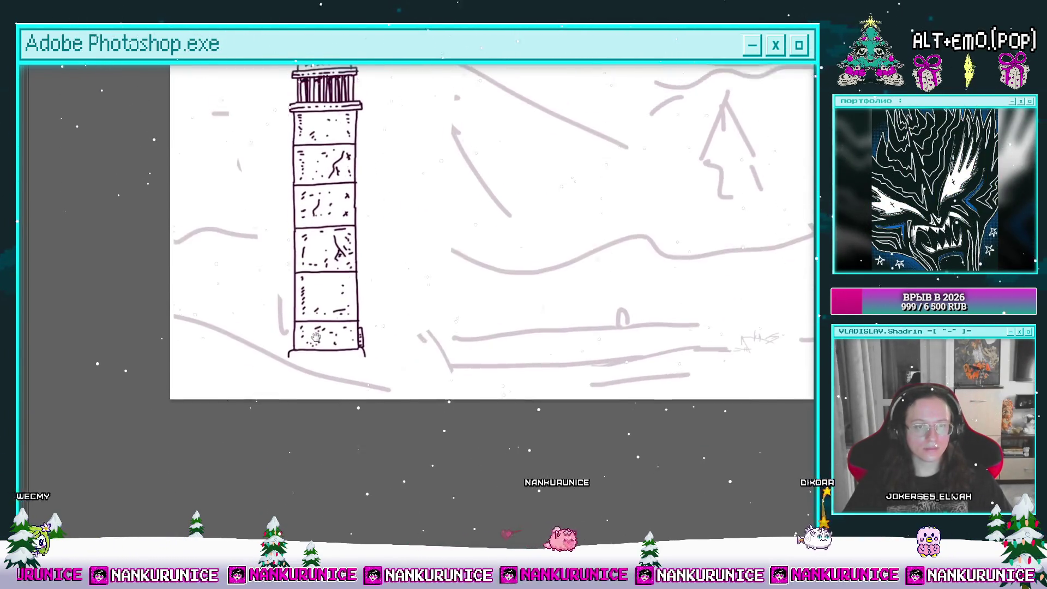
key("ctrl+plus")
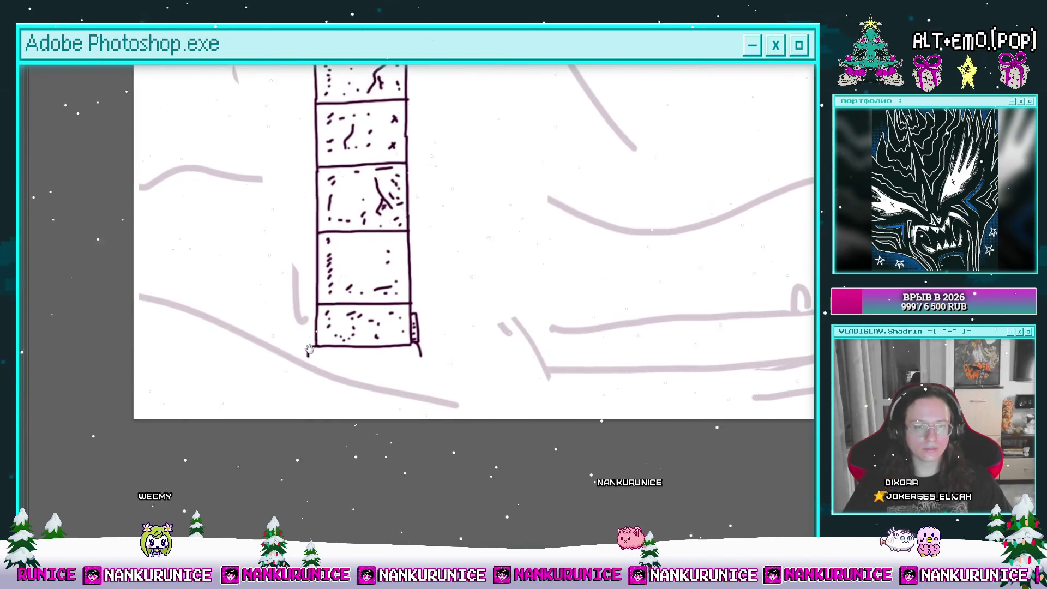
key("ctrl+plus")
scroll(317, 346, "down", 1)
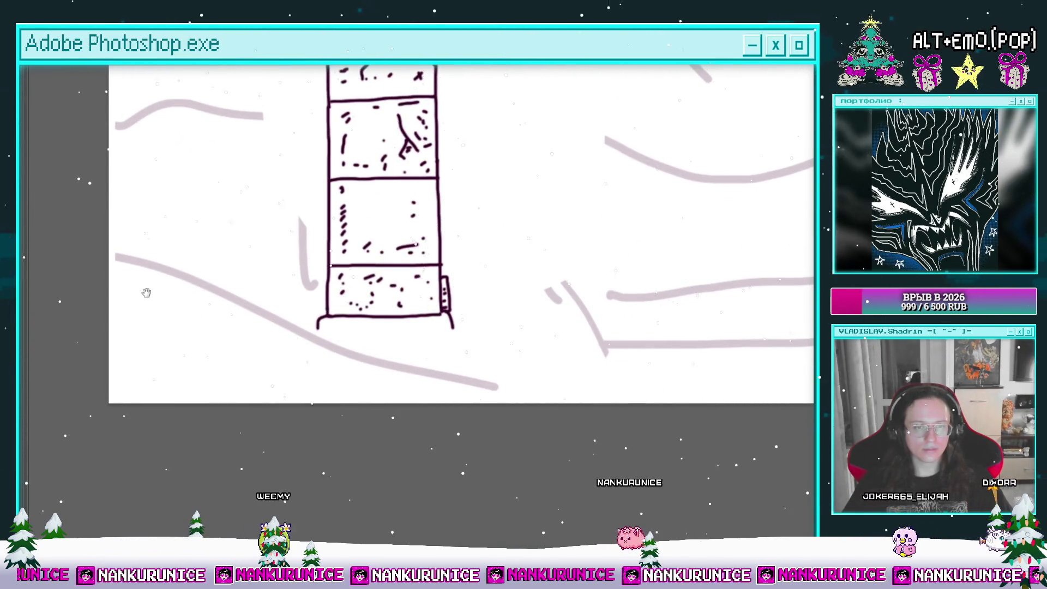
left_click_drag(84, 254, 129, 269)
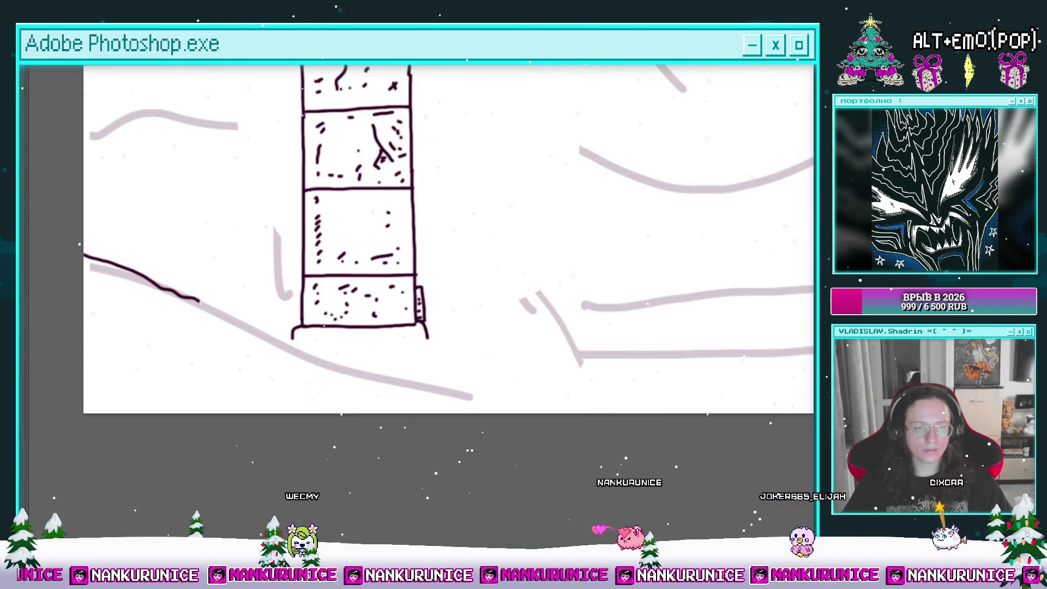
mouse_move(256, 325)
left_mouse_down()
mouse_move(471, 370)
mouse_move(266, 364)
left_mouse_up()
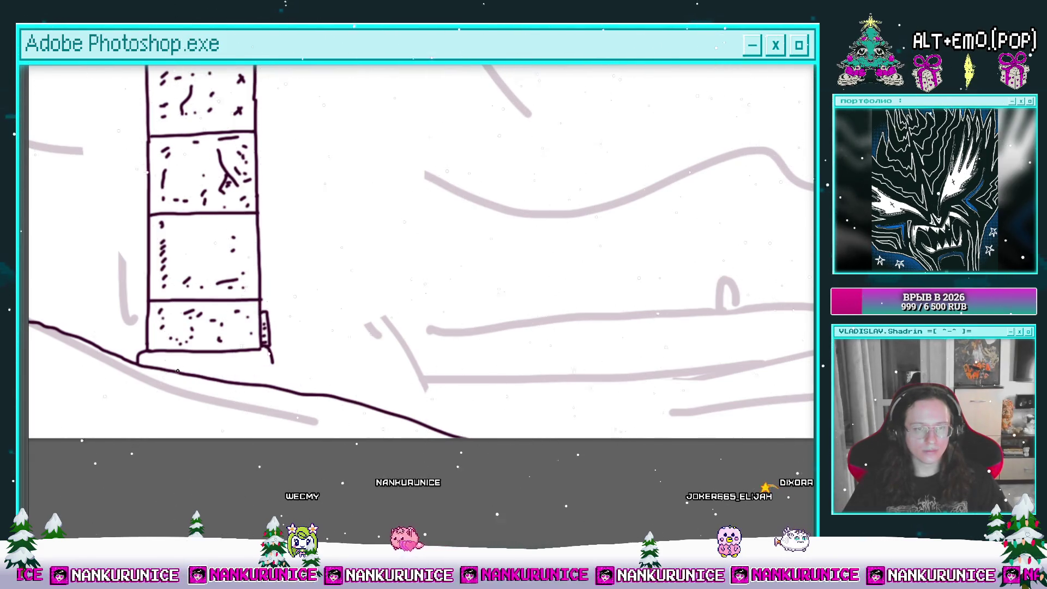
left_click_drag(295, 363, 372, 369)
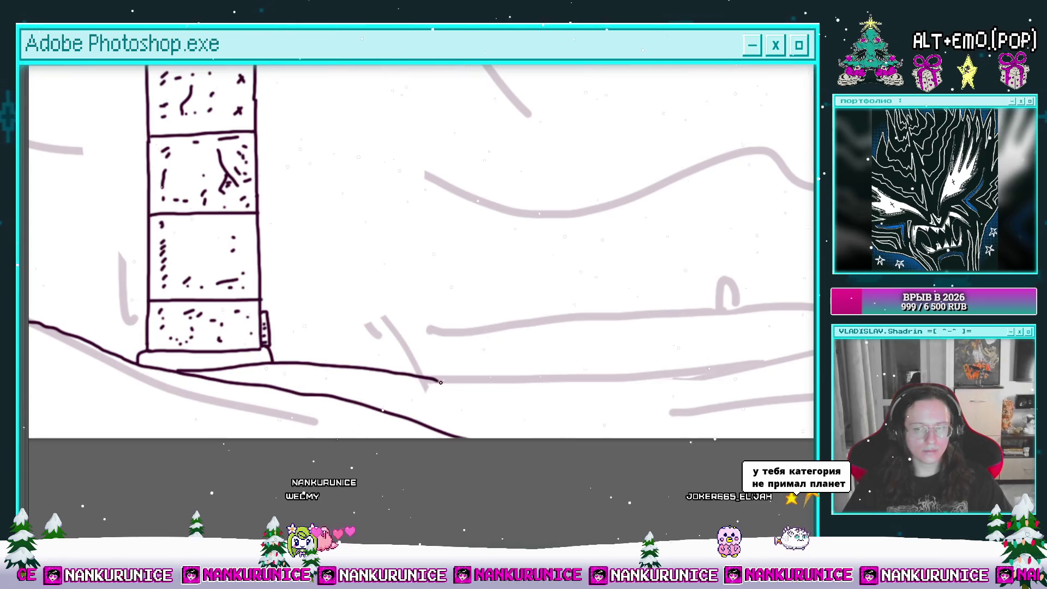
left_click_drag(521, 394, 528, 394)
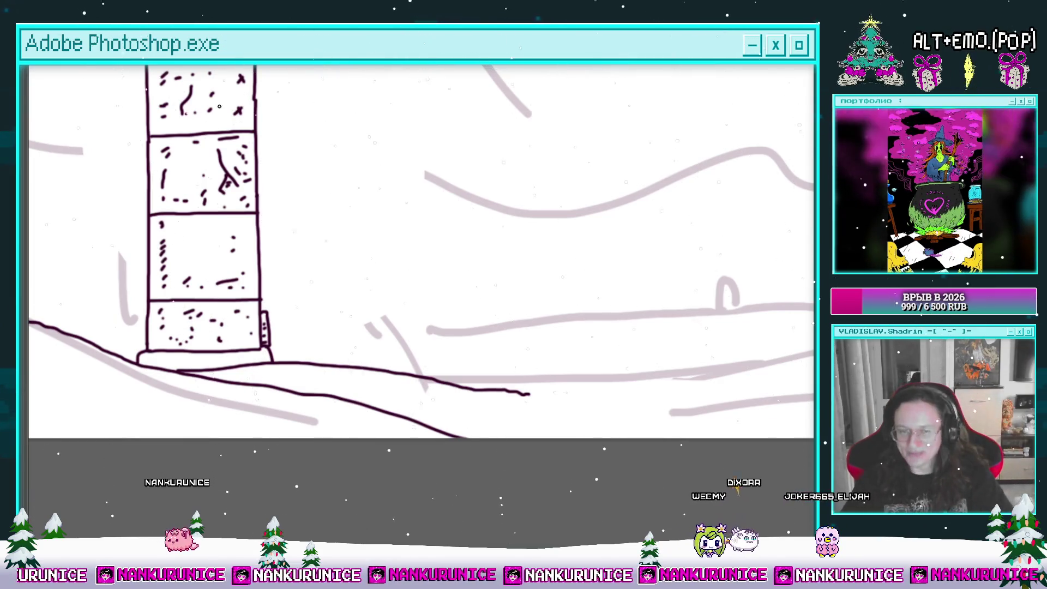
Stipple the shore left of the lighthouse with a few dots and short dashes
left_click_drag(138, 289, 376, 237)
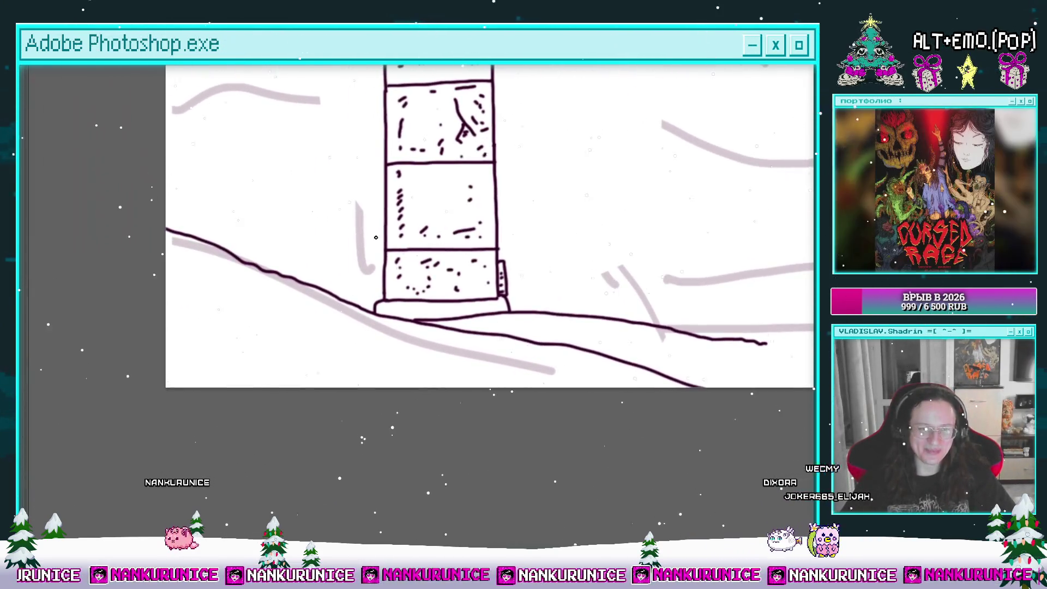
left_click_drag(236, 291, 272, 297)
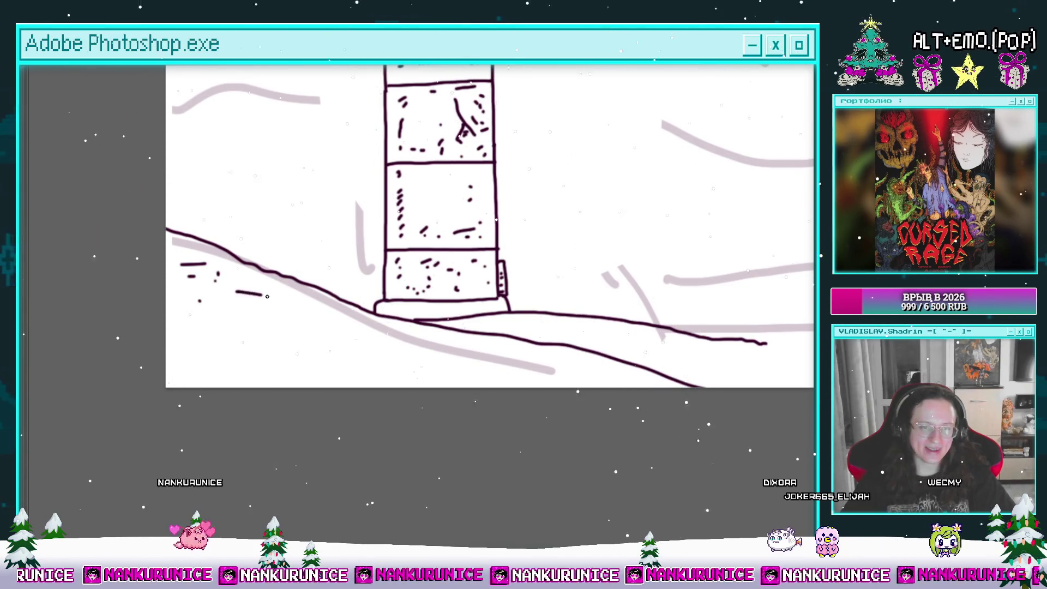
left_click(258, 309)
left_click(278, 313)
left_click(296, 308)
left_click_drag(312, 342, 207, 359)
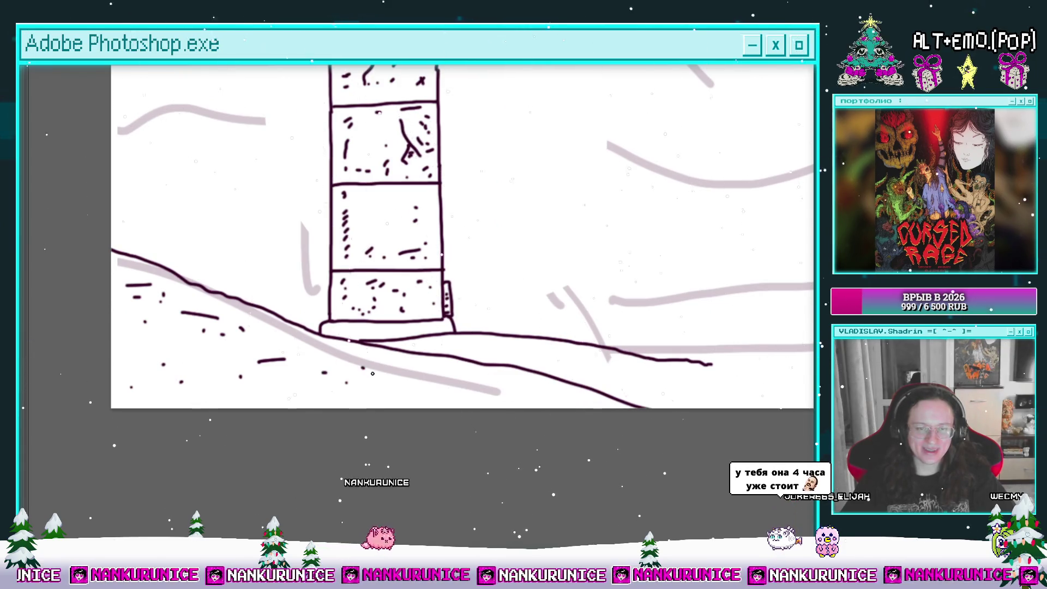
Erase the stray short dashes on the shore with the Eraser
left_click_drag(388, 366, 445, 421)
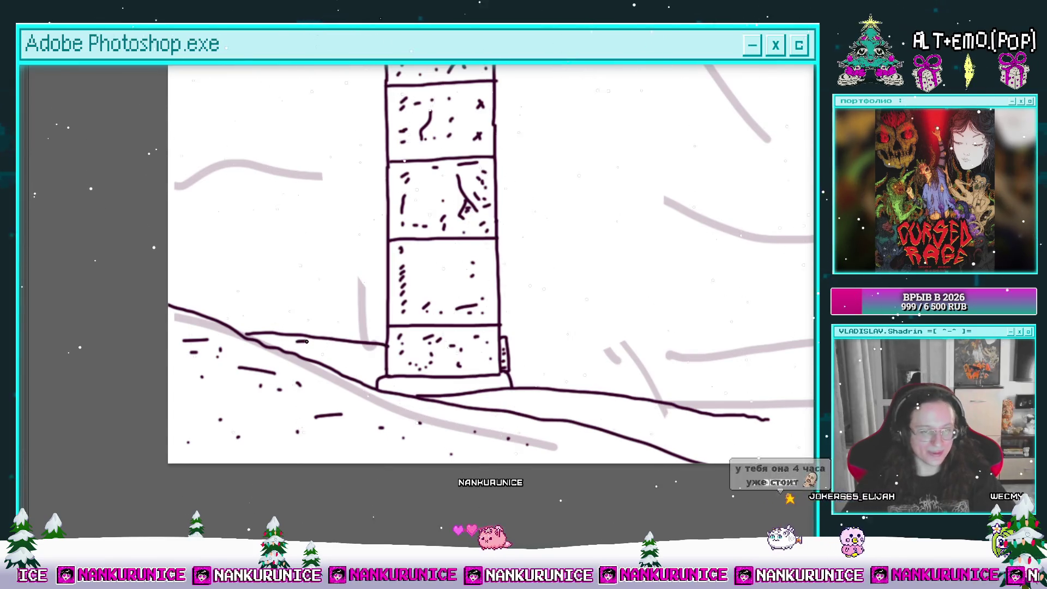
left_click_drag(367, 344, 347, 343)
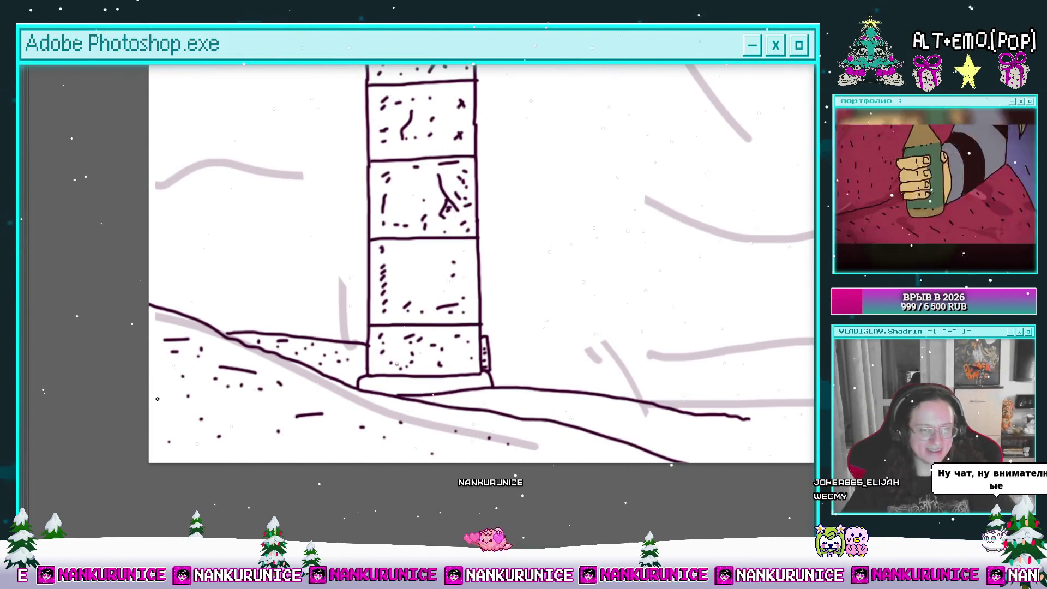
scroll(162, 380, "up", 1)
left_click_drag(233, 374, 128, 334)
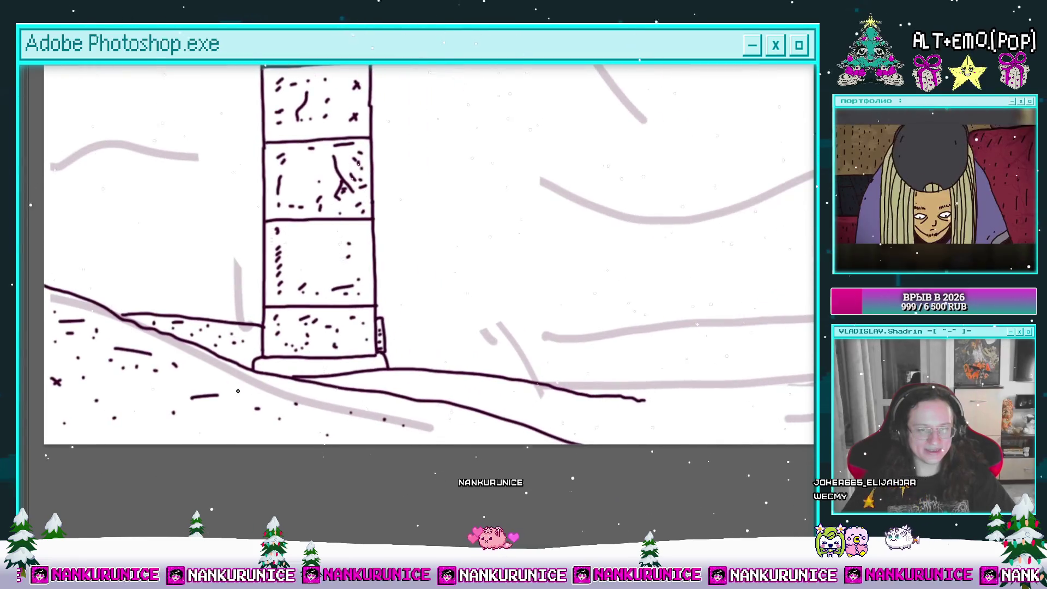
scroll(244, 390, "right", 3)
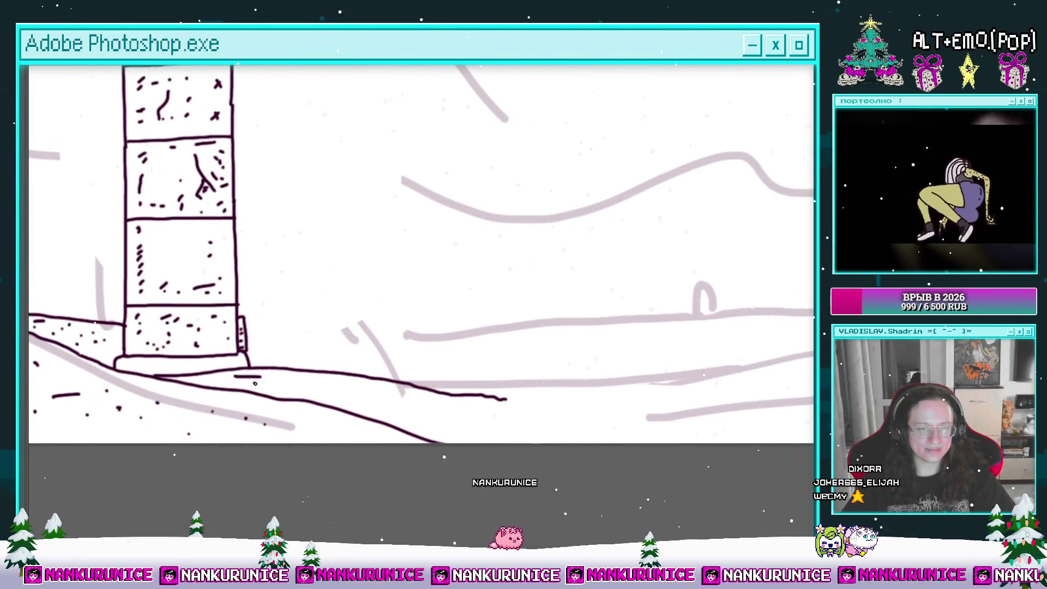
scroll(255, 383, "right", 1)
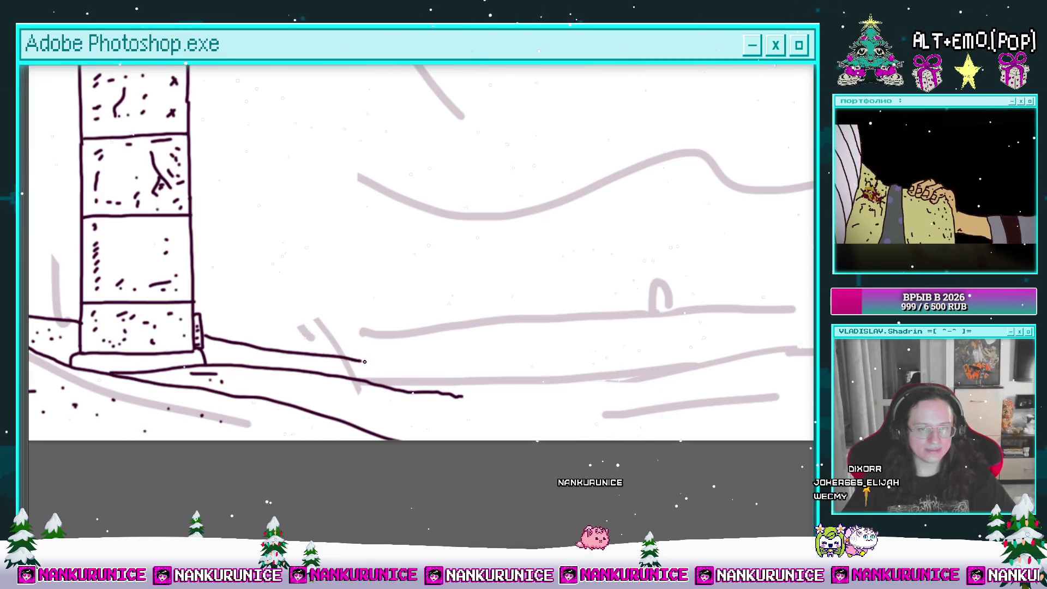
scroll(240, 354, "right", 3)
key("e")
left_click_drag(234, 358, 218, 357)
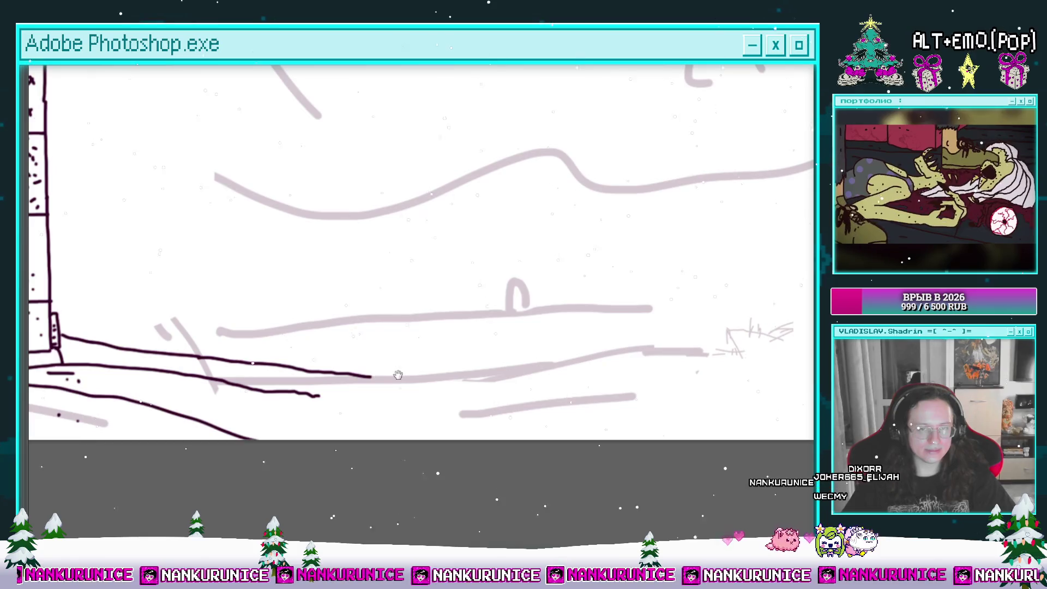
Extend the inked shoreline further right toward the boat
left_click_drag(398, 375, 307, 381)
left_click_drag(392, 379, 404, 378)
left_click_drag(403, 379, 293, 377)
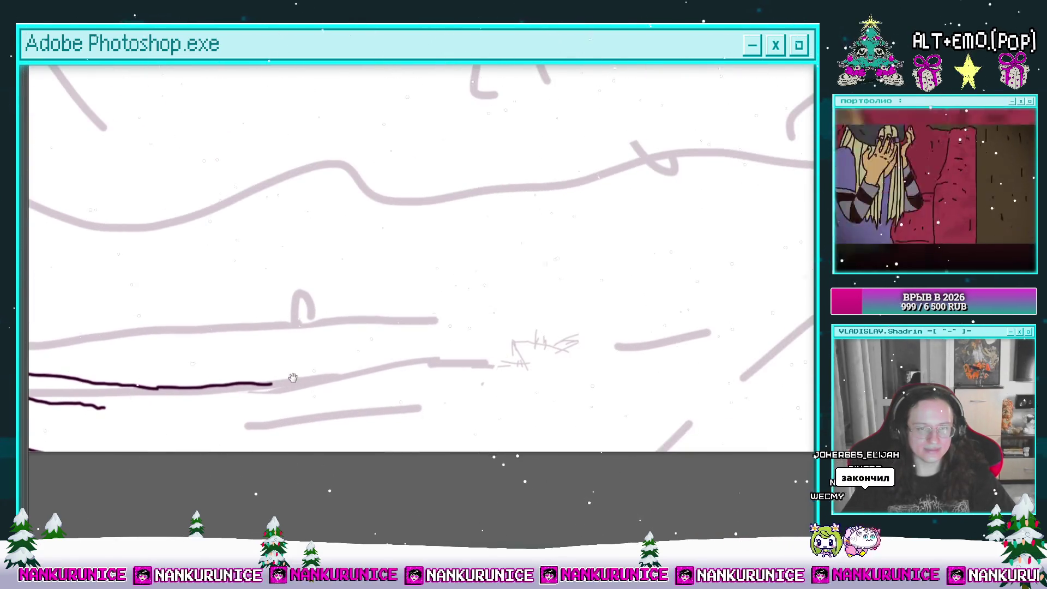
mouse_move(382, 375)
left_mouse_down()
mouse_move(509, 376)
mouse_move(435, 377)
mouse_move(398, 349)
mouse_move(407, 374)
mouse_move(455, 357)
mouse_move(436, 376)
mouse_move(369, 396)
mouse_move(385, 379)
left_mouse_up()
scroll(444, 376, "up", 2)
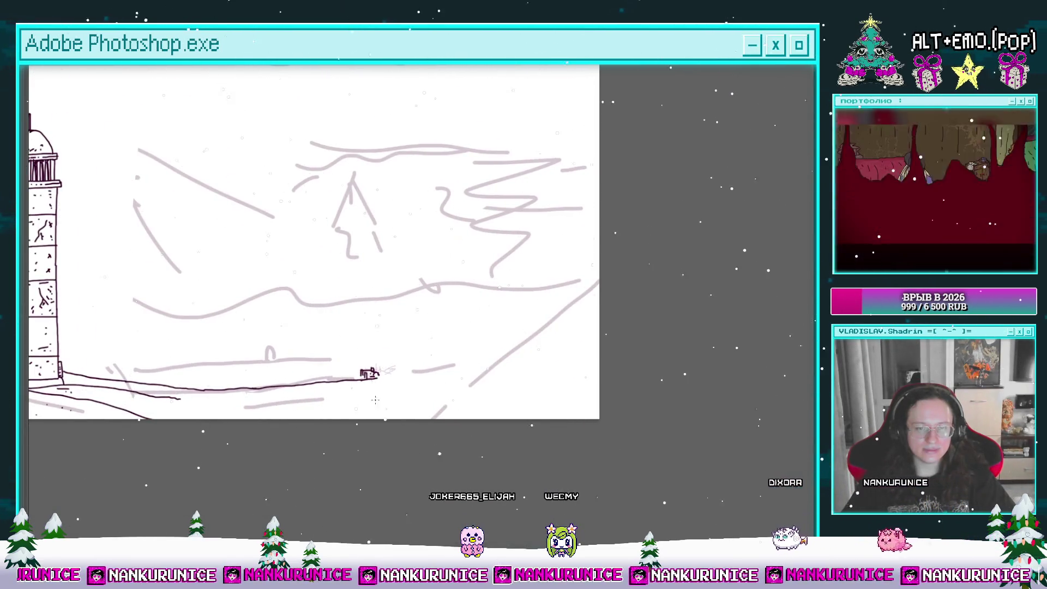
Undo the last ground stroke and redraw the ground line rising to the right edge
key("ctrl+z")
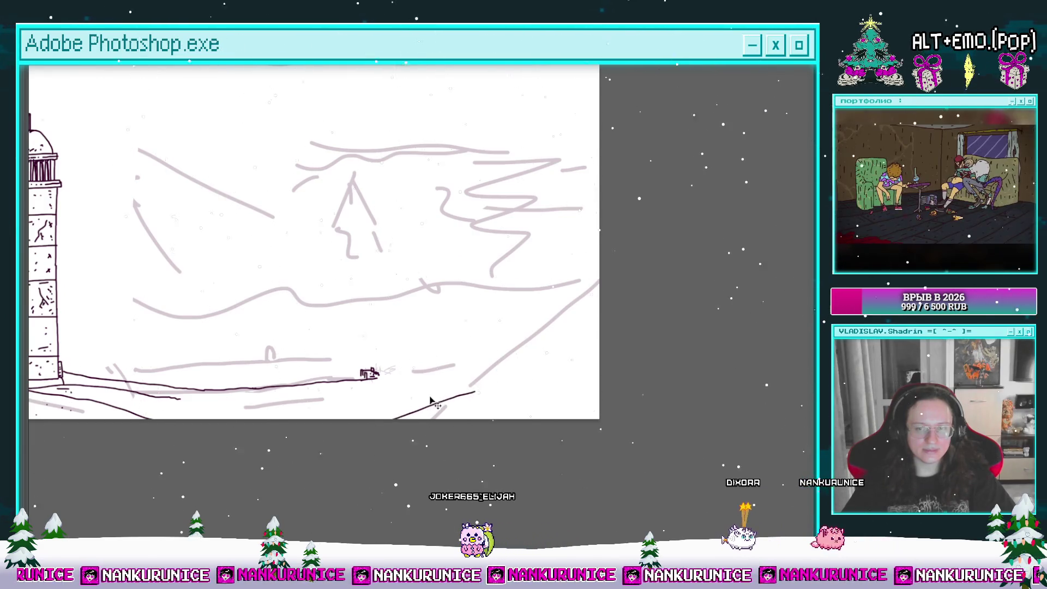
mouse_move(366, 416)
left_mouse_down()
mouse_move(419, 410)
mouse_move(600, 343)
left_mouse_up()
left_click_drag(478, 368, 546, 354)
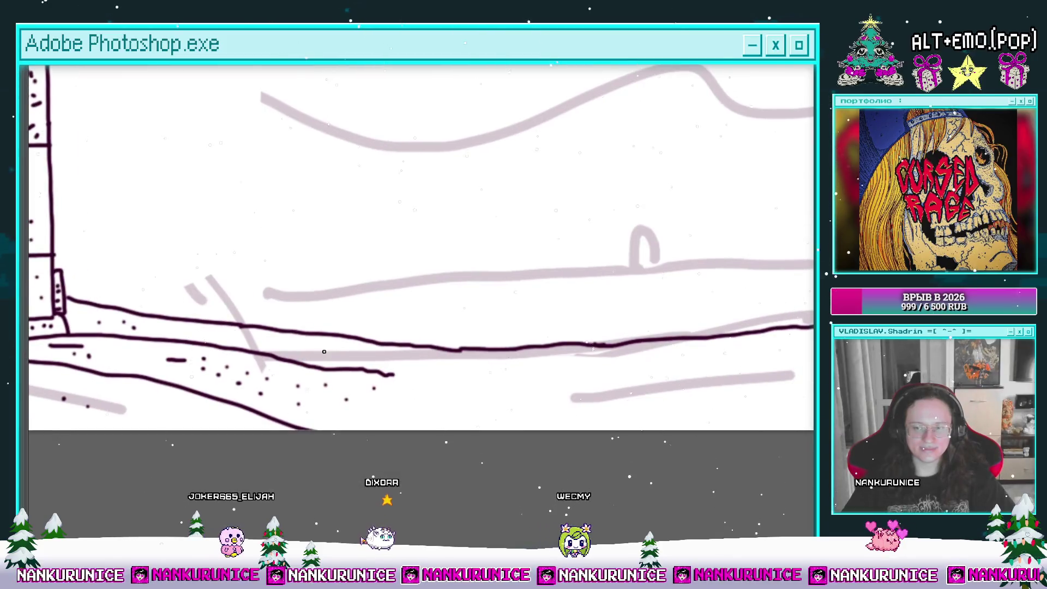
Add dashes and stipple dots on the foreground shore and ink a line toward the boat
left_click_drag(342, 340, 308, 348)
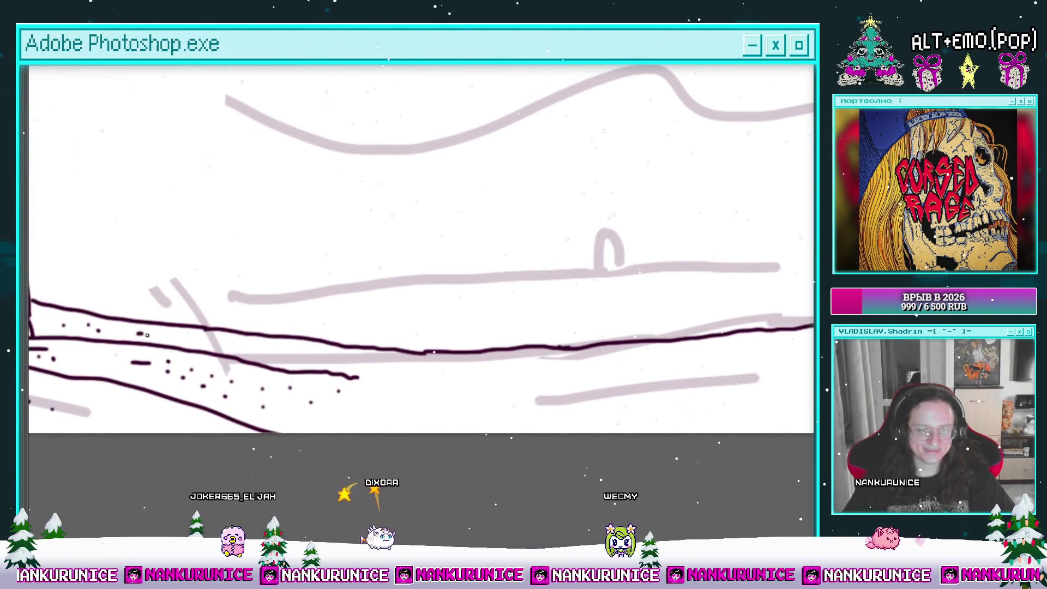
left_click_drag(297, 355, 232, 354)
left_click_drag(325, 374, 277, 358)
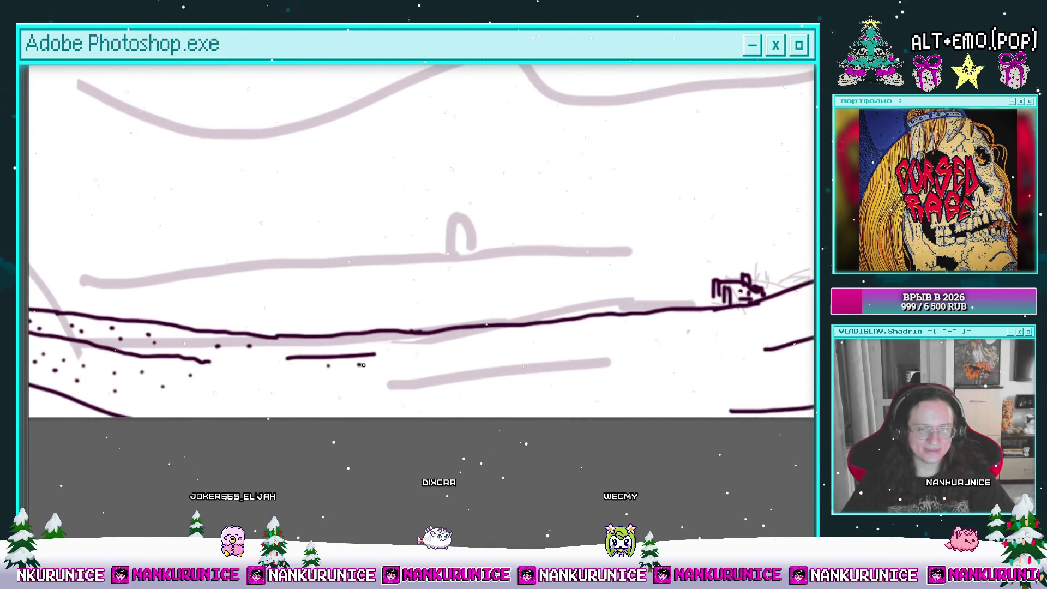
scroll(382, 363, "right", 3)
left_click_drag(386, 392, 316, 392)
left_click(249, 396)
scroll(381, 345, "right", 3)
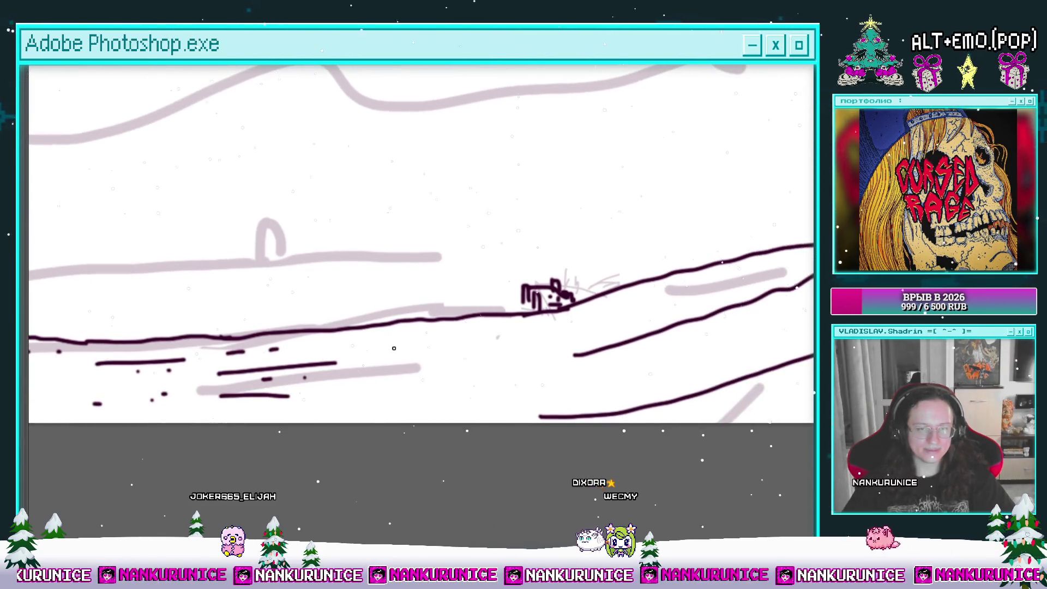
left_click_drag(380, 350, 505, 341)
left_click_drag(435, 410, 345, 413)
left_click(398, 385)
scroll(396, 356, "right", 5)
Ink the dune line over the grey sketch with dots and short dashes beneath it
left_click_drag(480, 325, 608, 295)
left_click(515, 327)
left_click(532, 325)
left_click(570, 304)
scroll(334, 376, "right", 4)
left_click_drag(322, 377, 395, 365)
left_click_drag(387, 386, 452, 372)
left_click(466, 344)
scroll(382, 365, "right", 4)
Dot and dash along the dune's grey diagonal, ink a longer dune stroke, and stipple the lower dune
left_click(436, 332)
left_click_drag(382, 364, 454, 337)
left_click(463, 325)
mouse_move(484, 310)
left_mouse_down()
mouse_move(572, 282)
mouse_move(638, 235)
left_mouse_up()
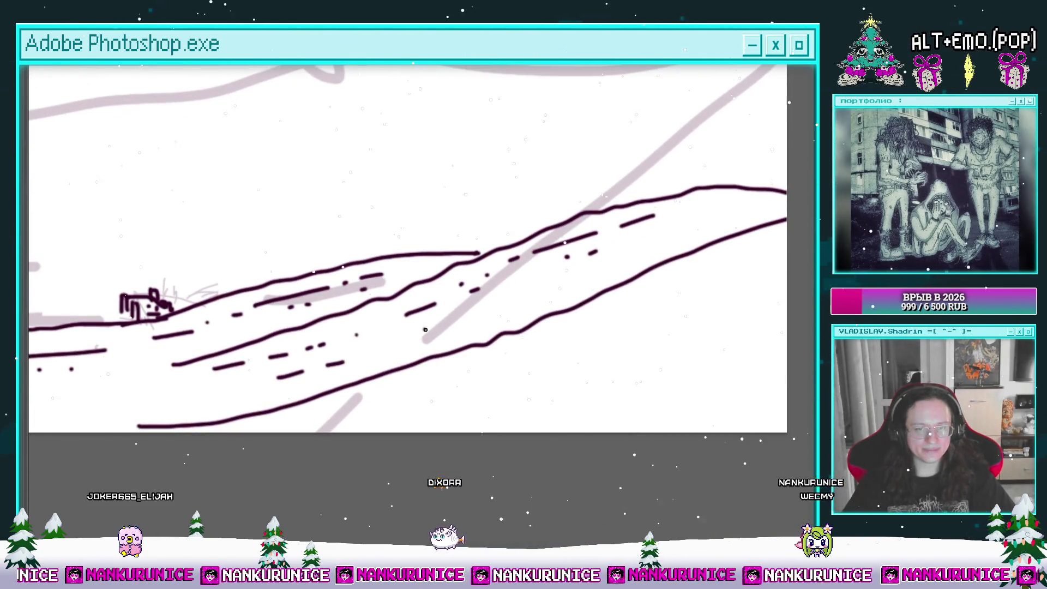
left_click(385, 392)
left_click(389, 402)
left_click(417, 387)
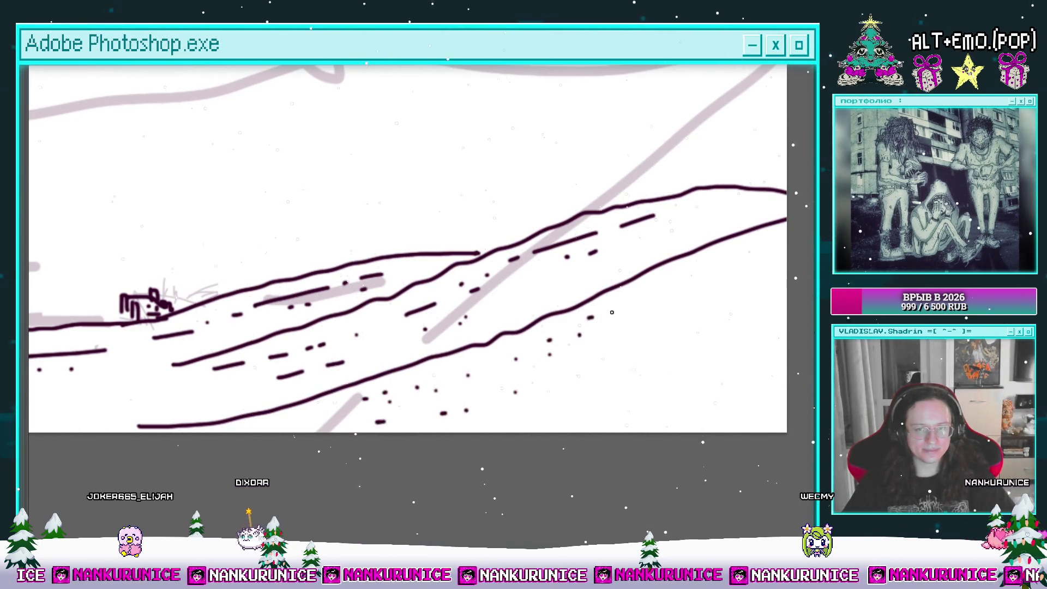
Add a couple more stipple dots to the lower dune and zoom out
left_click_drag(625, 304, 475, 283)
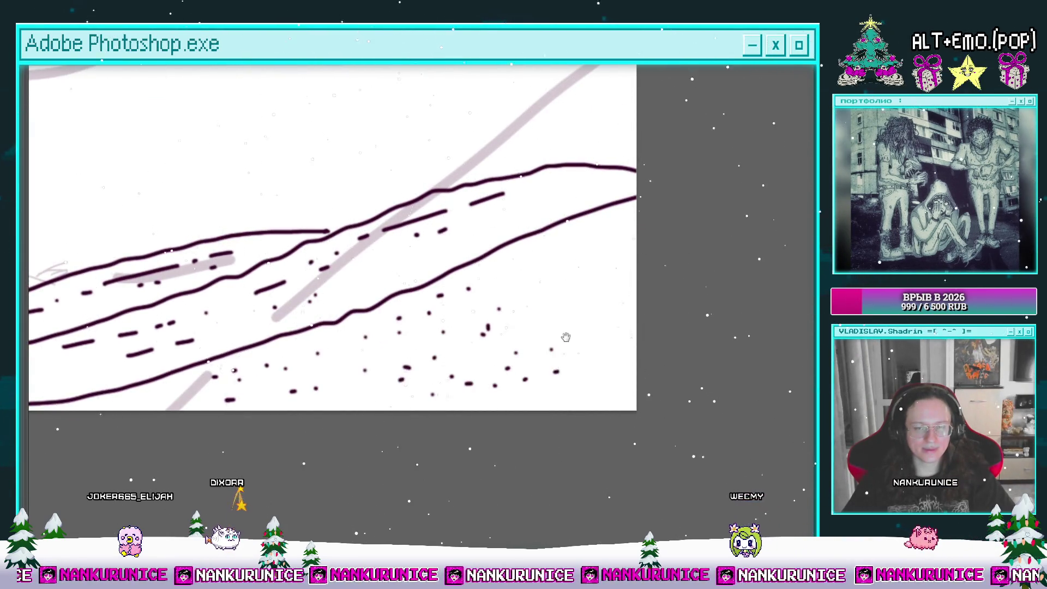
left_click_drag(565, 335, 537, 383)
left_click(502, 248)
left_click(517, 258)
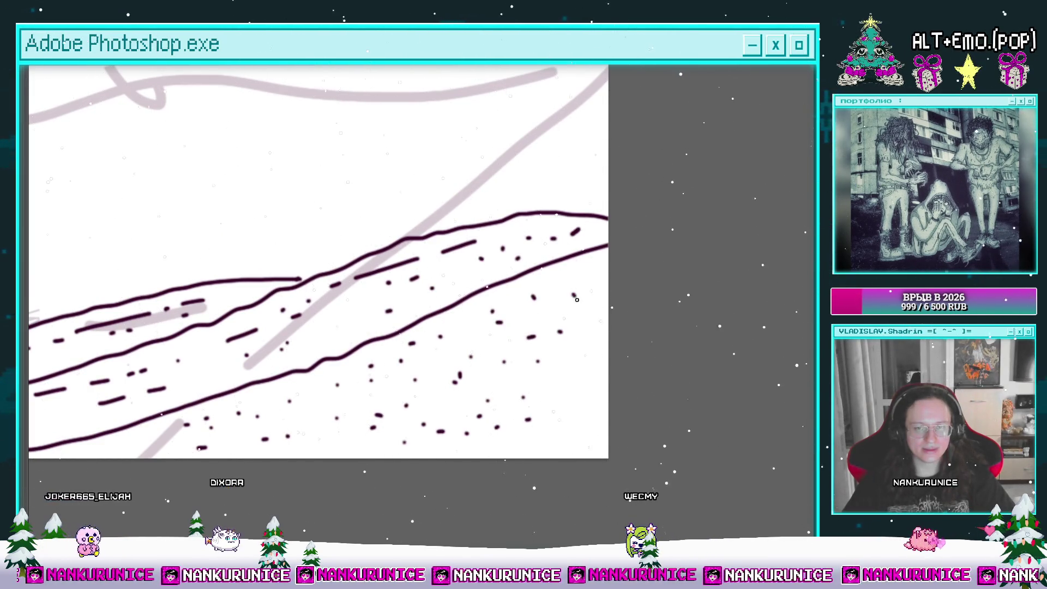
scroll(583, 384, "down", 1)
scroll(520, 321, "down", 3)
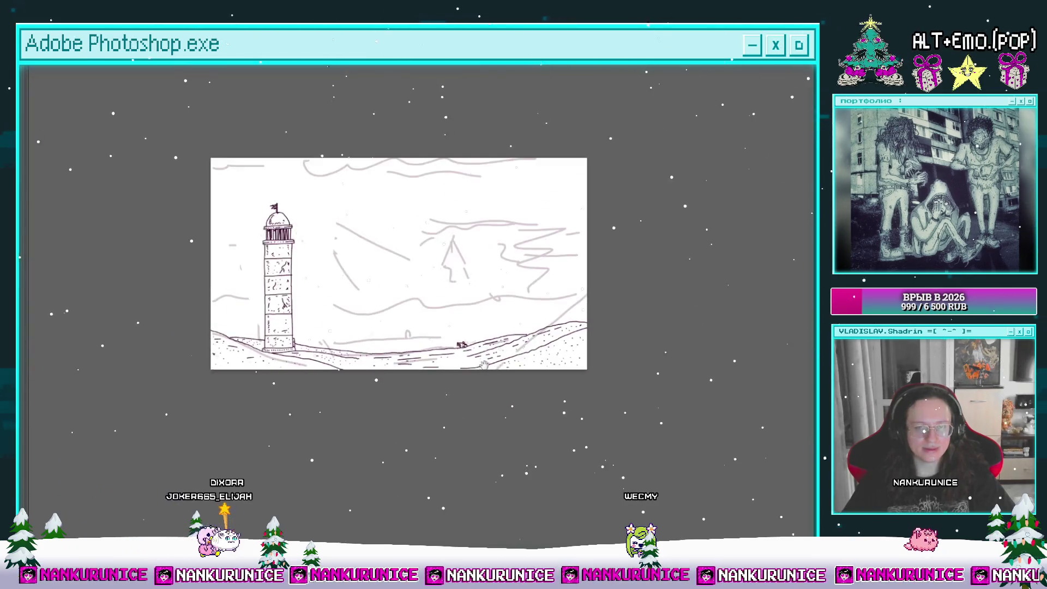
Ink both sides of the sail from its apex downward over the sketch
scroll(474, 348, "up", 5)
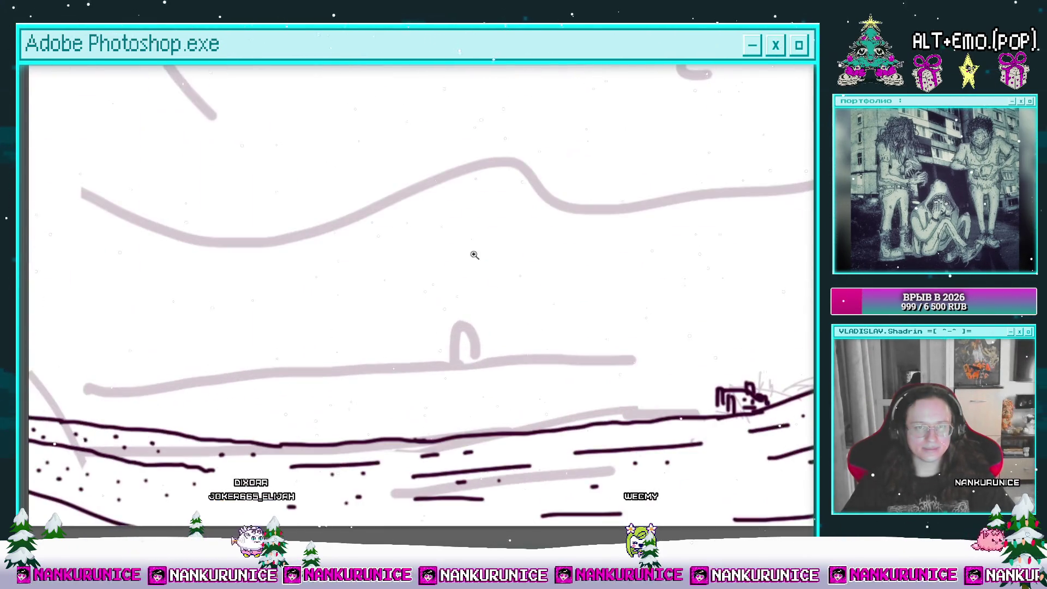
key("ctrl+Tab")
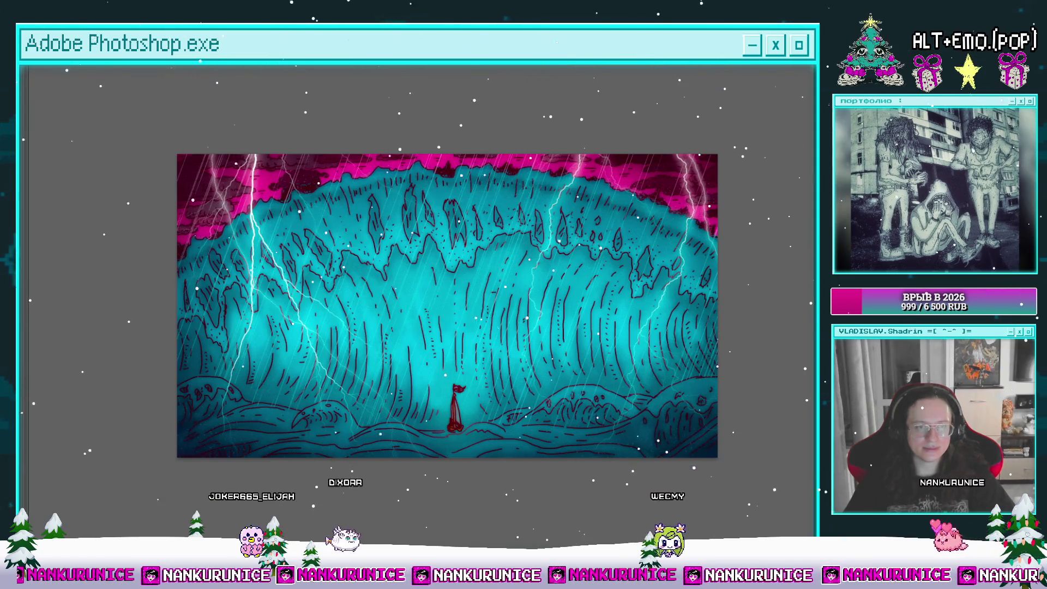
key("ctrl+Tab")
scroll(447, 312, "up", 3)
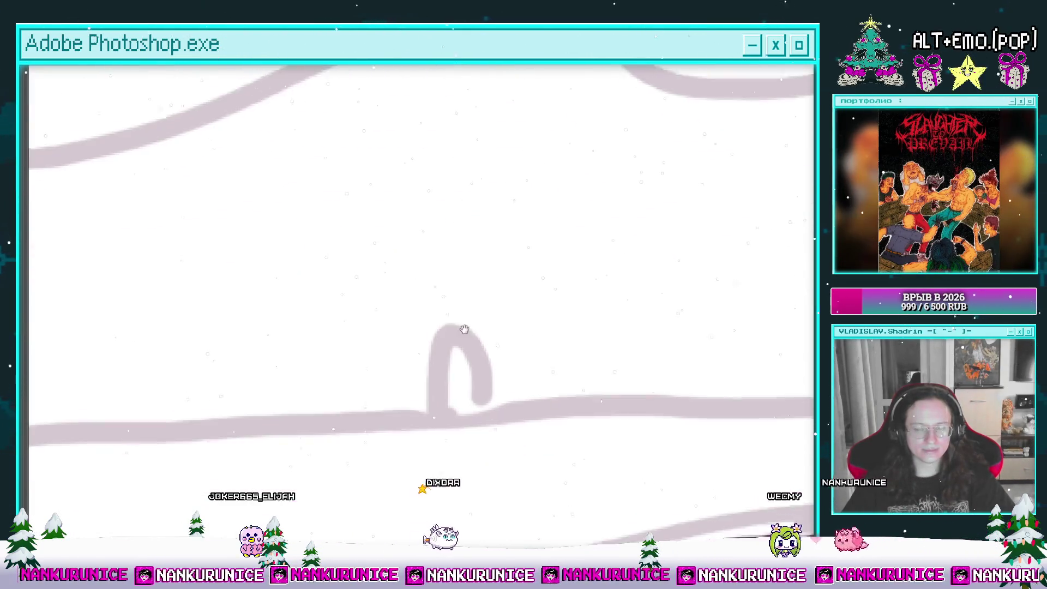
left_click_drag(448, 294, 445, 375)
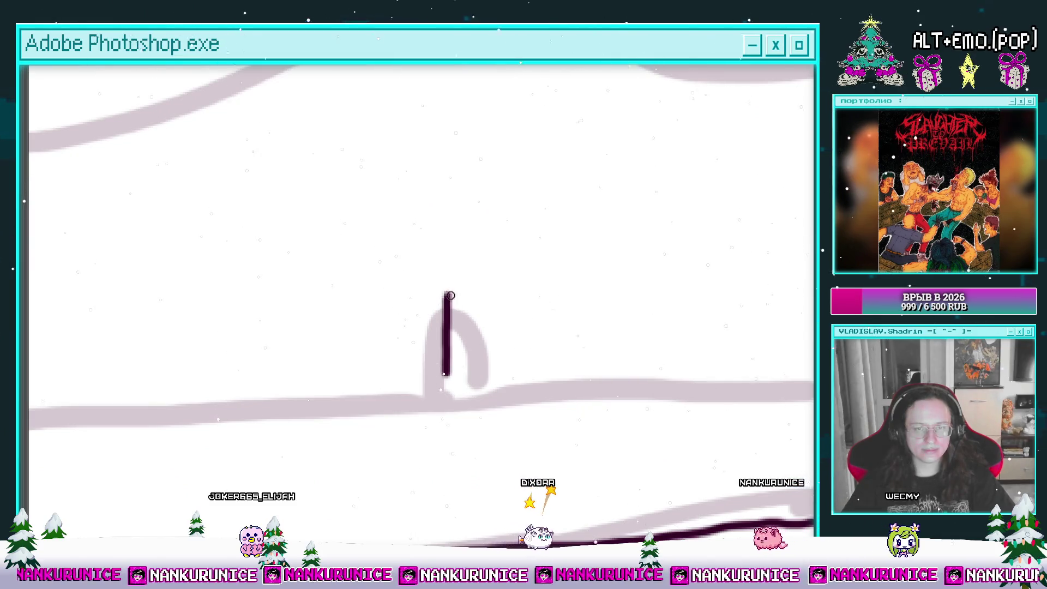
left_click_drag(450, 294, 461, 352)
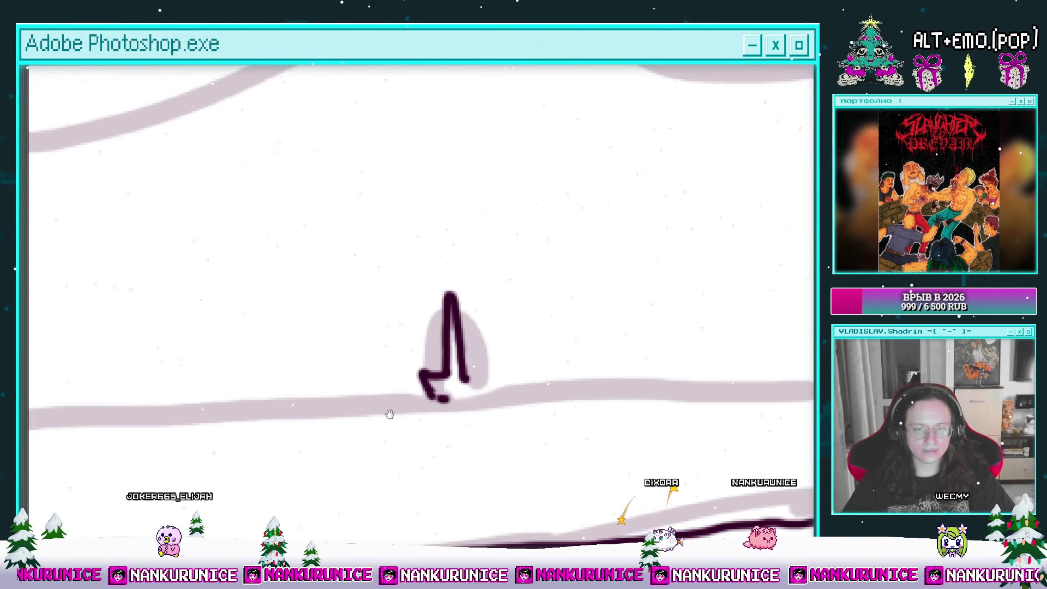
Paint a dark waterline beneath the boat, undoing a stray loop at the sail's base
left_click_drag(390, 414, 370, 409)
left_click_drag(309, 378, 539, 361)
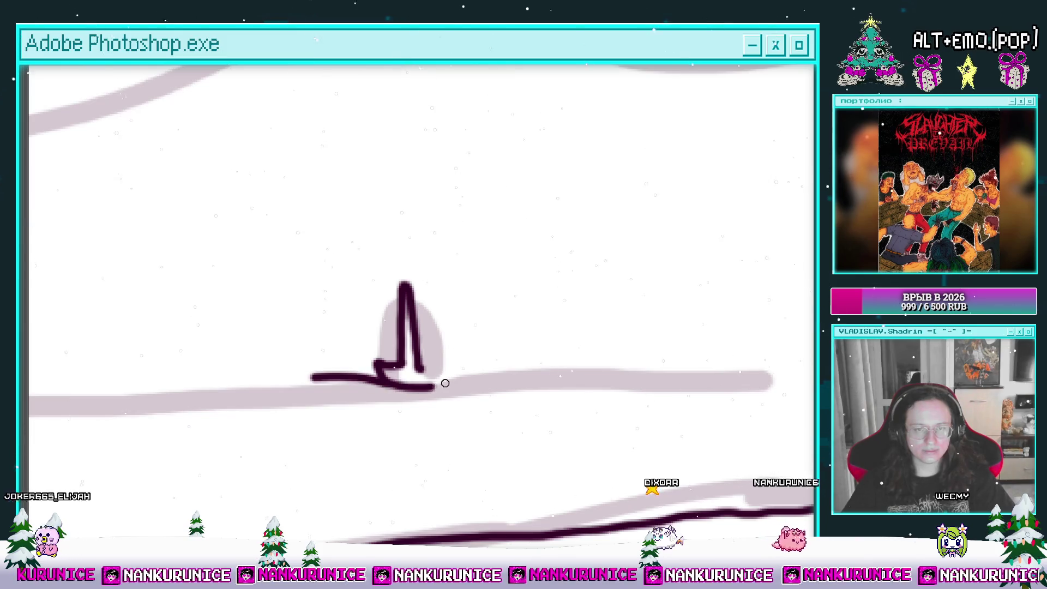
left_click_drag(437, 373, 423, 394)
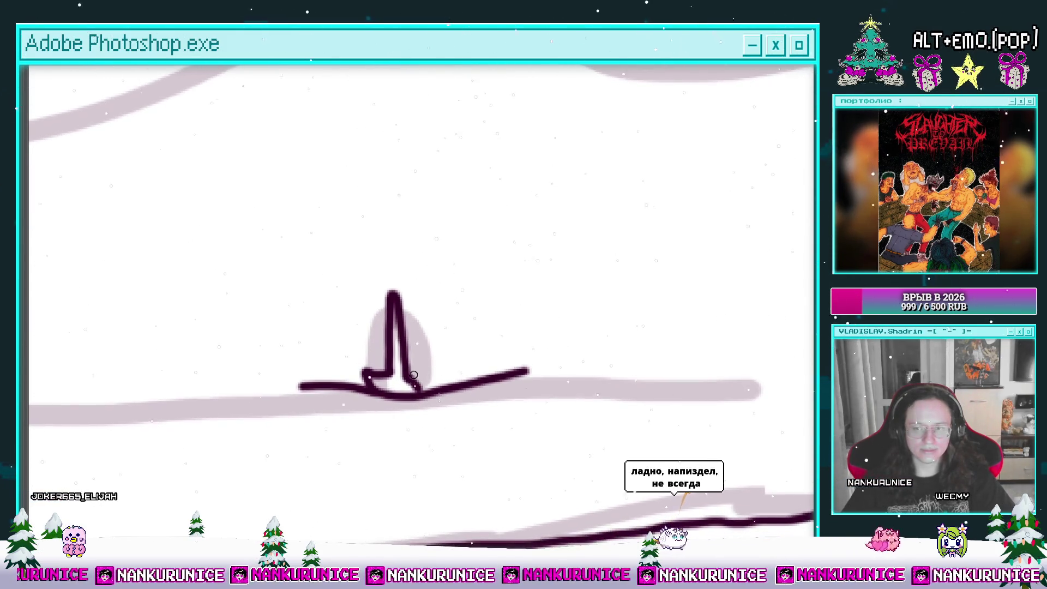
scroll(424, 395, "up", 1)
mouse_move(421, 386)
left_mouse_down()
mouse_move(442, 377)
mouse_move(416, 367)
mouse_move(446, 366)
left_mouse_up()
mouse_move(439, 252)
left_mouse_down()
mouse_move(416, 292)
mouse_move(415, 341)
left_mouse_up()
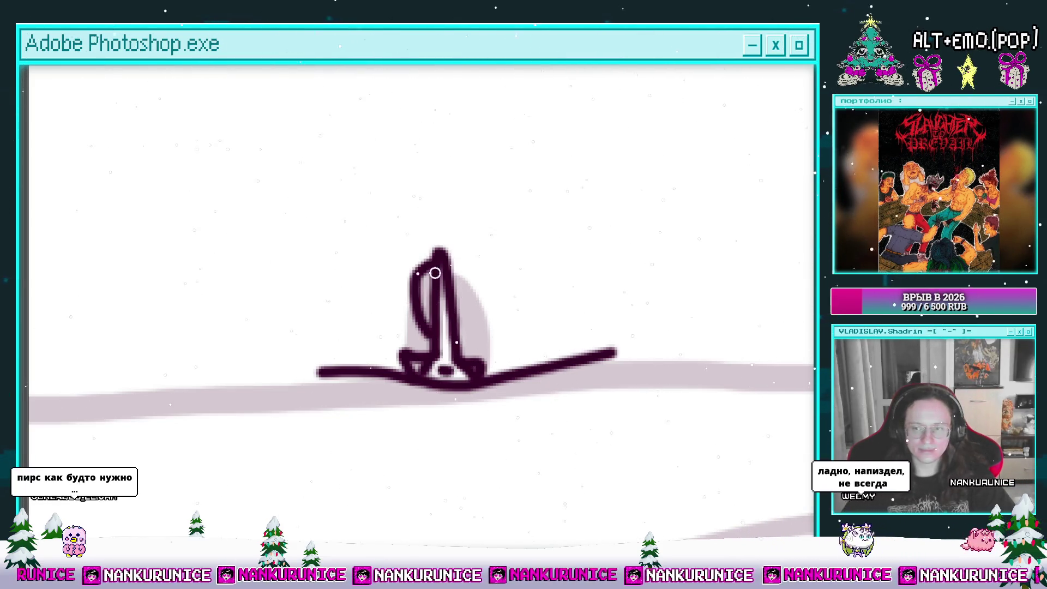
key("ctrl+z")
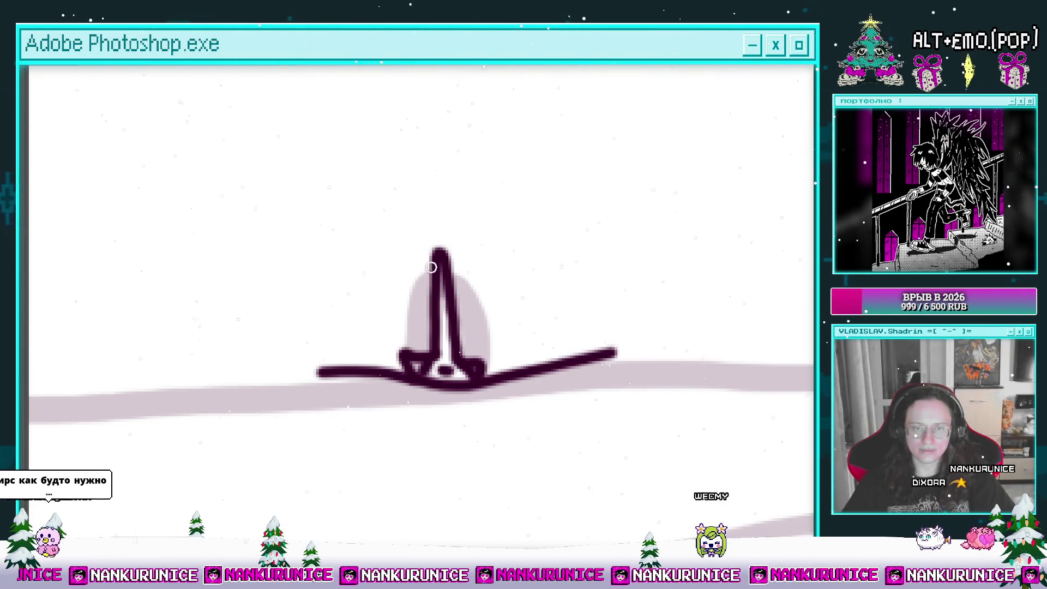
scroll(491, 301, "down", 5)
left_click_drag(454, 315, 419, 354)
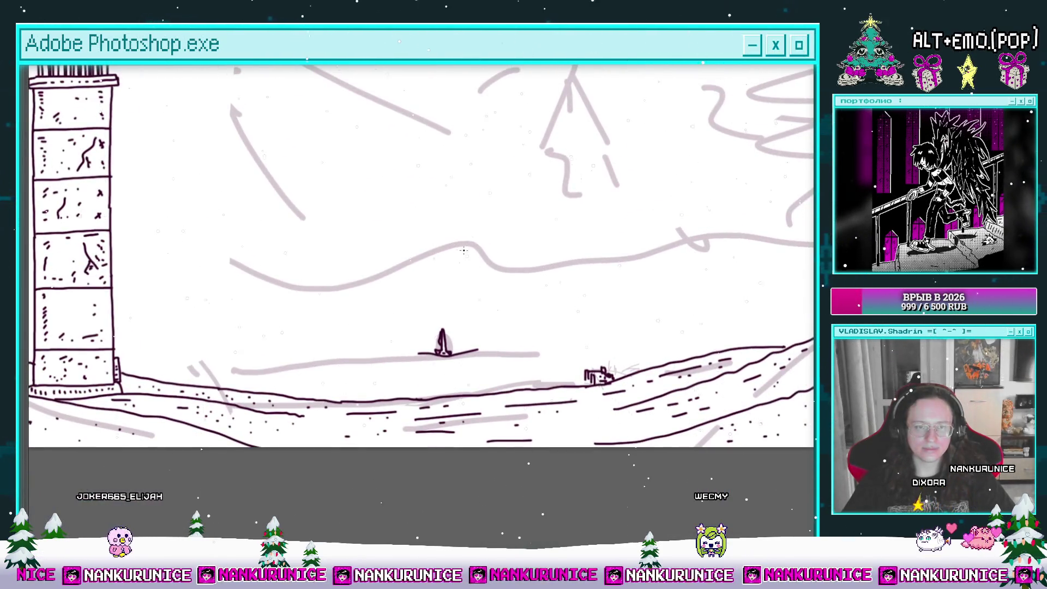
Cycle through the other open artworks, then zoom into the shore and lasso the small dune structure
scroll(491, 273, "down", 10)
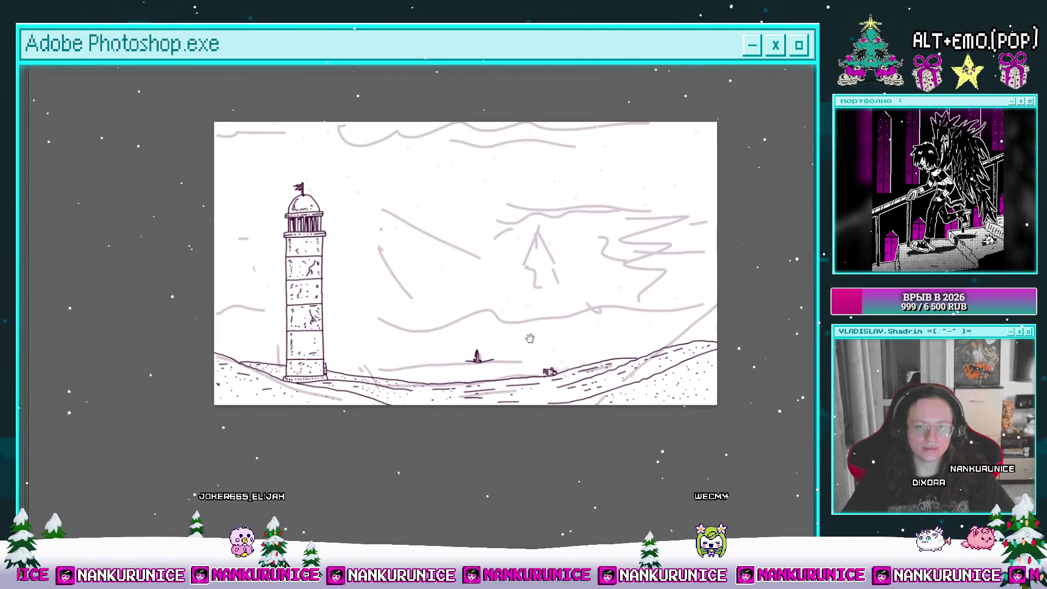
key("ctrl+Tab")
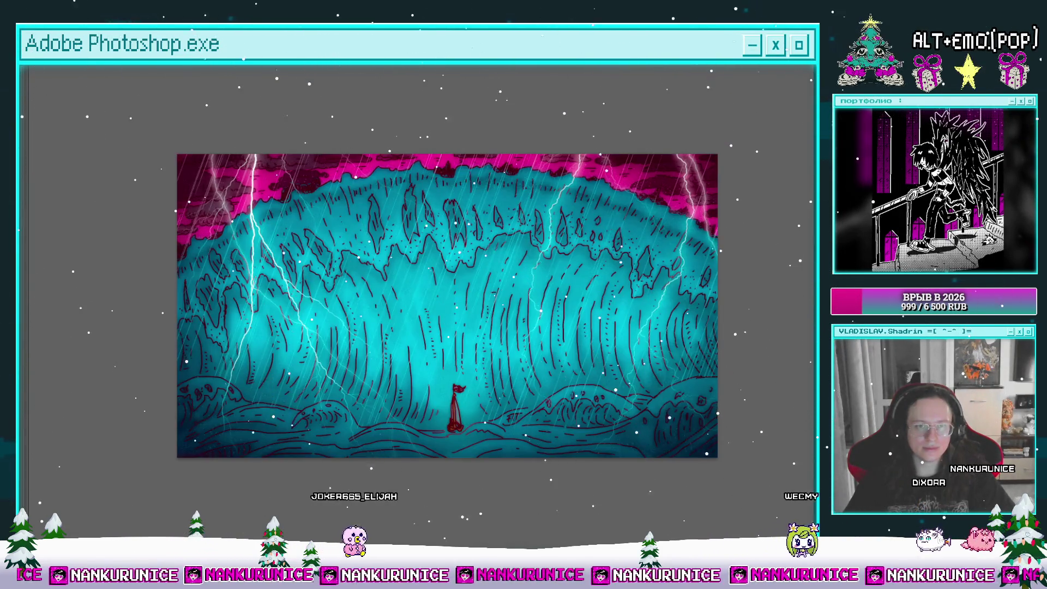
key("ctrl+Tab")
key("ctrl+Tab")
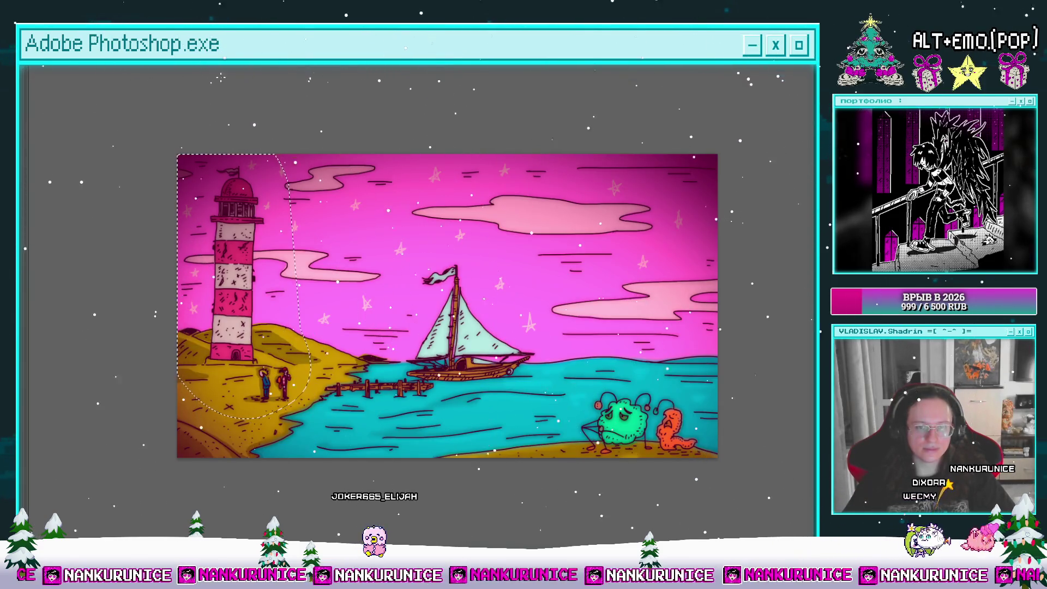
key("ctrl+Tab")
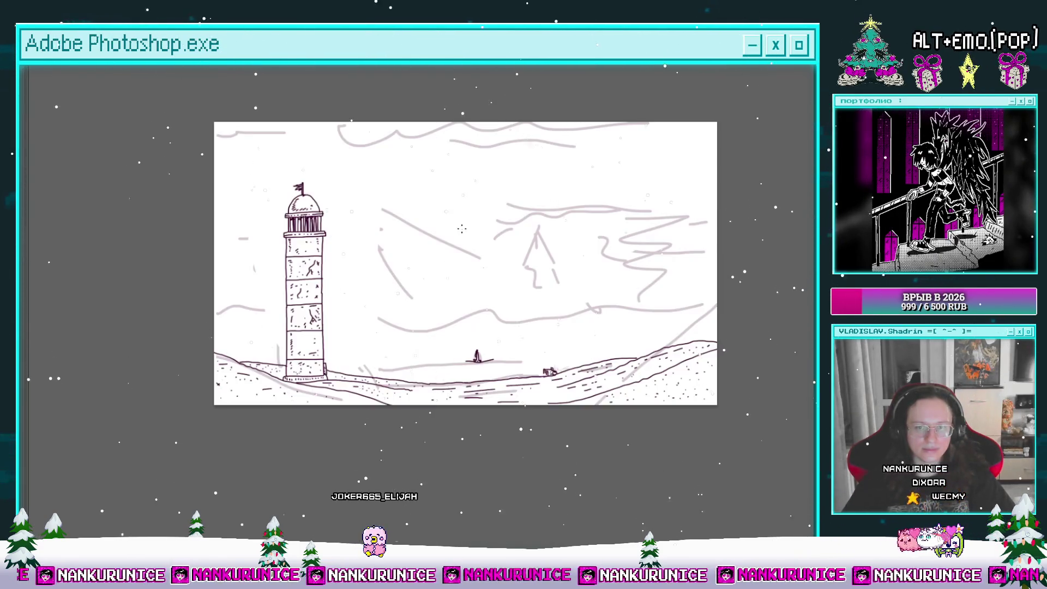
left_click(528, 363)
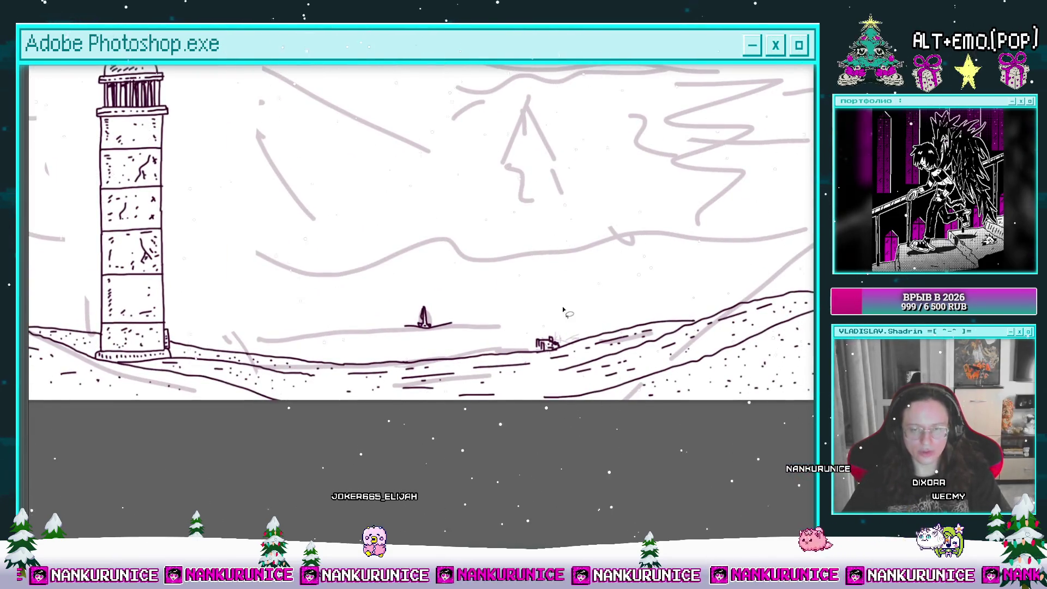
mouse_move(550, 326)
left_mouse_down()
mouse_move(530, 344)
mouse_move(564, 347)
left_mouse_up()
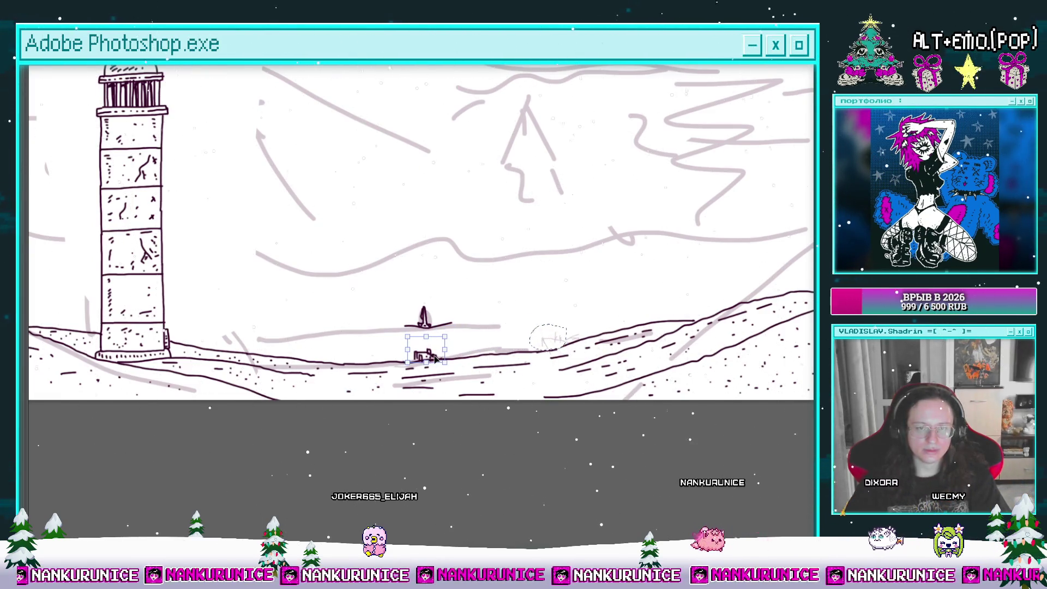
Shift the small structure left and rotate it upright, then fit the canvas and hide the sketch layer
left_click_drag(377, 358, 299, 356)
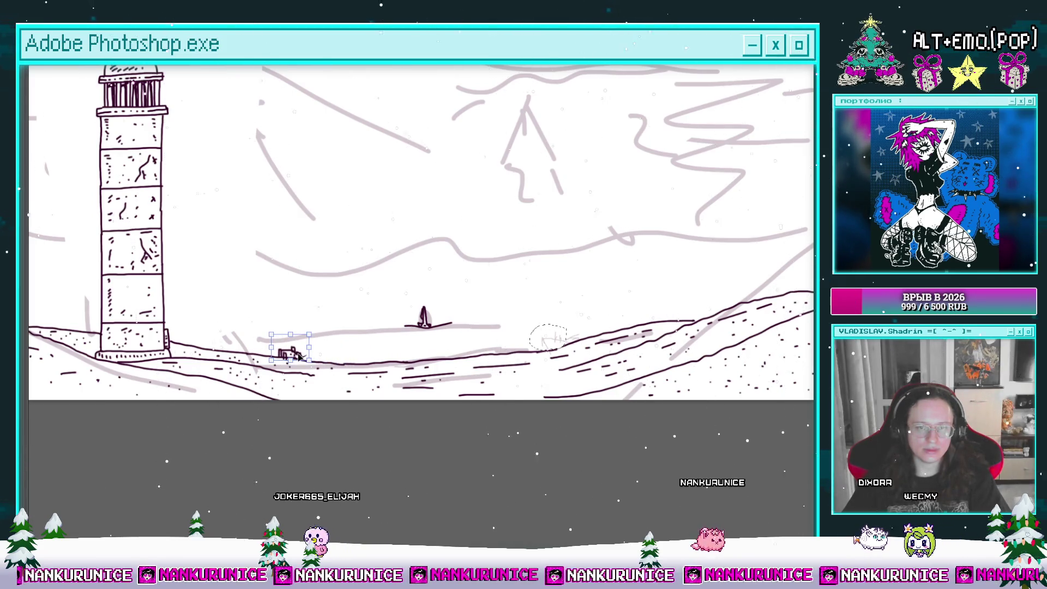
left_click_drag(326, 357, 303, 354)
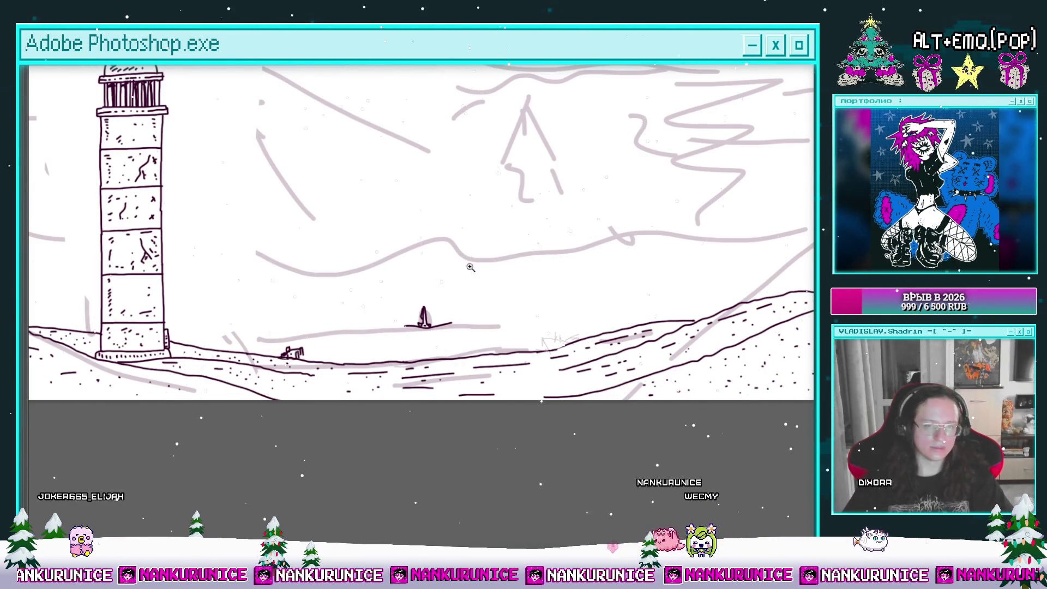
key("ctrl+0")
key("Tab")
key("ctrl+comma")
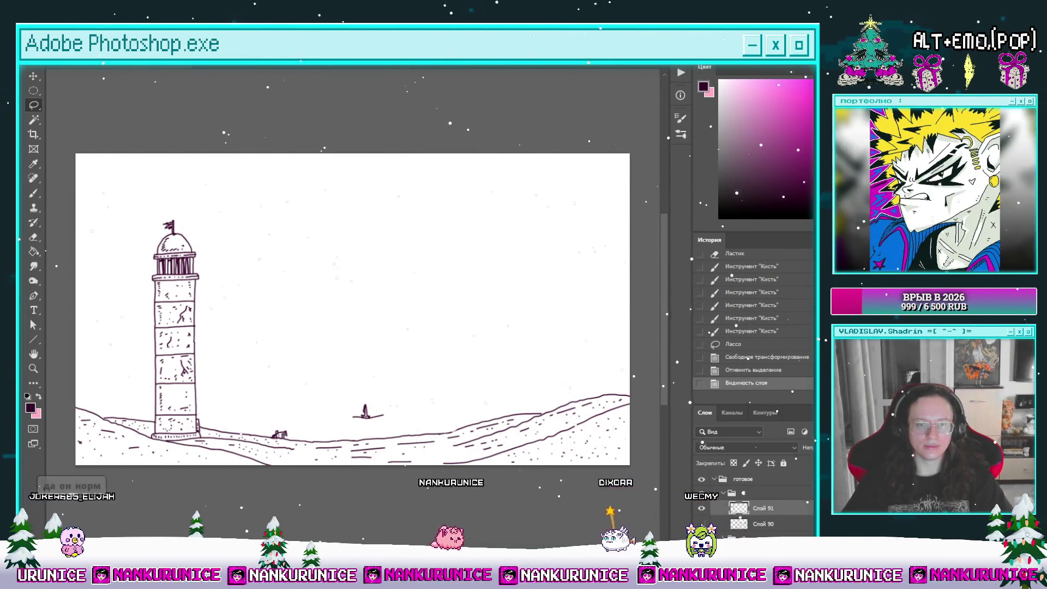
Show the grey sketch layer again and zoom in on the small structure on the shore
key("ctrl+comma")
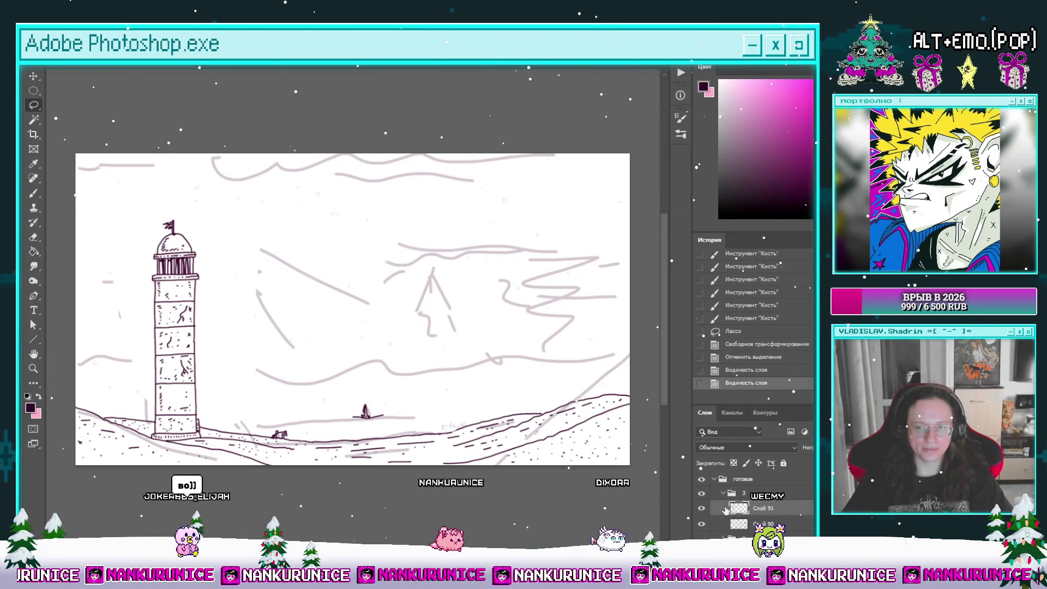
key("Tab")
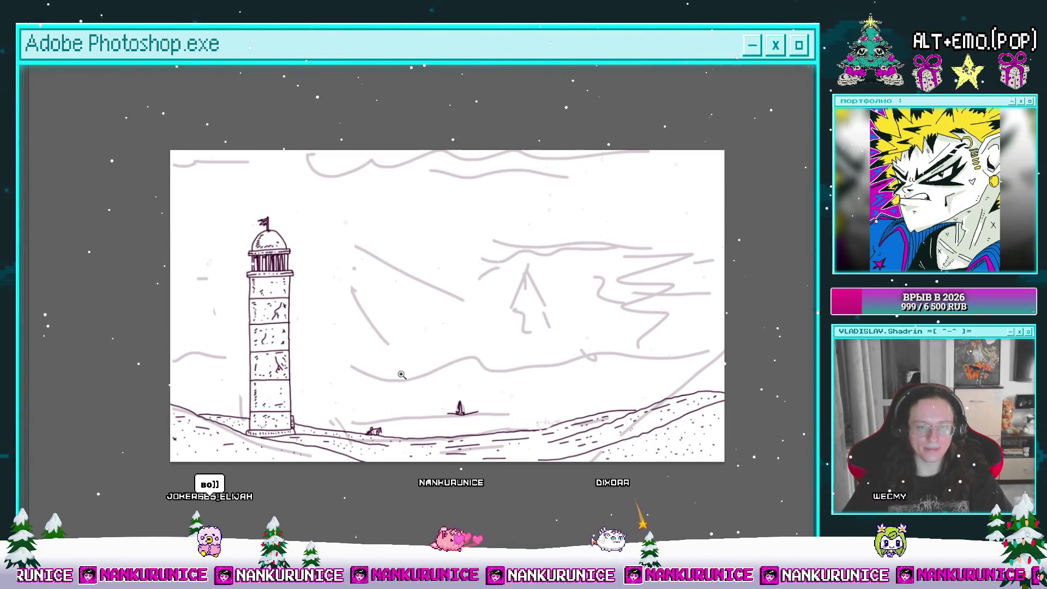
scroll(402, 371, "up", 2)
left_click_drag(409, 397, 310, 308)
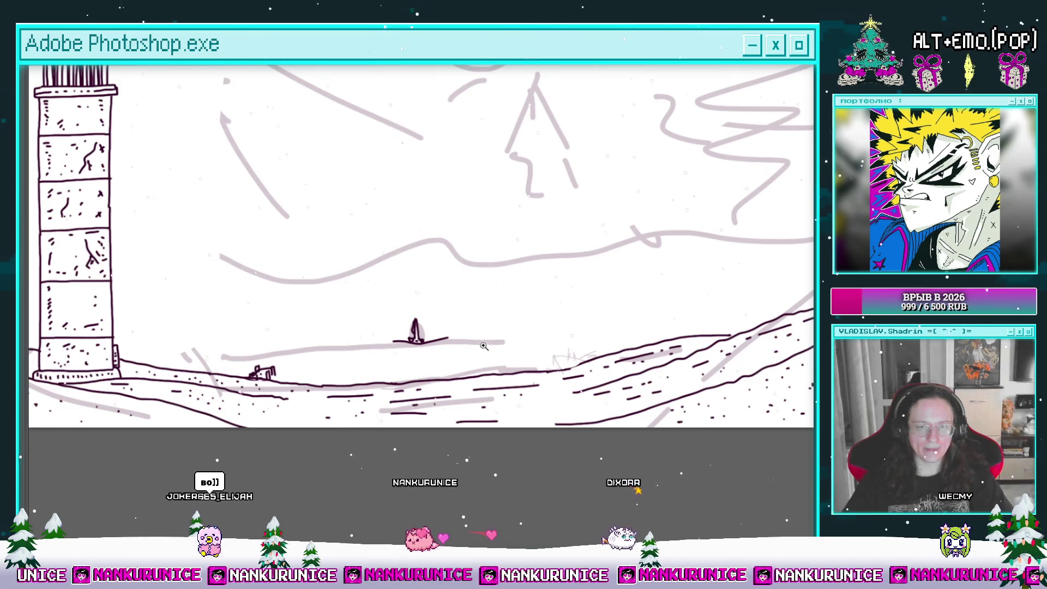
left_click_drag(339, 353, 363, 358)
left_click(363, 358)
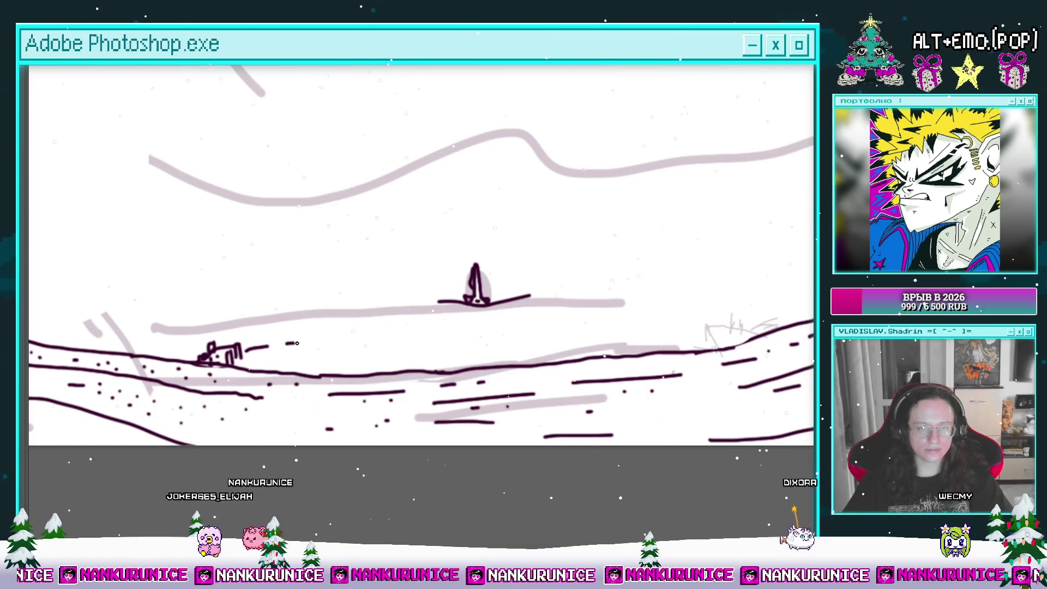
left_click_drag(599, 325, 394, 351)
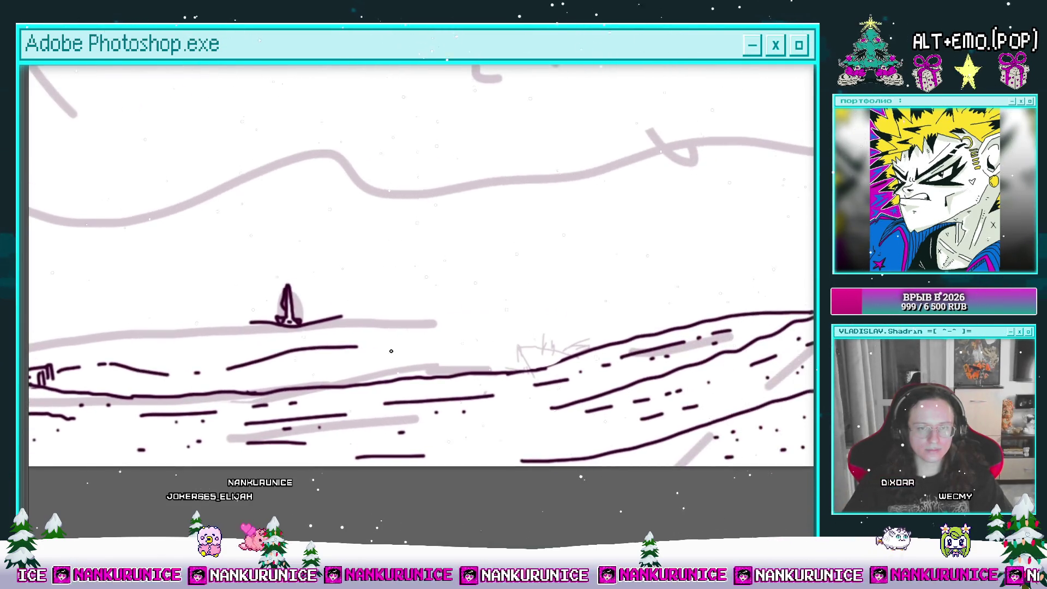
scroll(319, 378, "up", 2)
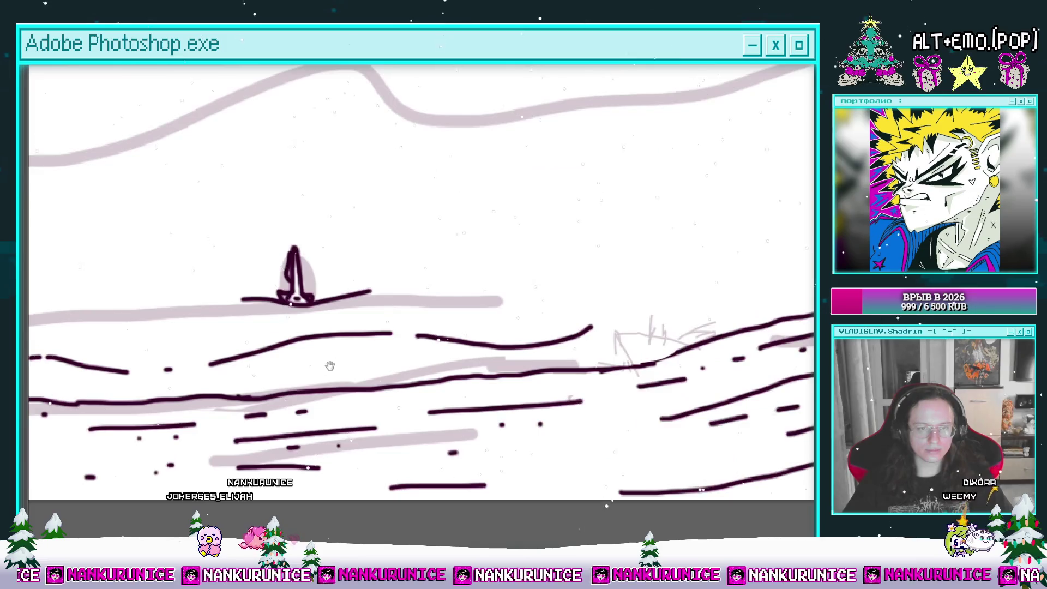
left_click_drag(405, 355, 549, 340)
Ink short wave strokes, a curling crest, and jagged rock peaks beside the structure
left_click_drag(324, 363, 359, 358)
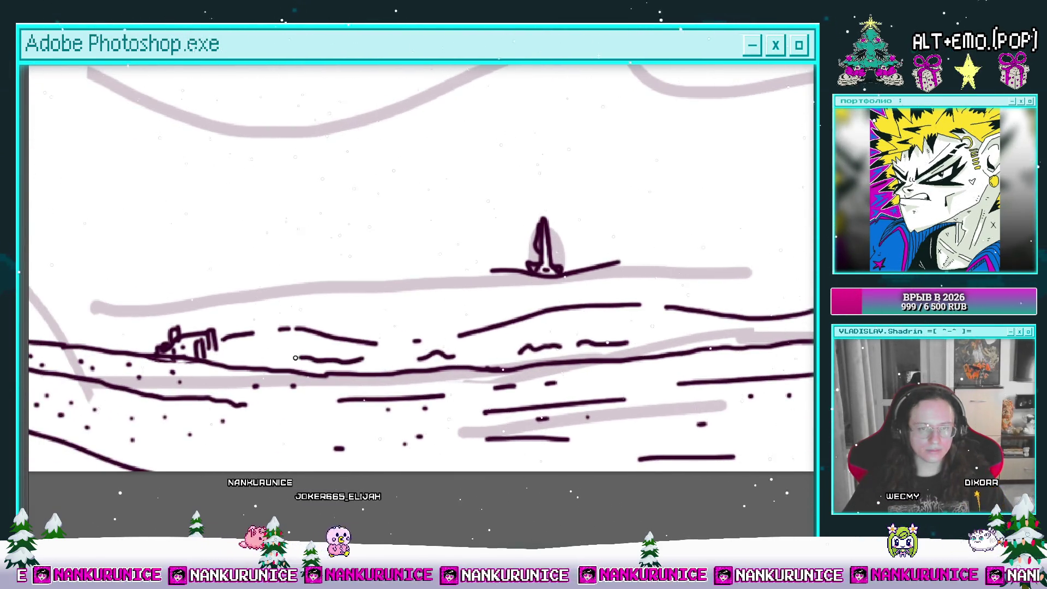
left_click_drag(202, 355, 329, 337)
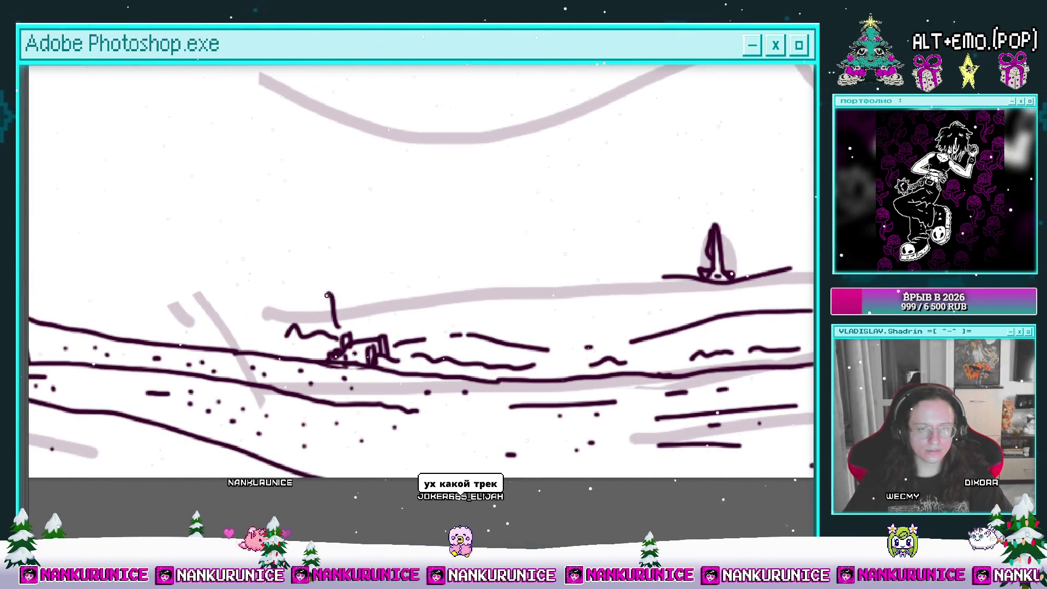
mouse_move(385, 327)
left_mouse_down()
mouse_move(316, 305)
mouse_move(621, 300)
left_mouse_up()
mouse_move(331, 289)
left_mouse_down()
mouse_move(412, 353)
mouse_move(359, 327)
mouse_move(256, 341)
mouse_move(357, 343)
mouse_move(363, 353)
mouse_move(256, 340)
left_mouse_up()
left_click_drag(415, 357, 293, 332)
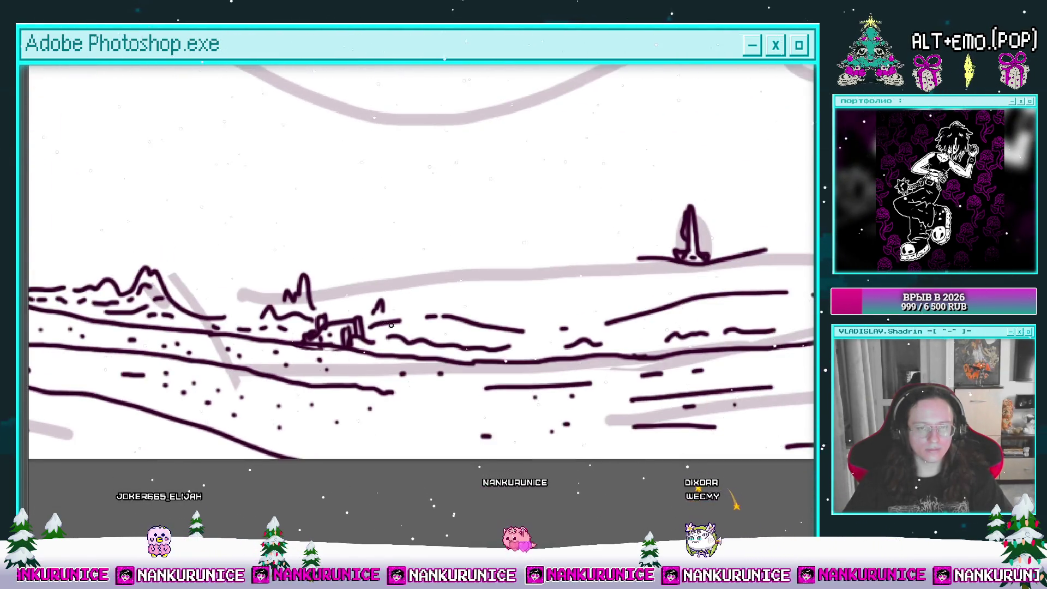
Ink a shoreline hill arc with a second hill line below it
scroll(421, 328, "down", 3)
scroll(421, 328, "down", 3)
scroll(507, 325, "up", 3)
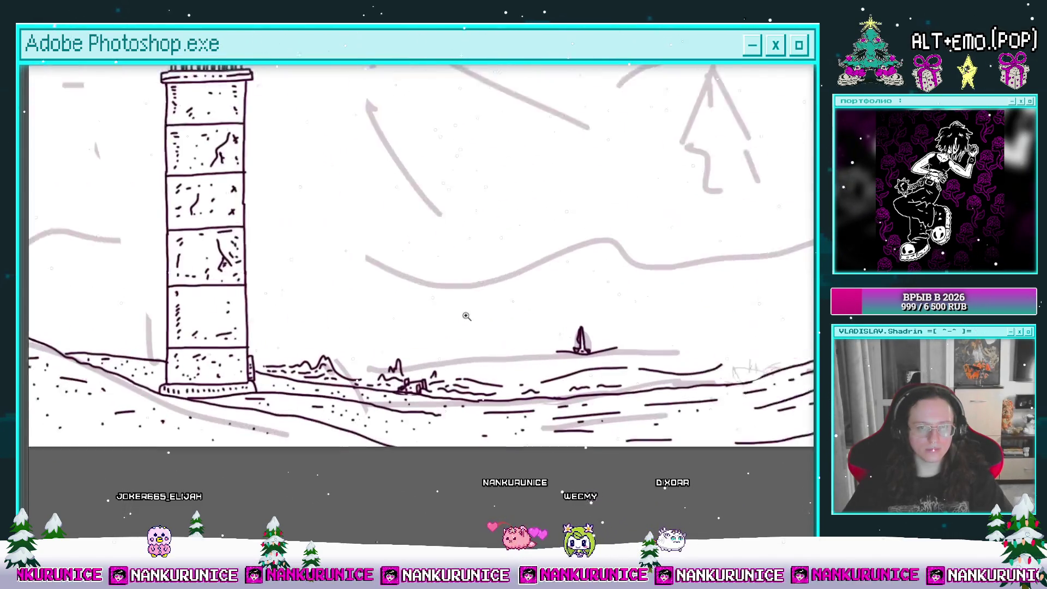
scroll(507, 324, "up", 2)
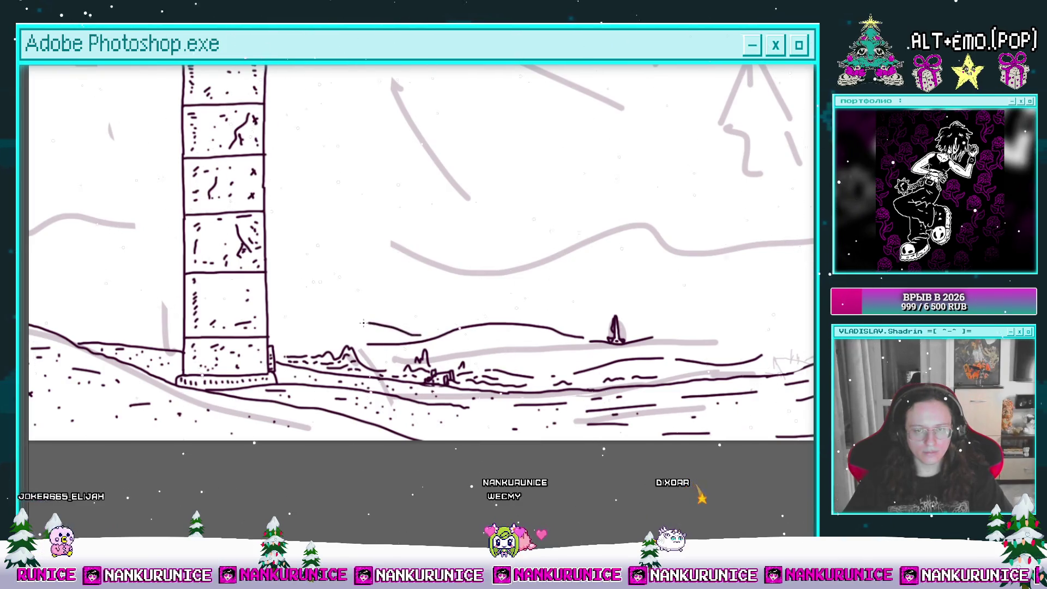
scroll(297, 338, "left", 5)
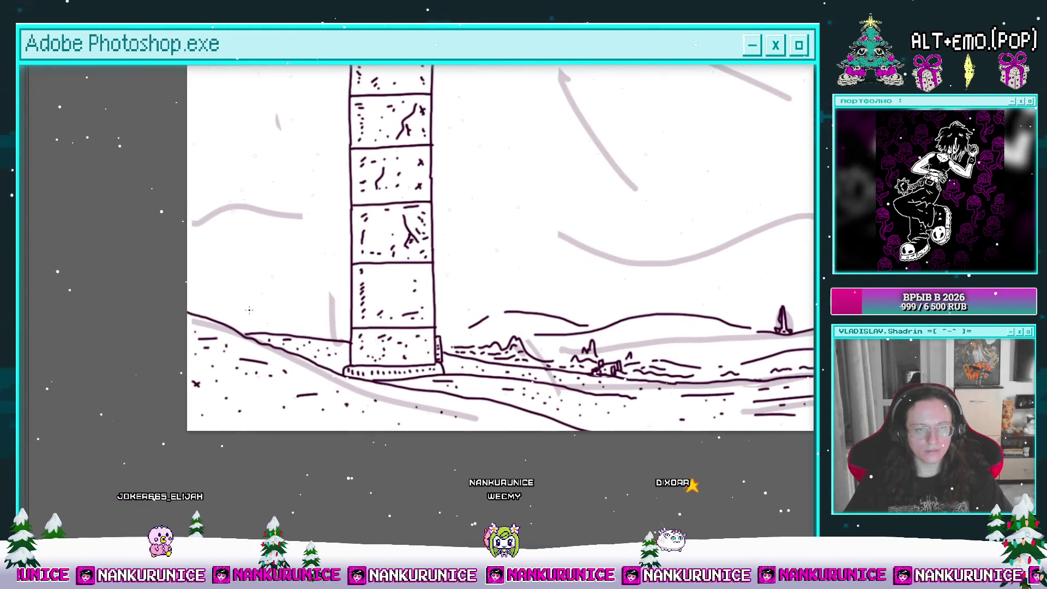
left_click_drag(258, 296, 344, 300)
left_click_drag(248, 314, 322, 314)
Ink another arched hill line further right, extending it with a short arch
scroll(327, 310, "right", 8)
scroll(409, 289, "right", 4)
scroll(383, 308, "right", 3)
left_click_drag(345, 309, 508, 309)
mouse_move(442, 316)
left_mouse_down()
mouse_move(373, 313)
mouse_move(434, 283)
left_mouse_up()
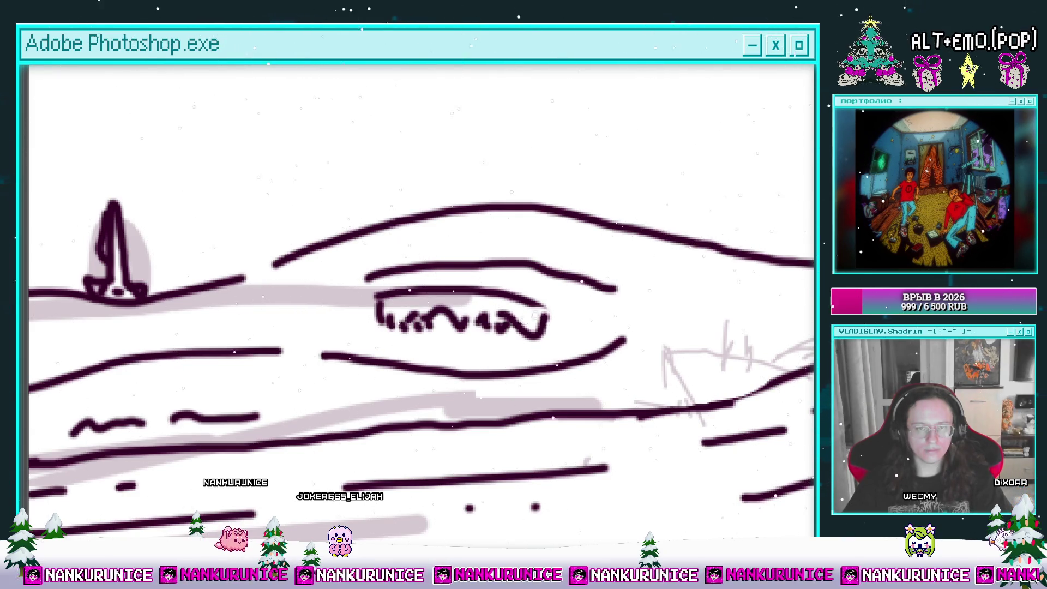
Fit the whole drawing in view and start the distant ridge line at the left edge
key("ctrl+0")
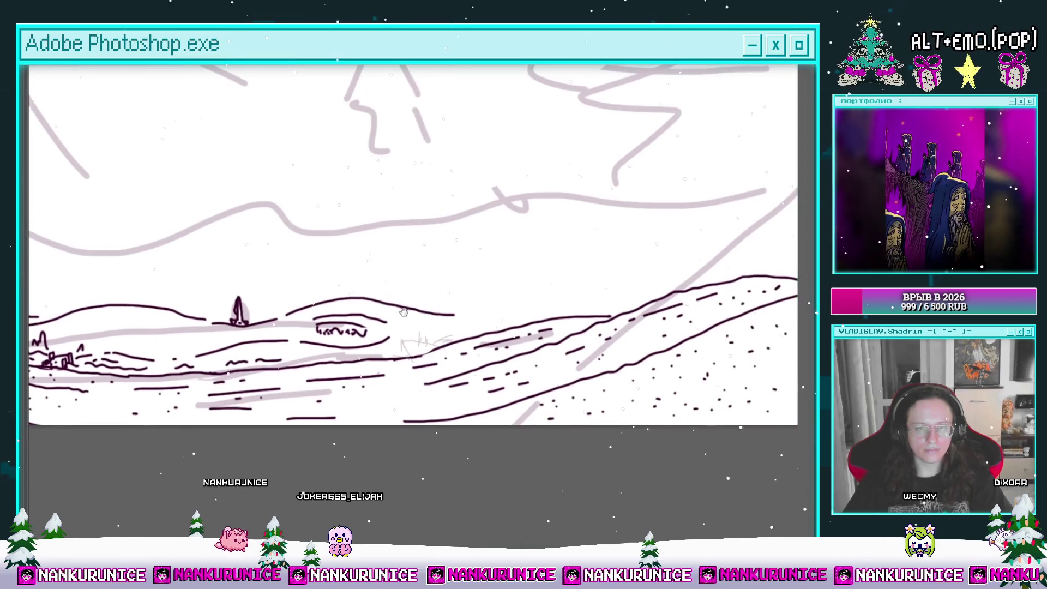
left_click_drag(463, 301, 419, 319)
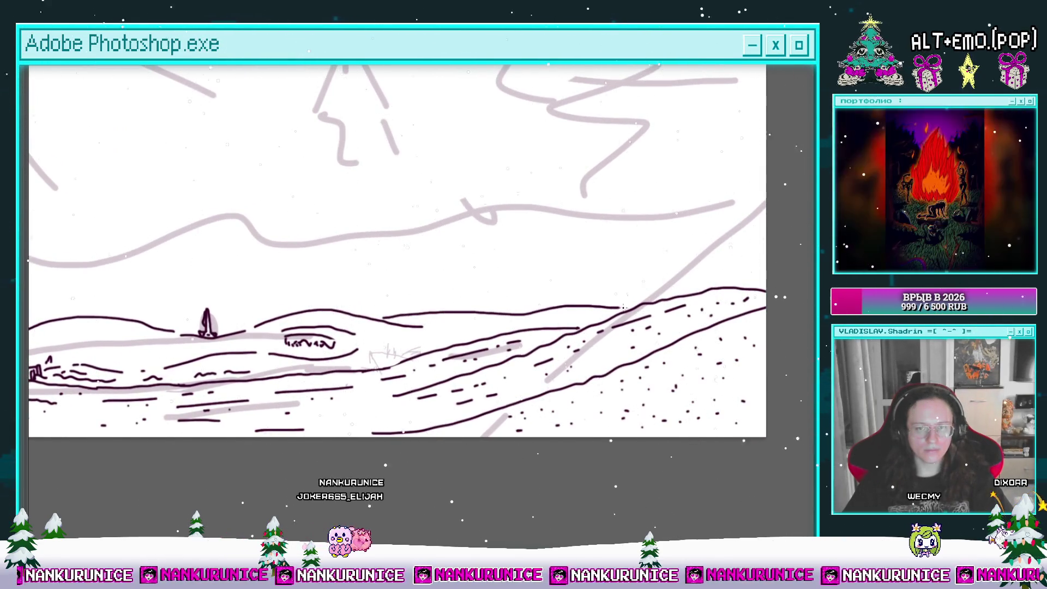
scroll(561, 316, "down", 3)
left_click_drag(570, 325, 574, 329)
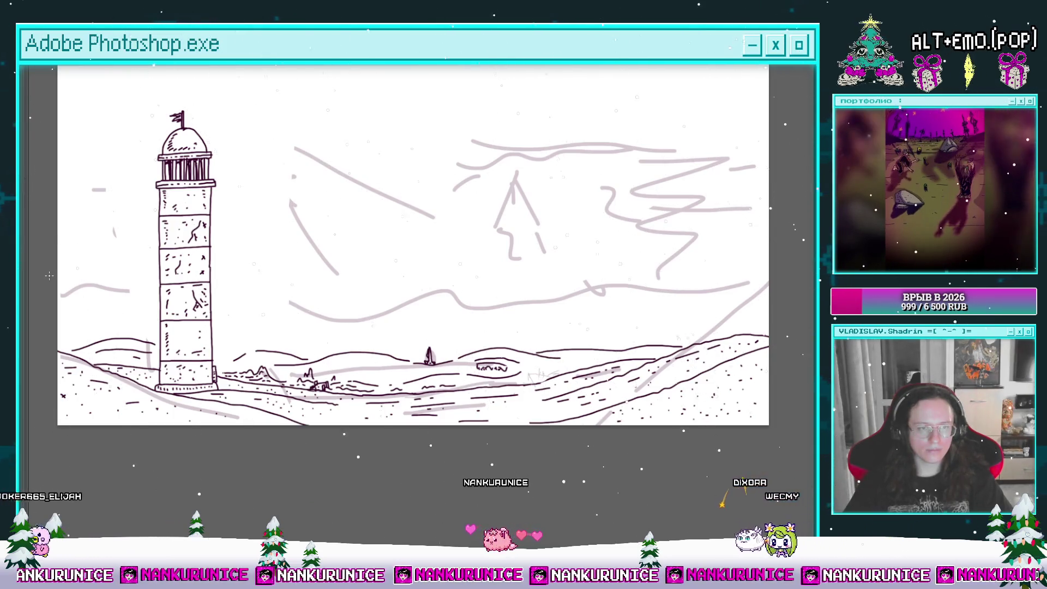
left_click_drag(59, 278, 85, 264)
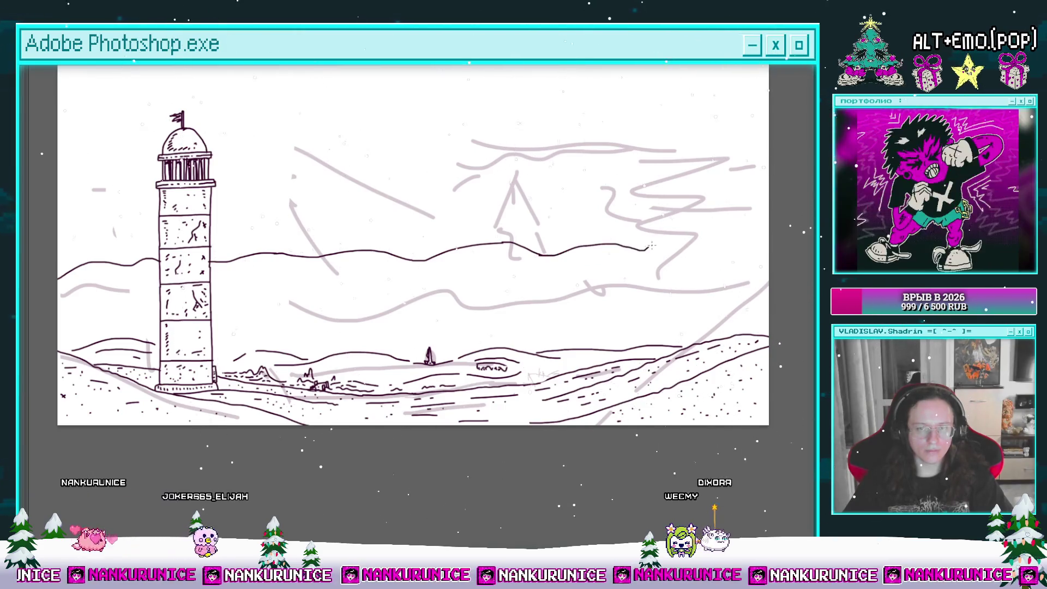
Zoom in and ink a curved cliff top beside the lighthouse, extending it right
left_click_drag(749, 257, 784, 228)
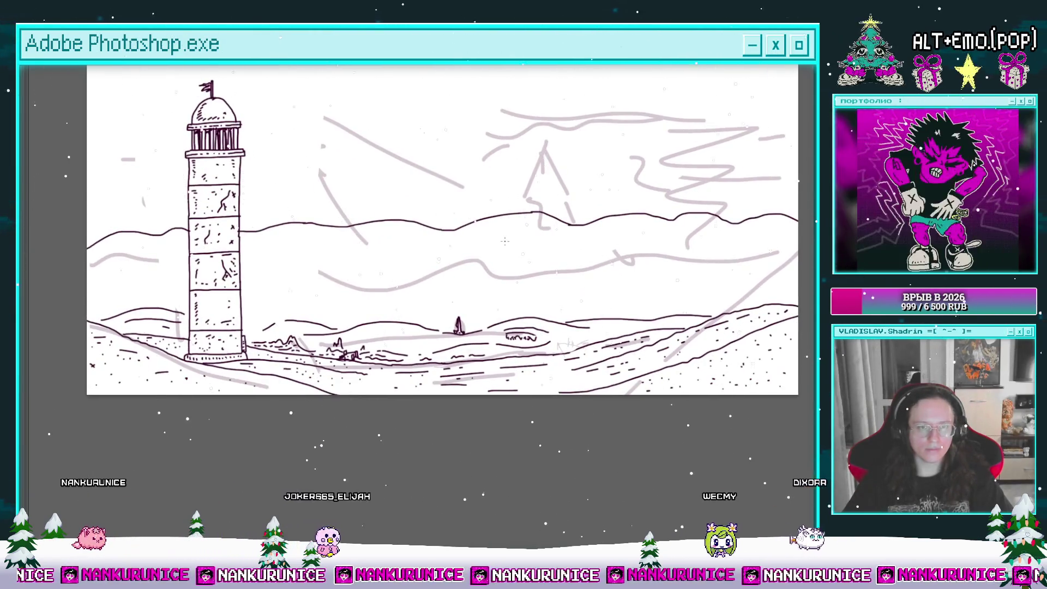
key("ctrl+plus")
key("ctrl+plus")
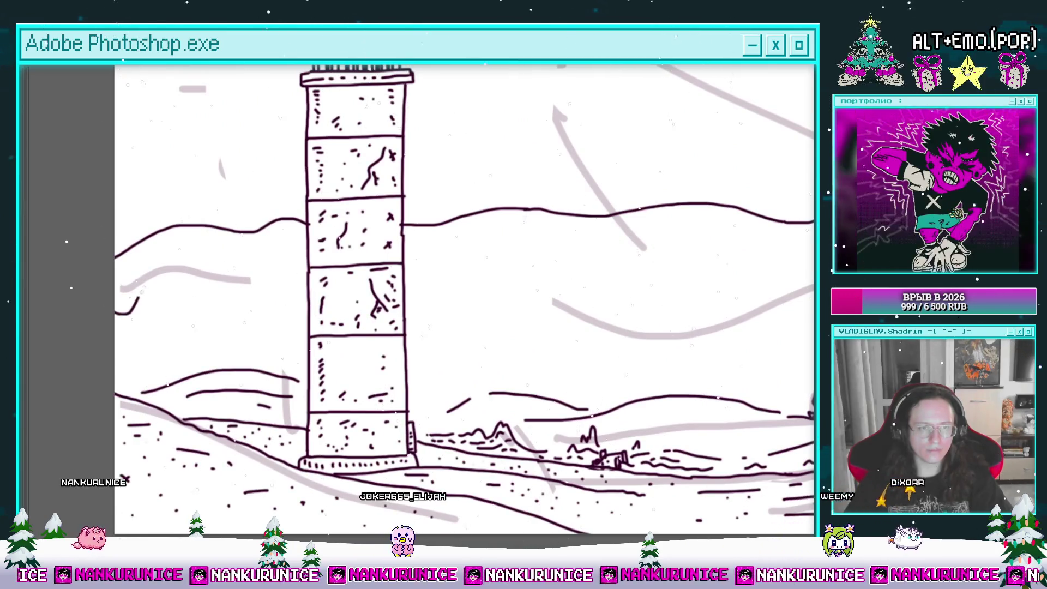
left_click_drag(116, 314, 199, 286)
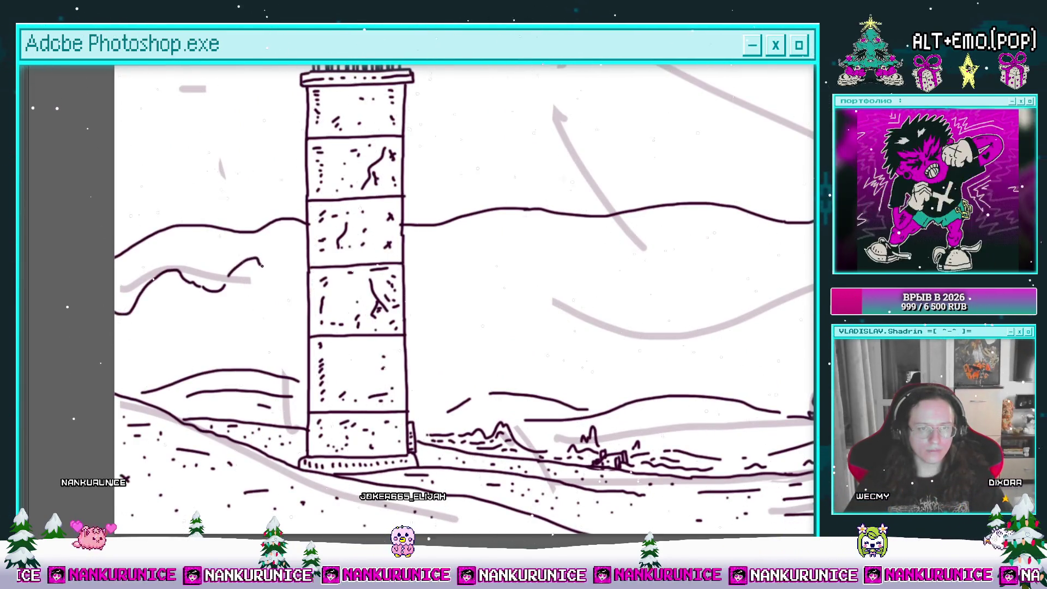
left_click_drag(314, 273, 151, 299)
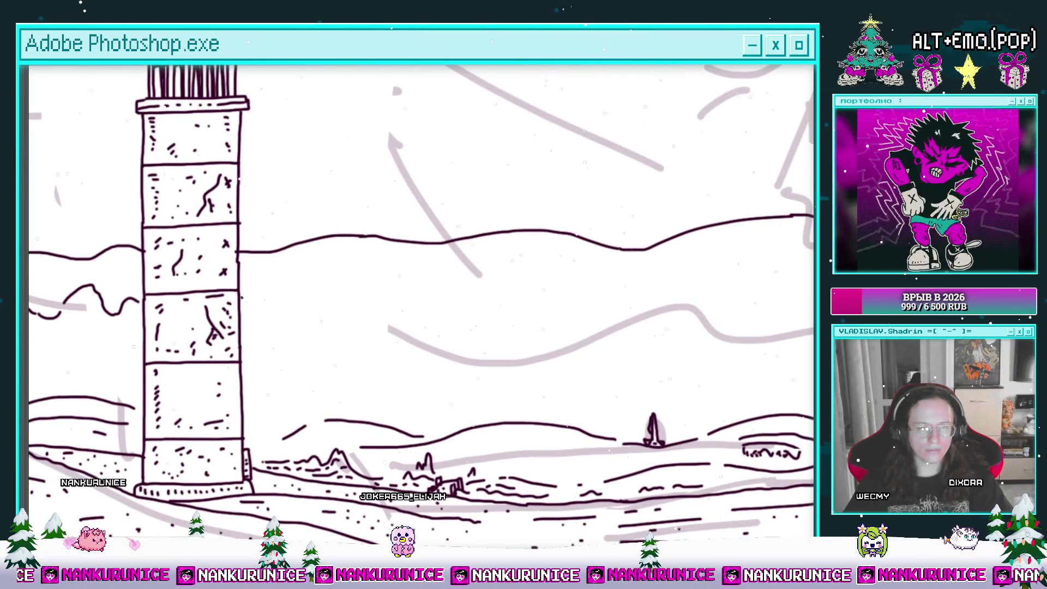
left_click_drag(325, 274, 275, 258)
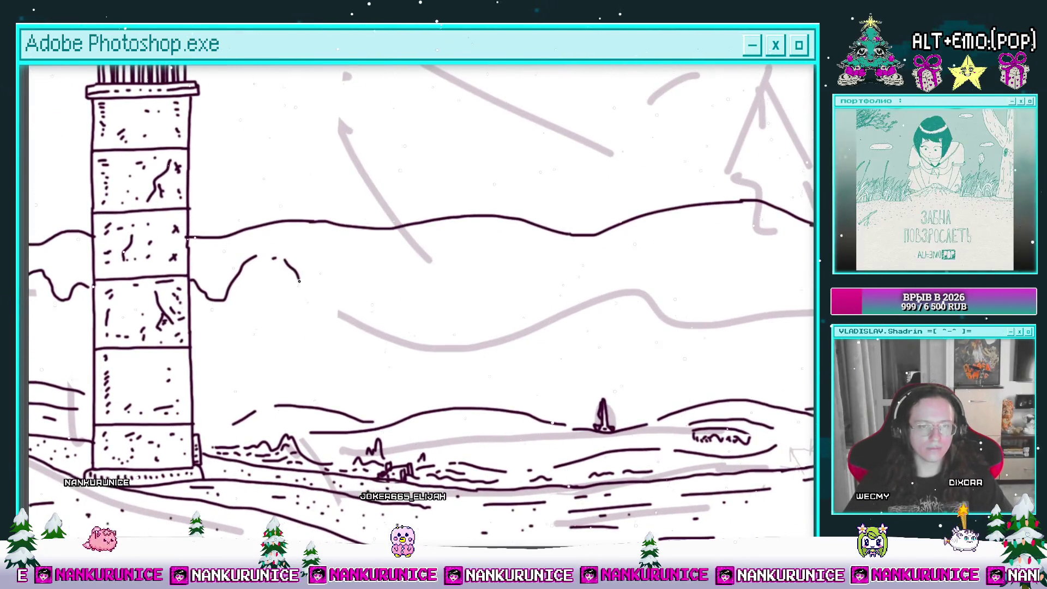
left_click_drag(410, 256, 335, 257)
mouse_move(324, 255)
left_mouse_down()
mouse_move(430, 296)
mouse_move(381, 291)
left_mouse_up()
Redo the right cliff arc with a drooping edge, trim a stray V stroke, and add a hook
key("ctrl+z")
left_click_drag(458, 261, 347, 308)
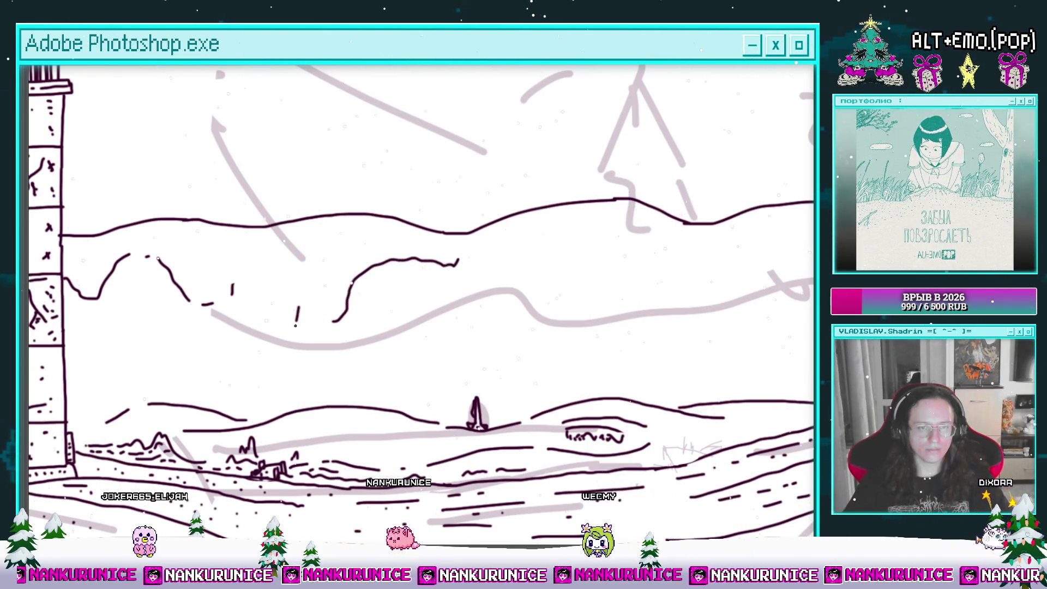
left_click_drag(299, 307, 275, 334)
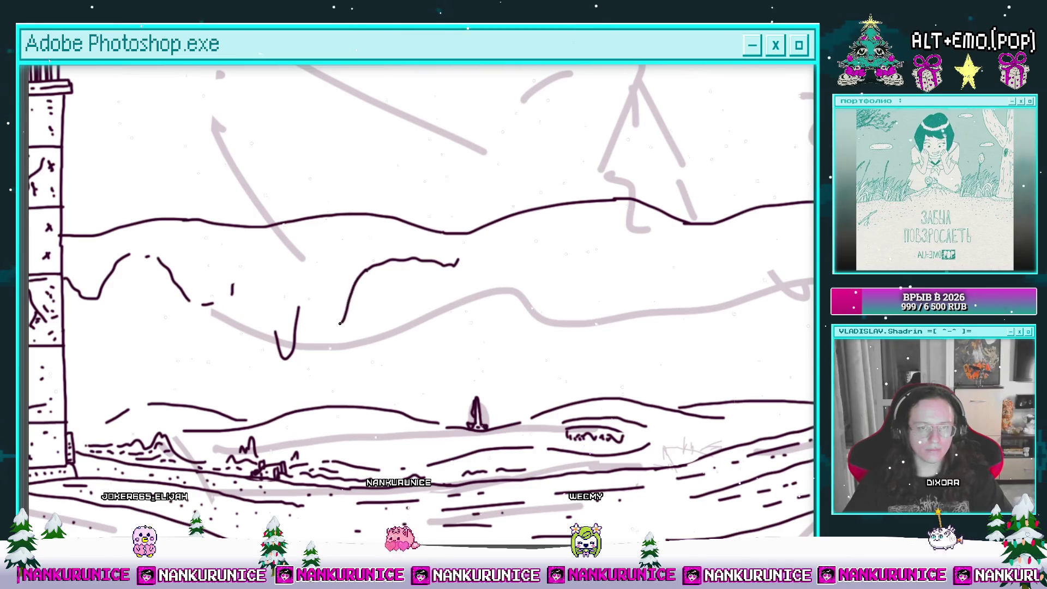
mouse_move(296, 315)
left_mouse_down()
mouse_move(355, 322)
mouse_move(118, 313)
left_mouse_up()
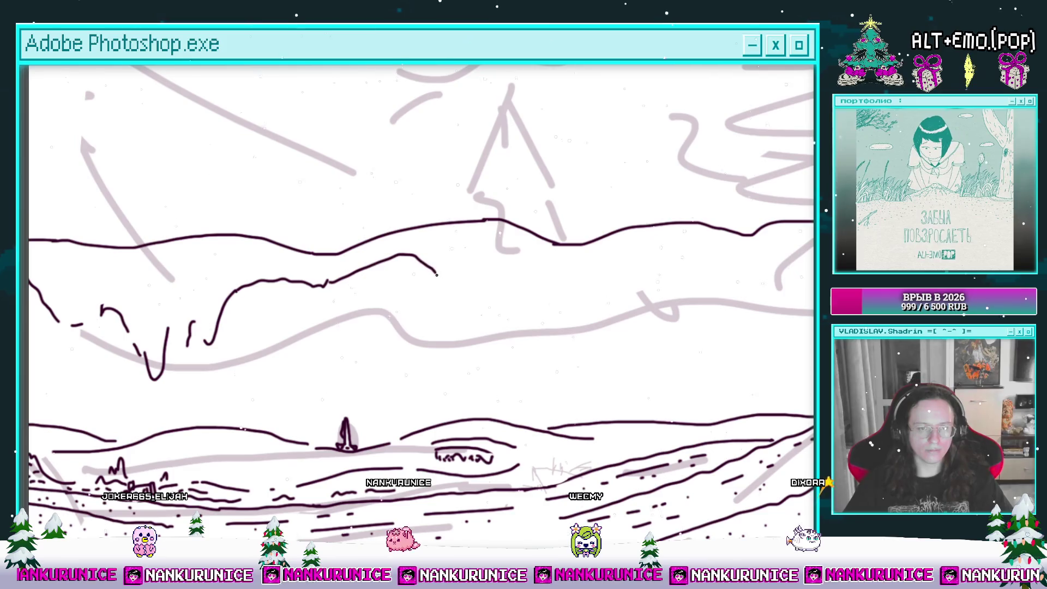
mouse_move(488, 276)
left_mouse_down()
mouse_move(410, 270)
mouse_move(393, 280)
mouse_move(387, 268)
left_mouse_up()
mouse_move(381, 317)
left_mouse_down()
mouse_move(352, 282)
mouse_move(401, 339)
mouse_move(562, 335)
left_mouse_up()
left_click_drag(565, 341, 529, 341)
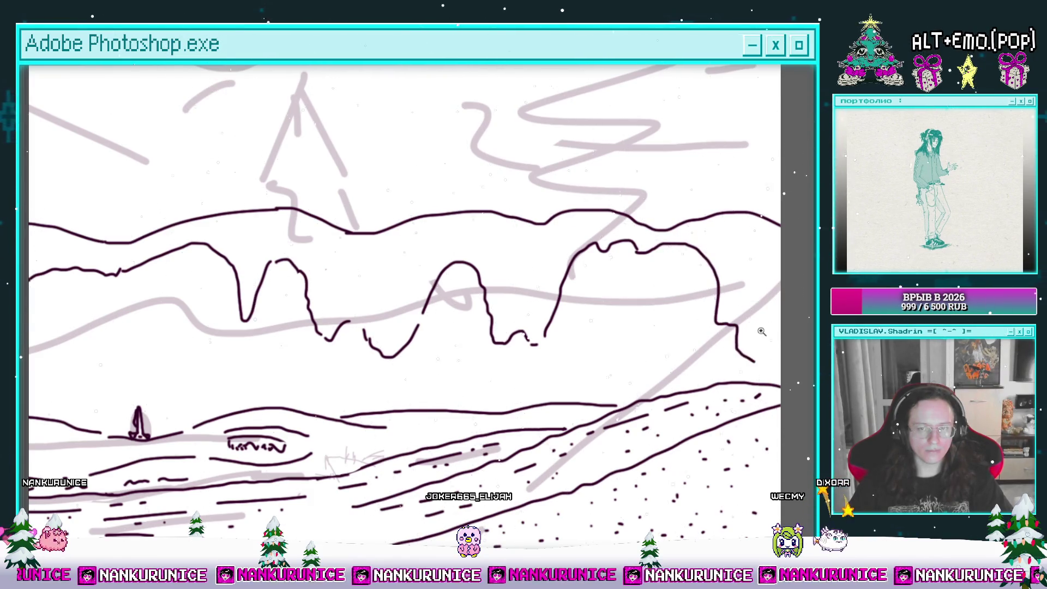
key("ctrl+0")
Hide the grey sketch layer and zoom in on the shore beside the lighthouse
key("f")
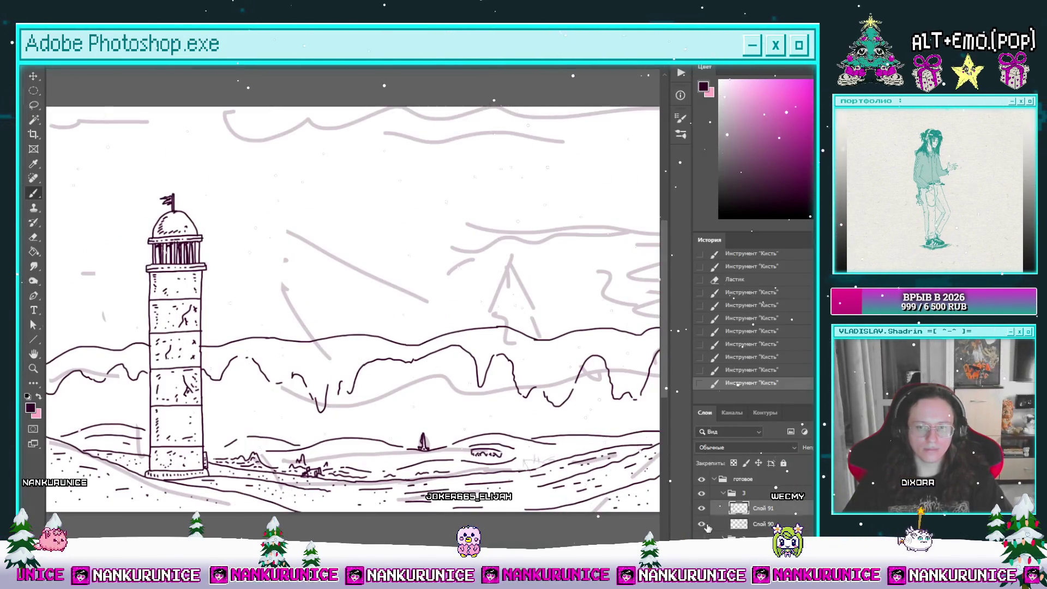
left_click(702, 524)
key("Tab")
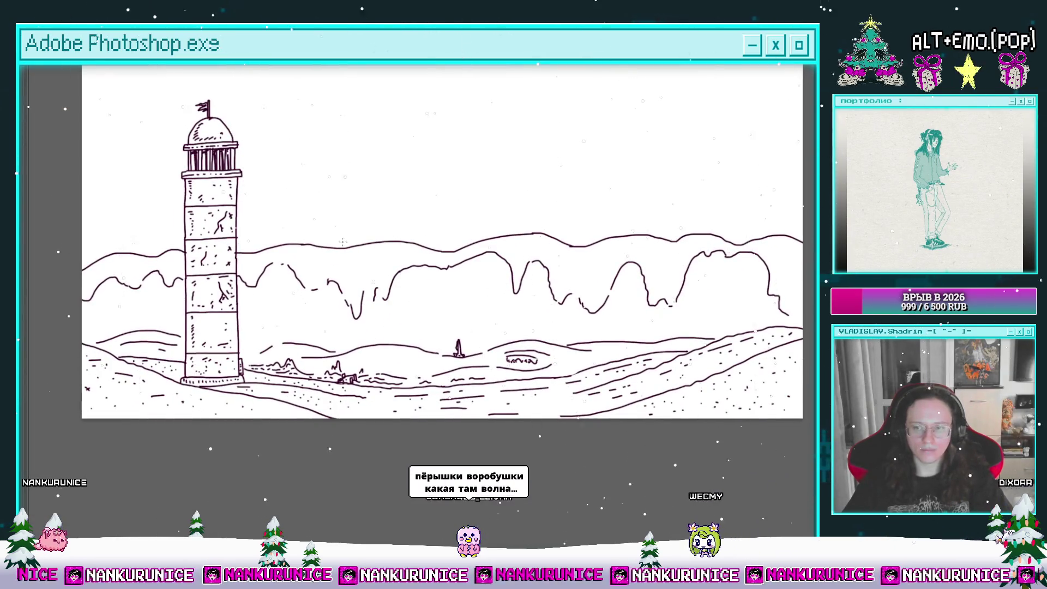
left_click_drag(294, 313, 332, 307)
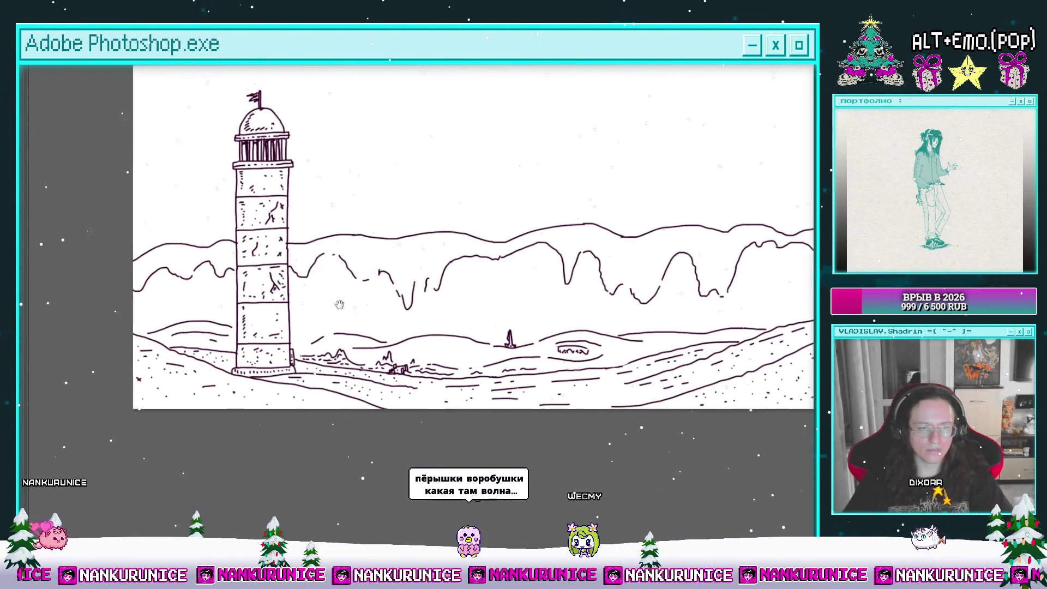
left_click_drag(143, 338, 232, 320)
left_click(206, 329)
Ink a row of wave hatch strokes with dashes and a squiggle beside them
key("b")
mouse_move(163, 334)
left_mouse_down()
mouse_move(185, 349)
mouse_move(222, 349)
left_mouse_up()
mouse_move(238, 330)
left_mouse_down()
mouse_move(235, 349)
mouse_move(265, 349)
left_mouse_up()
left_click_drag(283, 329, 282, 349)
left_click_drag(202, 333, 253, 319)
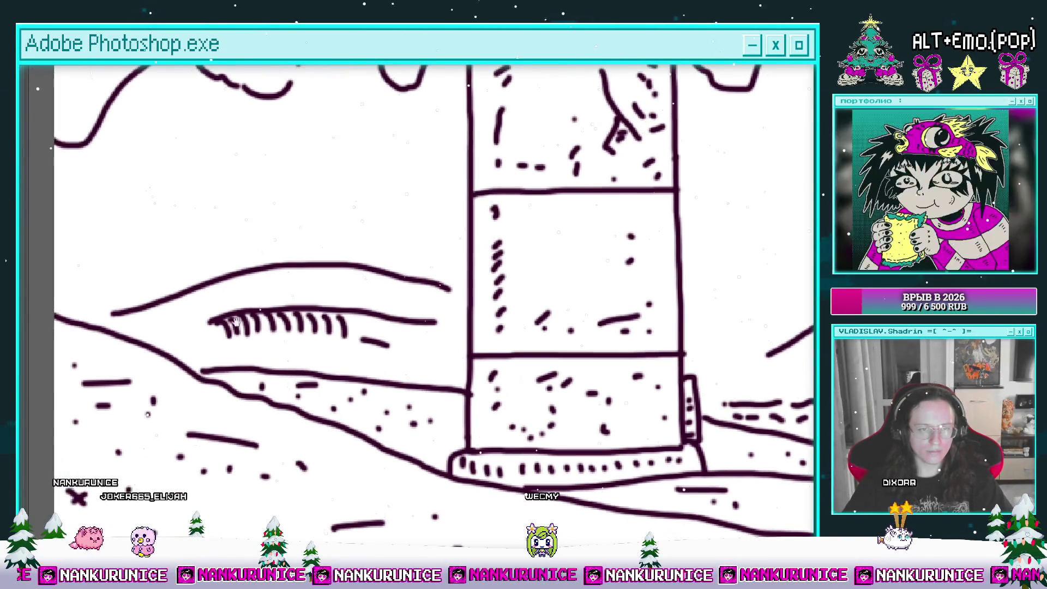
mouse_move(140, 333)
left_mouse_down()
mouse_move(160, 325)
mouse_move(170, 338)
mouse_move(222, 312)
mouse_move(229, 326)
left_mouse_up()
key("bracketright")
key("bracketleft")
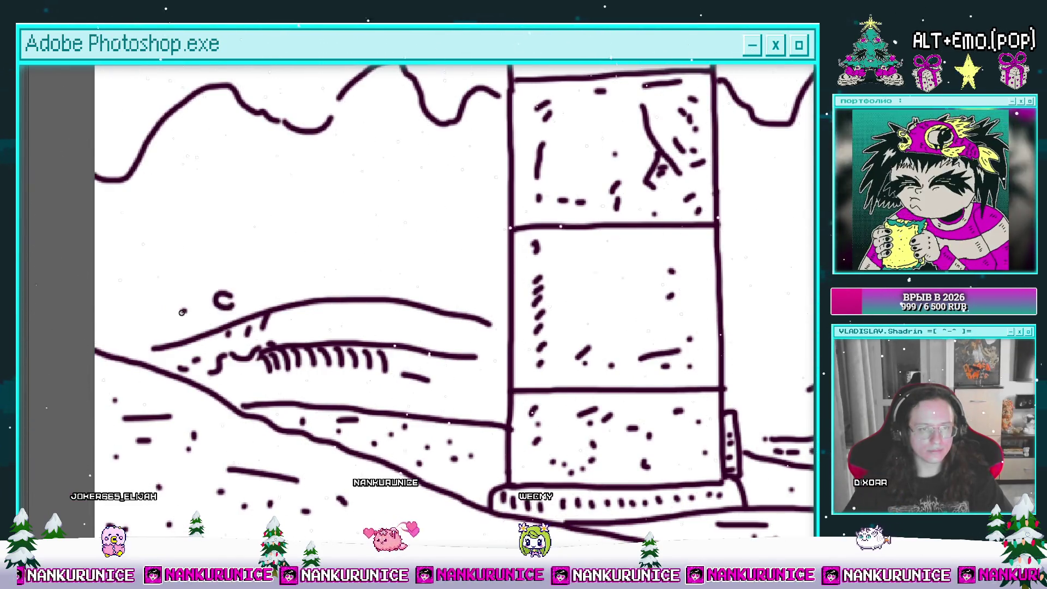
Ink a long curve with two short strokes beneath, then trim and extend the wave's top line
mouse_move(250, 294)
left_mouse_down()
mouse_move(264, 275)
mouse_move(275, 292)
left_mouse_up()
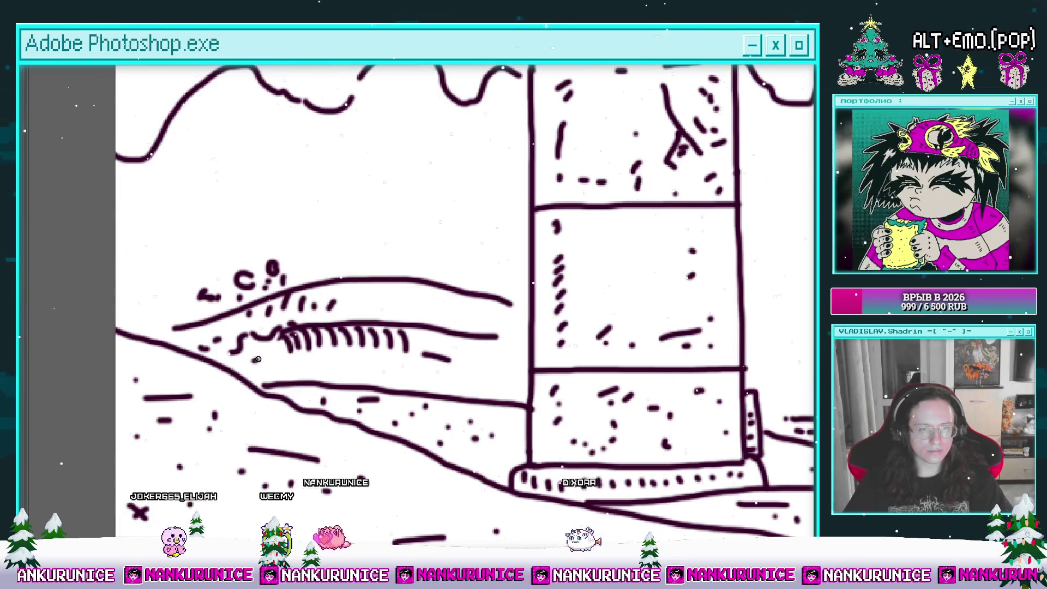
left_click_drag(253, 360, 439, 361)
left_click_drag(266, 367, 554, 380)
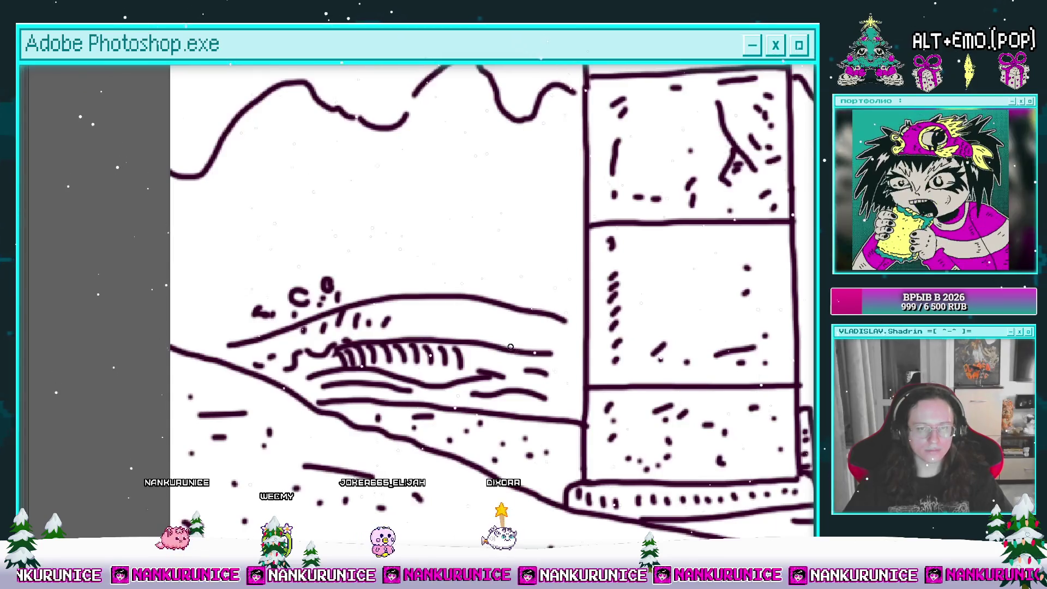
left_click_drag(387, 346, 489, 348)
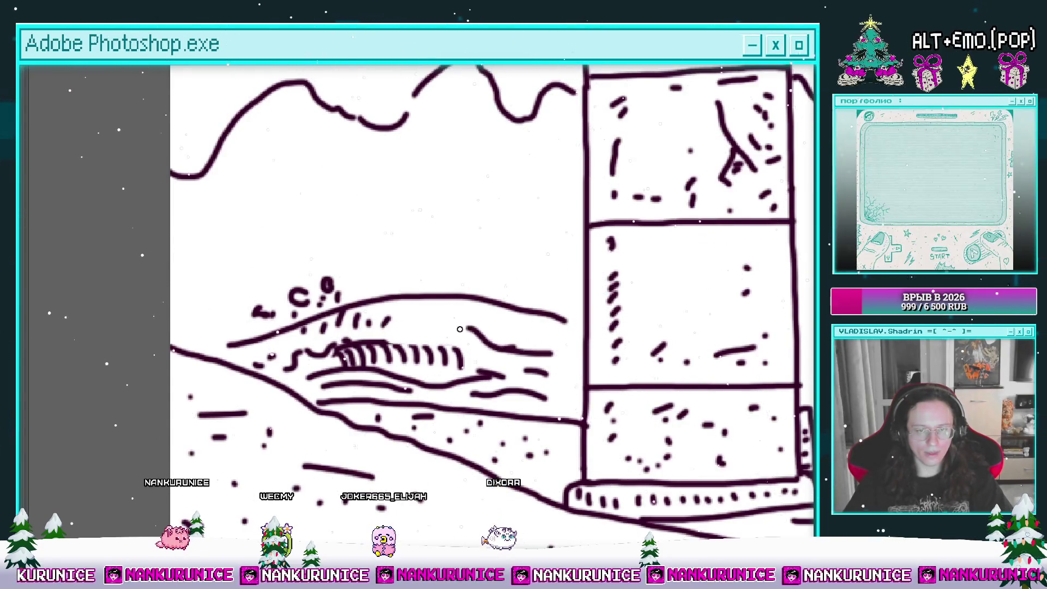
left_click_drag(441, 340, 370, 326)
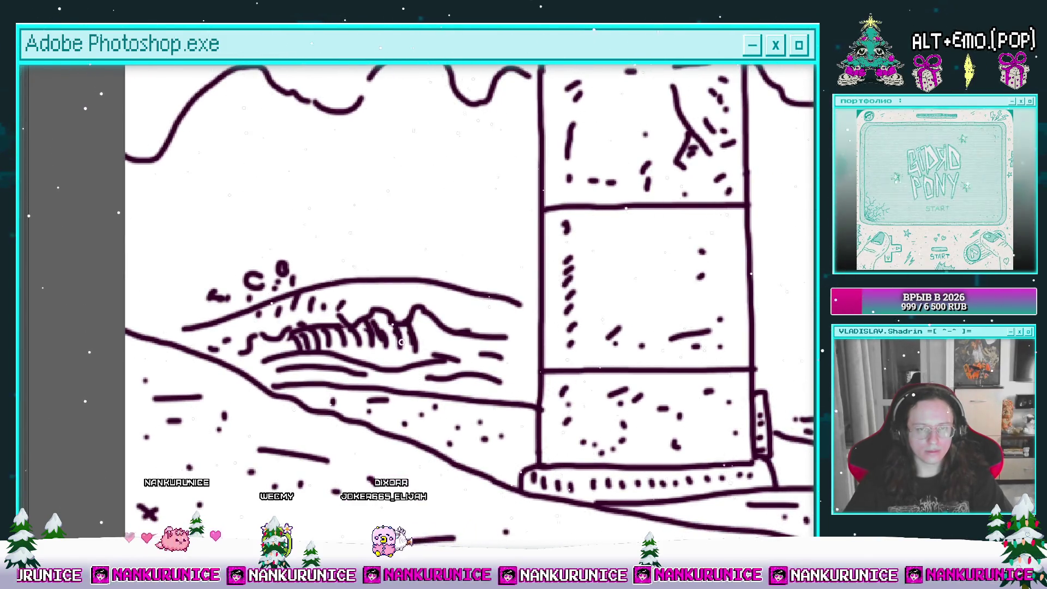
mouse_move(479, 304)
left_mouse_down()
mouse_move(447, 334)
mouse_move(496, 349)
left_mouse_up()
mouse_move(363, 326)
left_mouse_down()
mouse_move(428, 328)
mouse_move(349, 330)
mouse_move(426, 314)
mouse_move(327, 352)
left_mouse_up()
left_click_drag(425, 315, 371, 330)
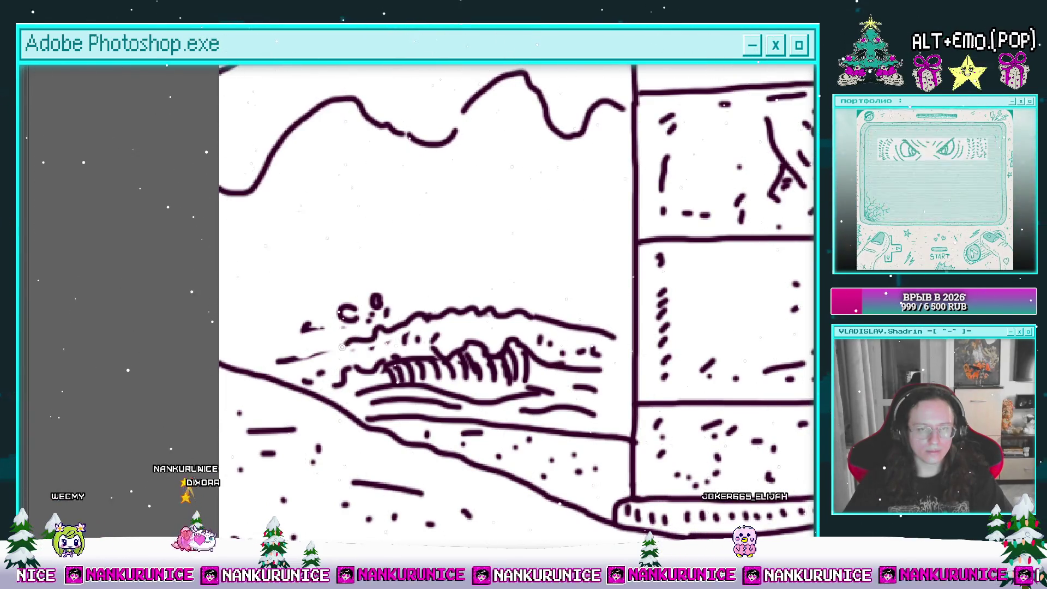
mouse_move(276, 359)
left_mouse_down()
mouse_move(276, 370)
mouse_move(240, 366)
left_mouse_up()
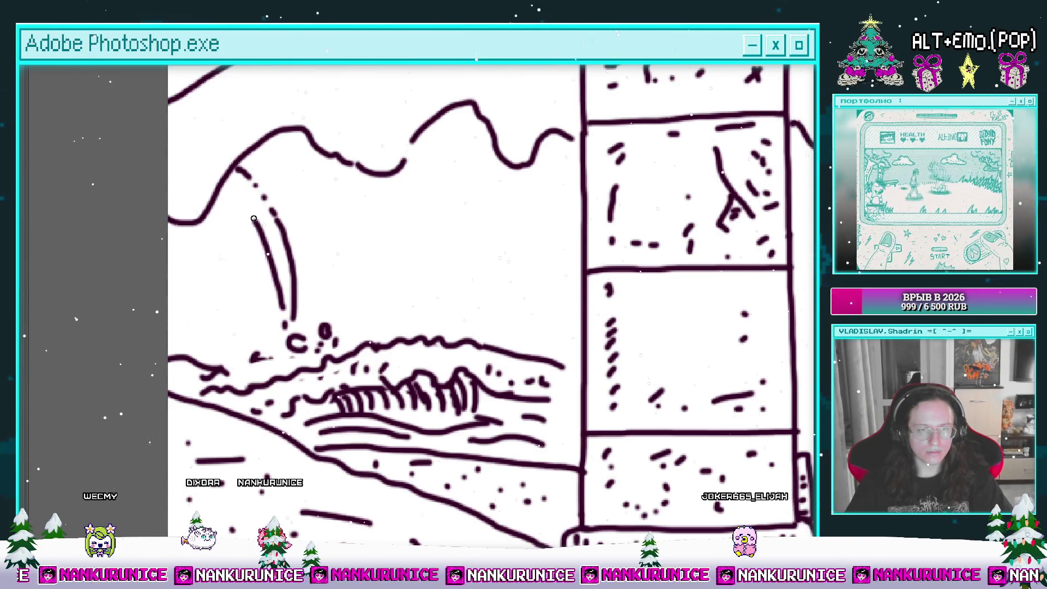
Ink the wave's jagged curling crest, spray dots, curved face and left-edge stroke
scroll(225, 320, "up", 3)
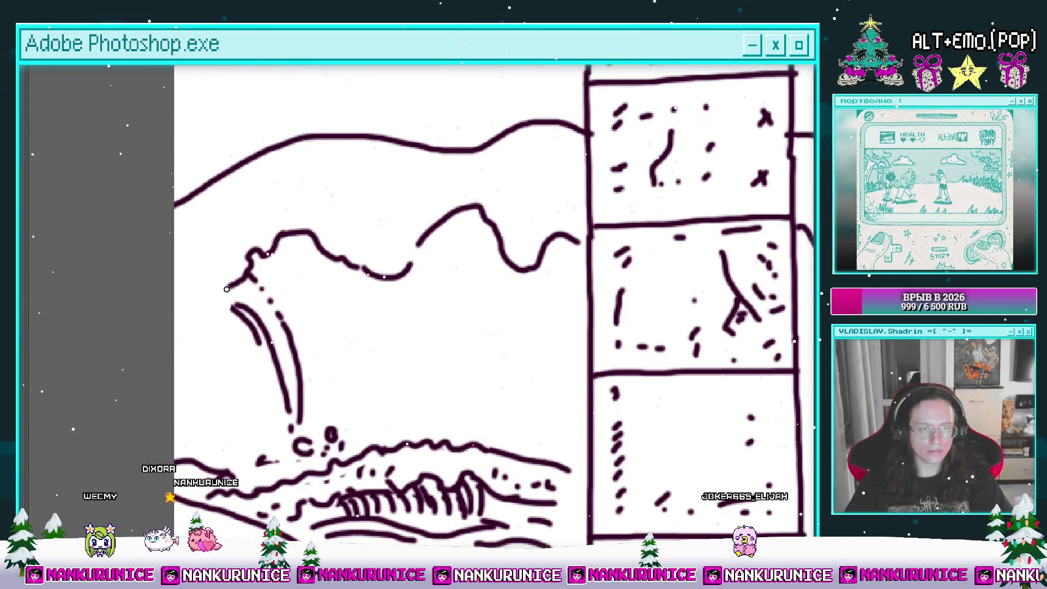
left_click_drag(230, 287, 176, 362)
mouse_move(176, 318)
left_mouse_down()
mouse_move(183, 291)
mouse_move(177, 313)
left_mouse_up()
mouse_move(218, 248)
left_mouse_down()
mouse_move(206, 270)
mouse_move(207, 234)
left_mouse_up()
left_click_drag(267, 188, 248, 224)
left_click_drag(180, 212, 176, 228)
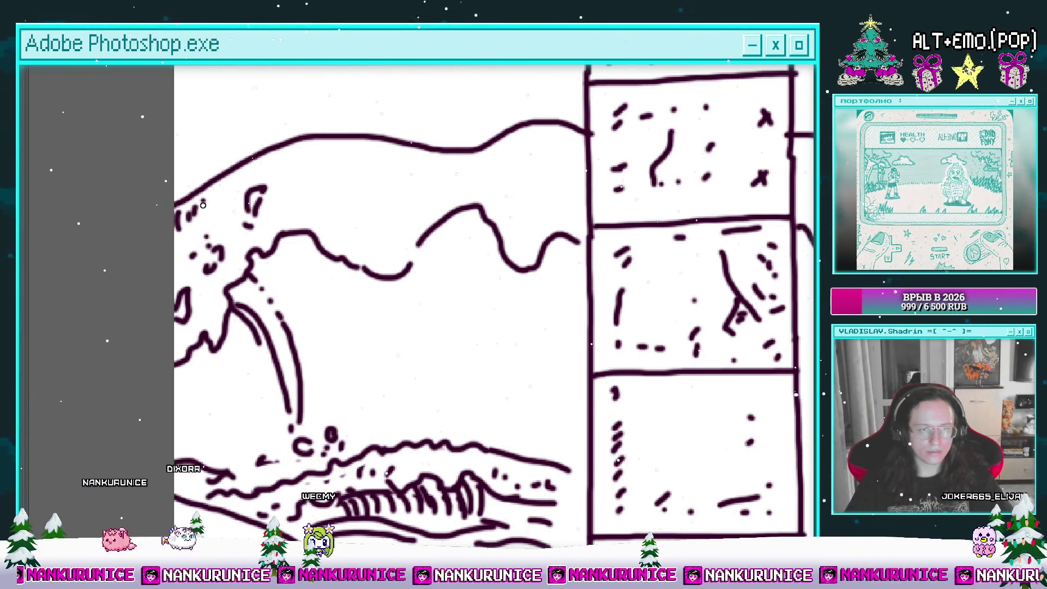
left_click_drag(261, 168, 253, 211)
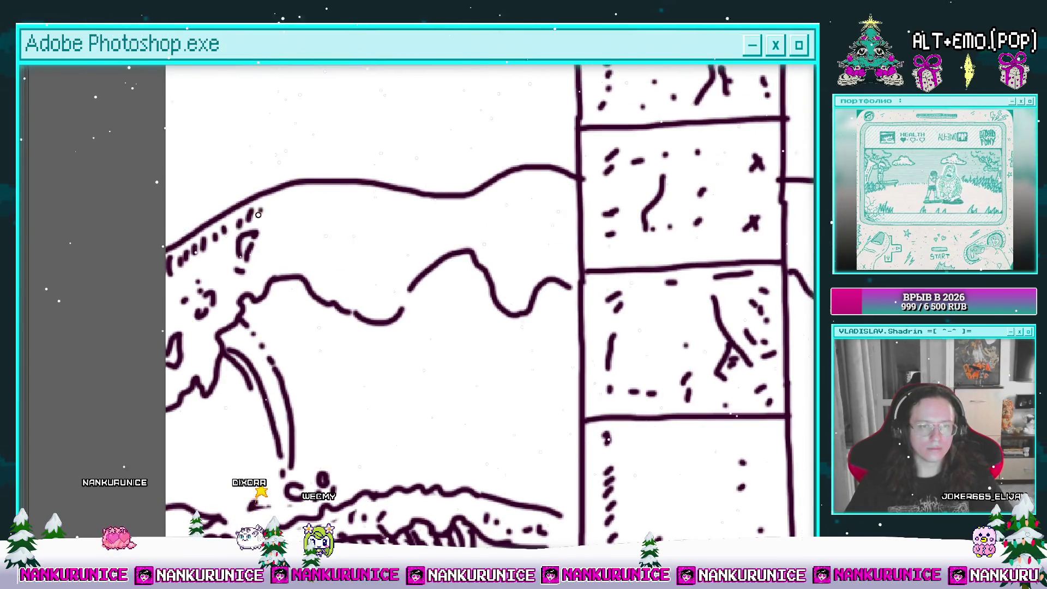
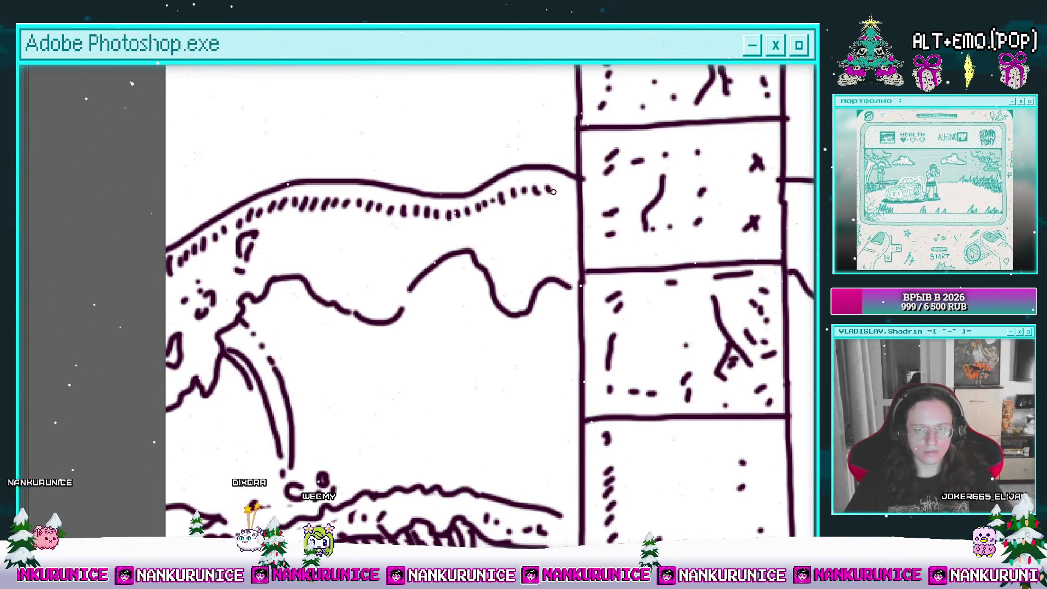
Draw a foam loop, a curl and teardrop foam blobs under the wave crest
mouse_move(507, 243)
left_mouse_down()
mouse_move(515, 270)
mouse_move(489, 240)
mouse_move(548, 260)
left_mouse_up()
mouse_move(478, 288)
left_mouse_down()
mouse_move(473, 303)
mouse_move(515, 342)
left_mouse_up()
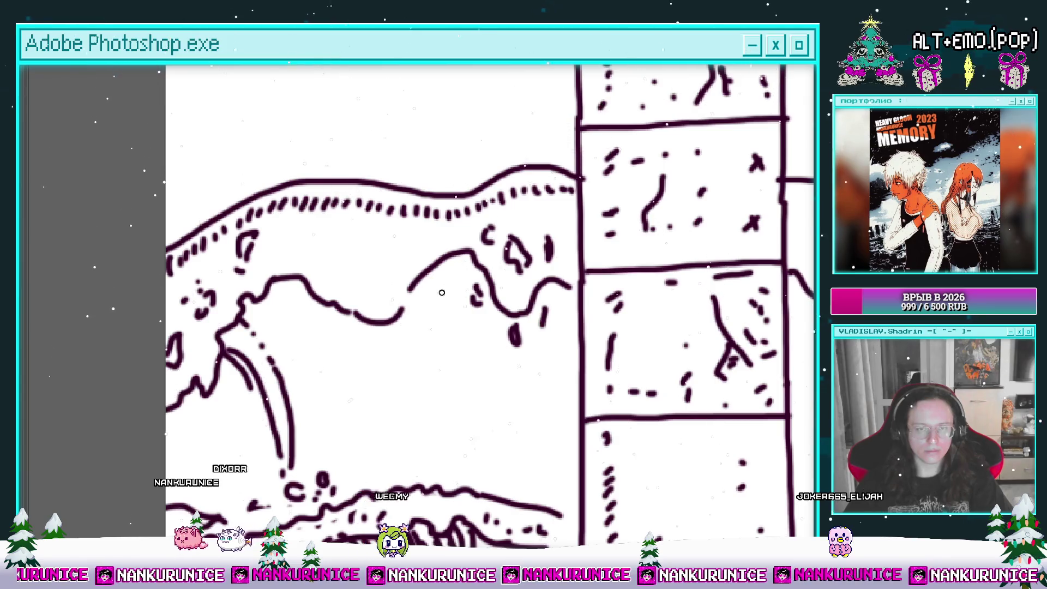
left_click_drag(421, 318, 447, 337)
left_click_drag(360, 271, 360, 278)
left_click_drag(373, 295, 408, 289)
Dot spray droplets beside the foam tick and above the wave crest
scroll(379, 311, "left", 2)
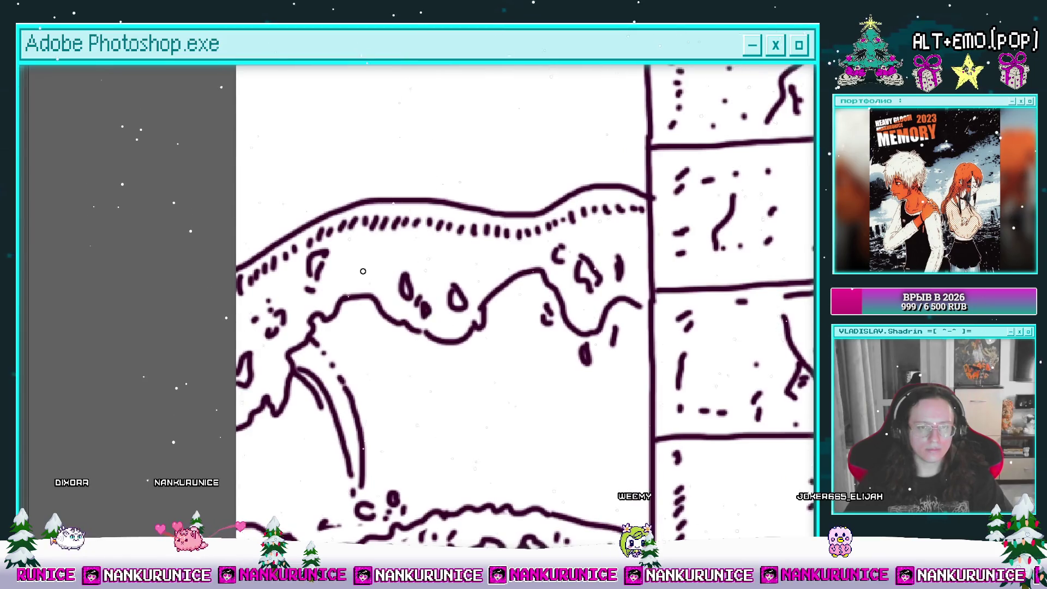
left_click(434, 269)
left_click(448, 263)
scroll(447, 263, "up", 2)
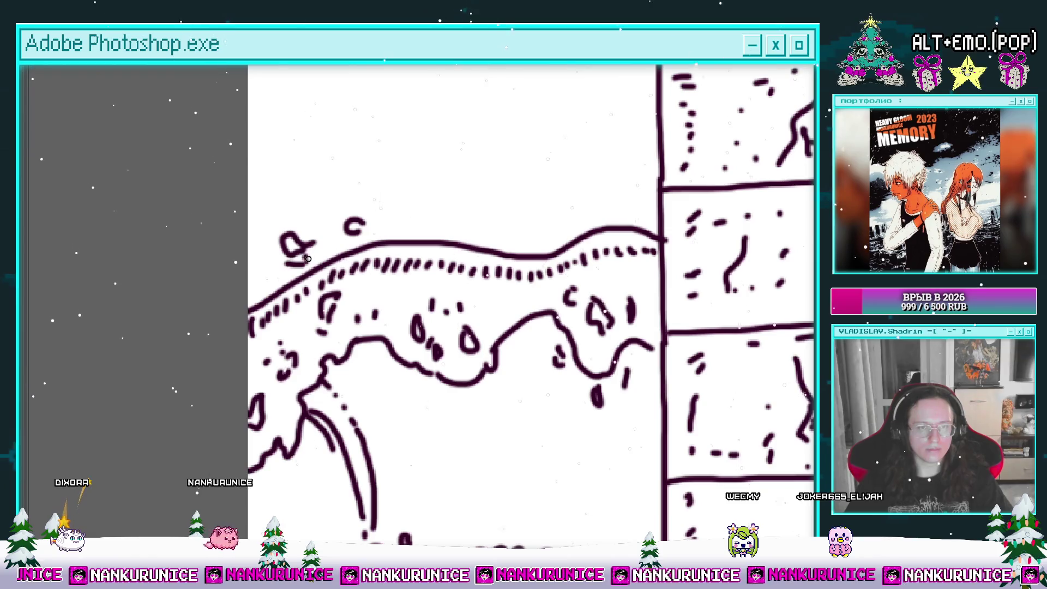
left_click(392, 224)
left_click(414, 225)
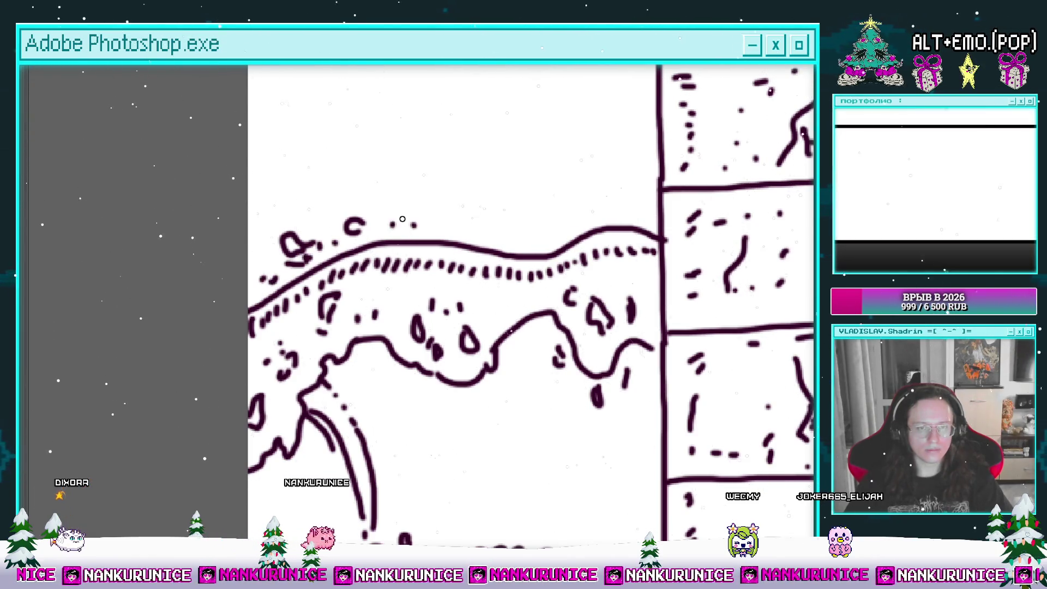
scroll(411, 234, "right", 2)
mouse_move(415, 218)
left_mouse_down()
mouse_move(419, 228)
mouse_move(417, 219)
left_mouse_up()
Stipple clusters of spray dots above the wave's wavy top line
left_click(426, 182)
left_click(447, 193)
left_click(436, 205)
left_click(449, 217)
left_click(448, 235)
left_click_drag(481, 217, 449, 229)
left_click(444, 230)
left_click(455, 221)
left_click(463, 208)
left_click(475, 221)
left_click(490, 206)
Add a curled spray stroke with a dot, then curved hatch arcs on the wave's face
left_click_drag(517, 207, 519, 68)
left_click_drag(353, 261, 358, 289)
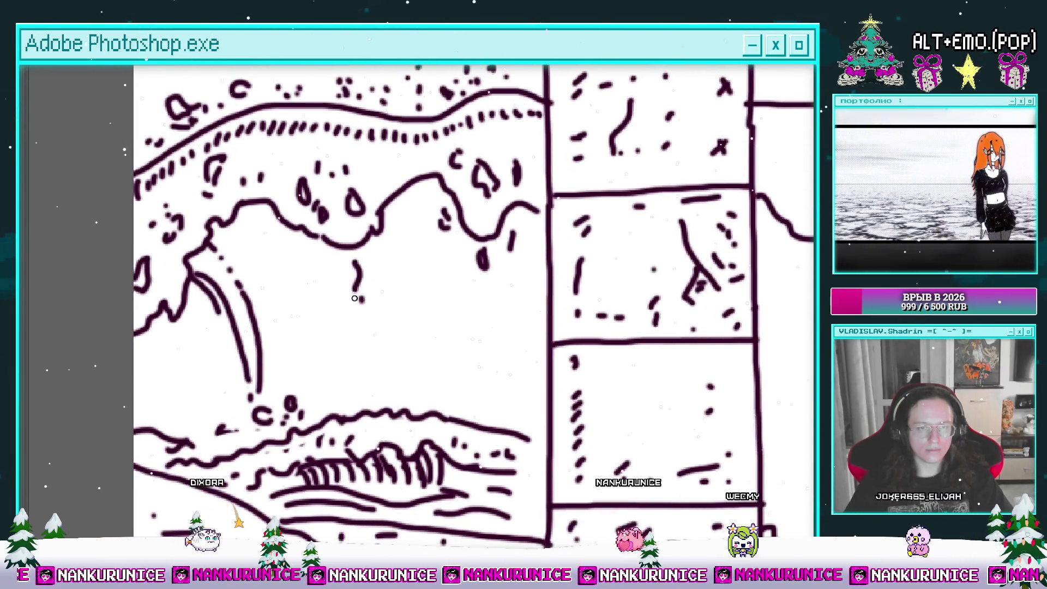
left_click(361, 299)
mouse_move(193, 312)
left_mouse_down()
mouse_move(272, 279)
mouse_move(279, 397)
left_mouse_up()
left_click_drag(264, 299, 271, 382)
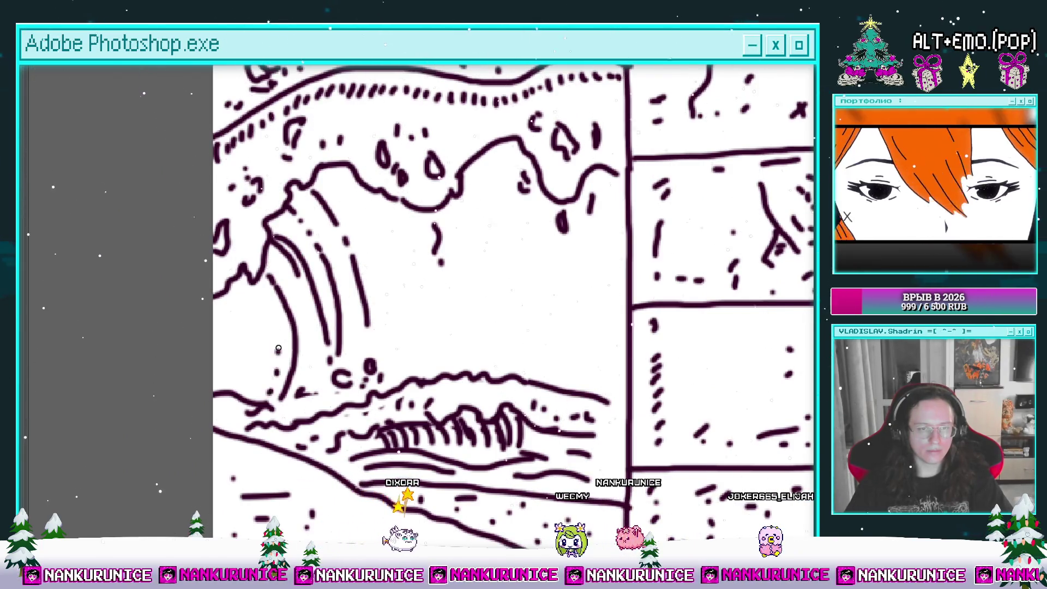
left_click_drag(246, 288, 256, 382)
left_click_drag(231, 303, 226, 392)
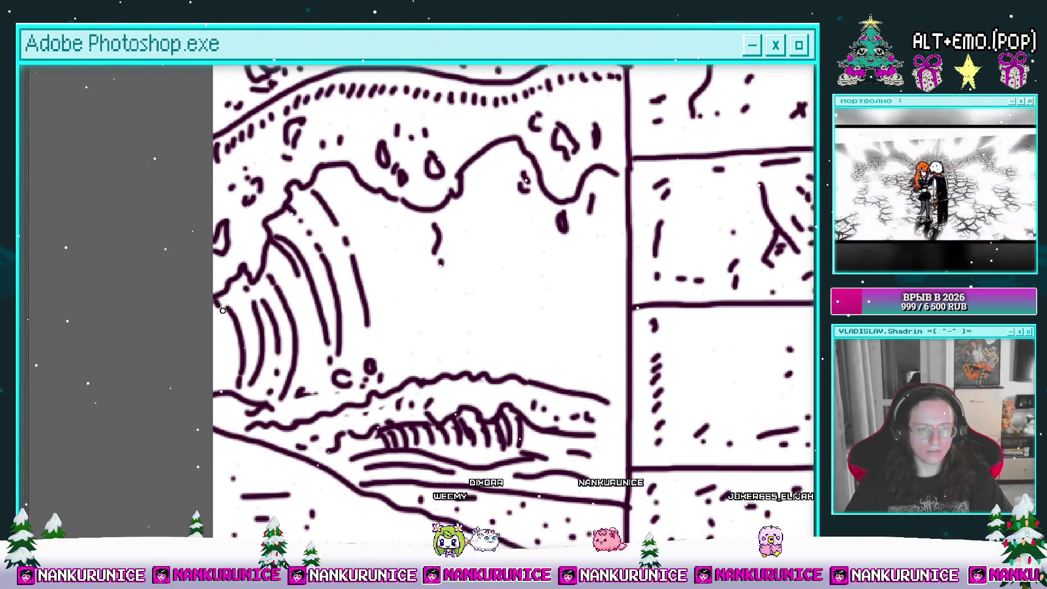
Add a short vertical stroke and a long curved line on the wave's right side
left_click_drag(206, 333, 167, 335)
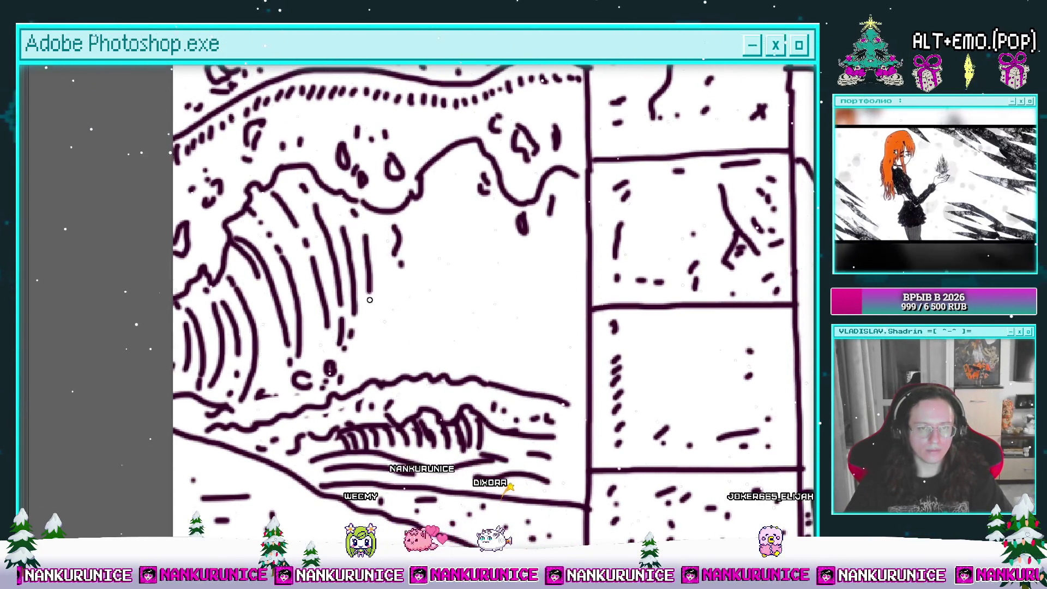
left_click_drag(422, 268, 368, 284)
left_click_drag(361, 230, 367, 280)
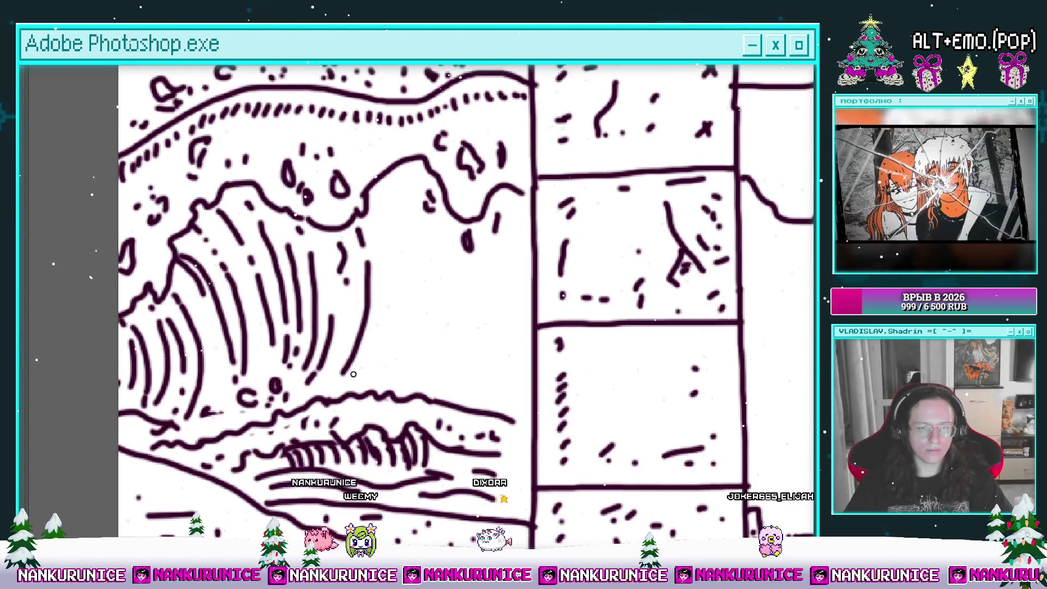
left_click_drag(396, 221, 402, 322)
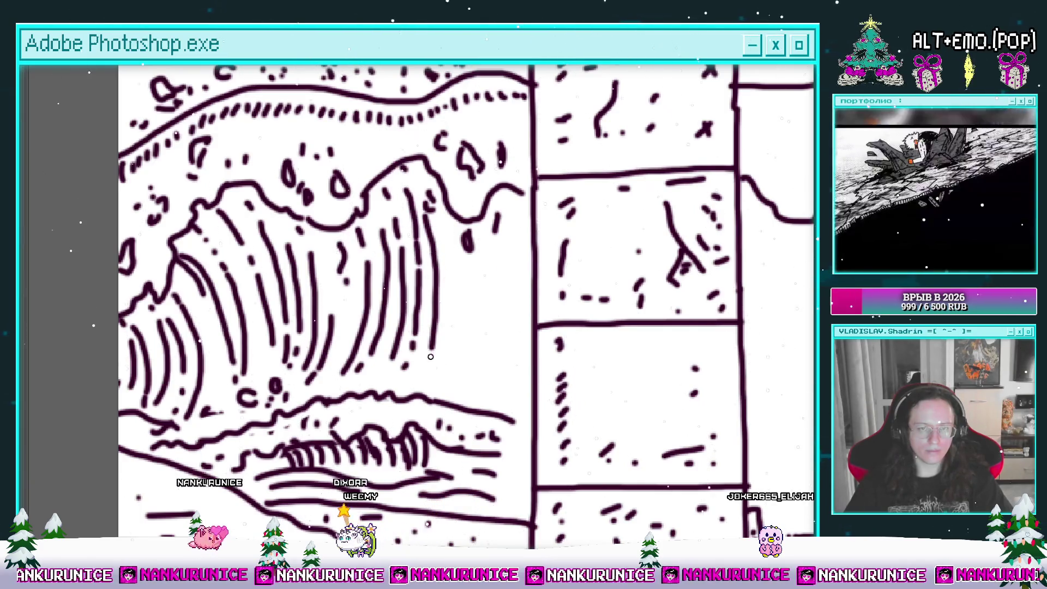
left_click_drag(458, 238, 397, 219)
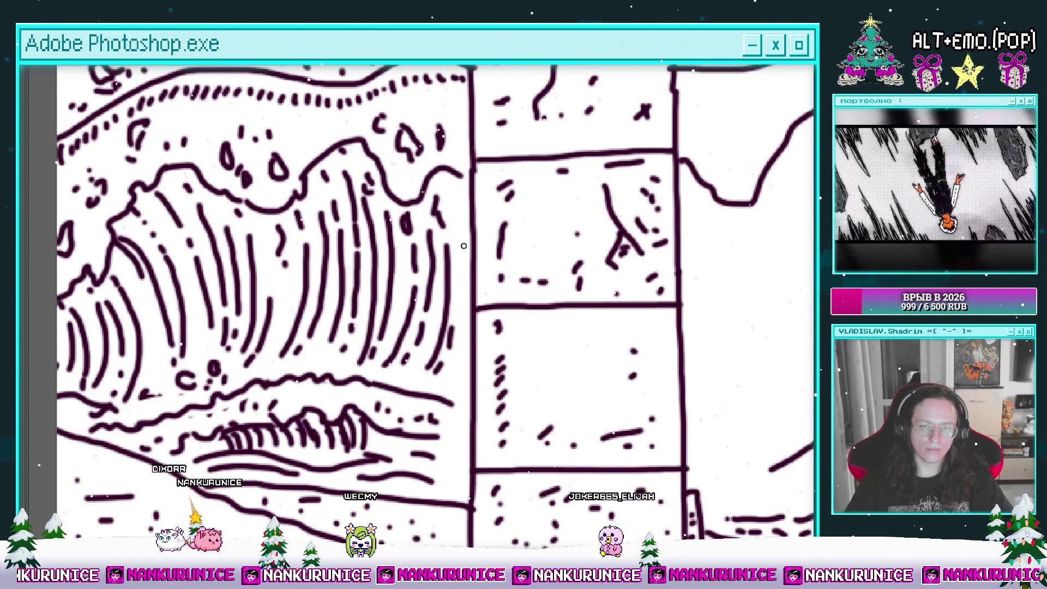
left_click_drag(476, 240, 391, 291)
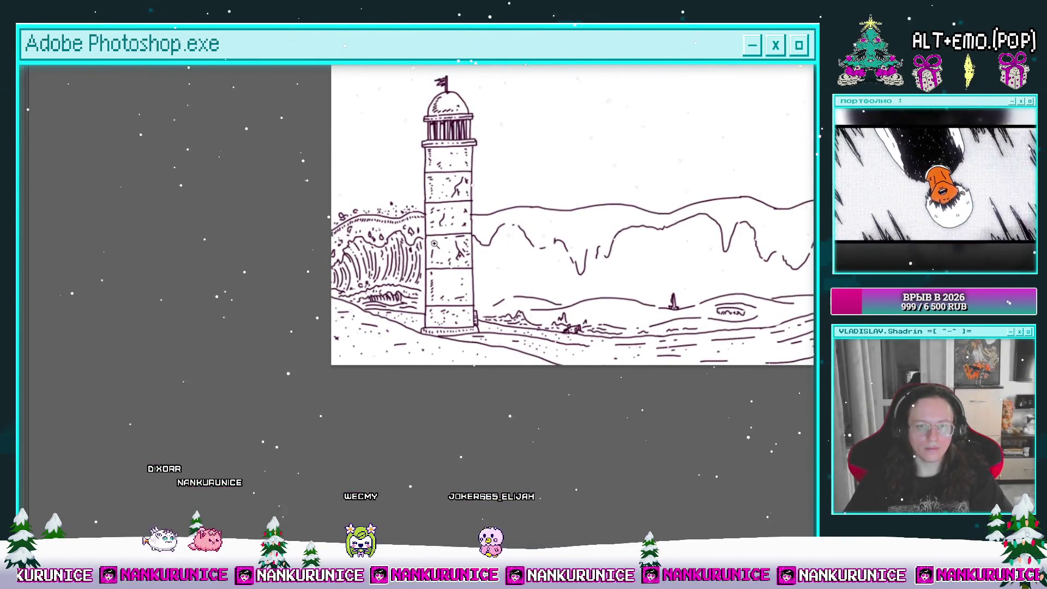
Zoom in on the clouds right of the lighthouse and redraw the left end of the cloud's top line
left_click(424, 204)
left_click(425, 212)
left_click(428, 224)
left_click(433, 240)
left_click_drag(437, 250, 417, 185)
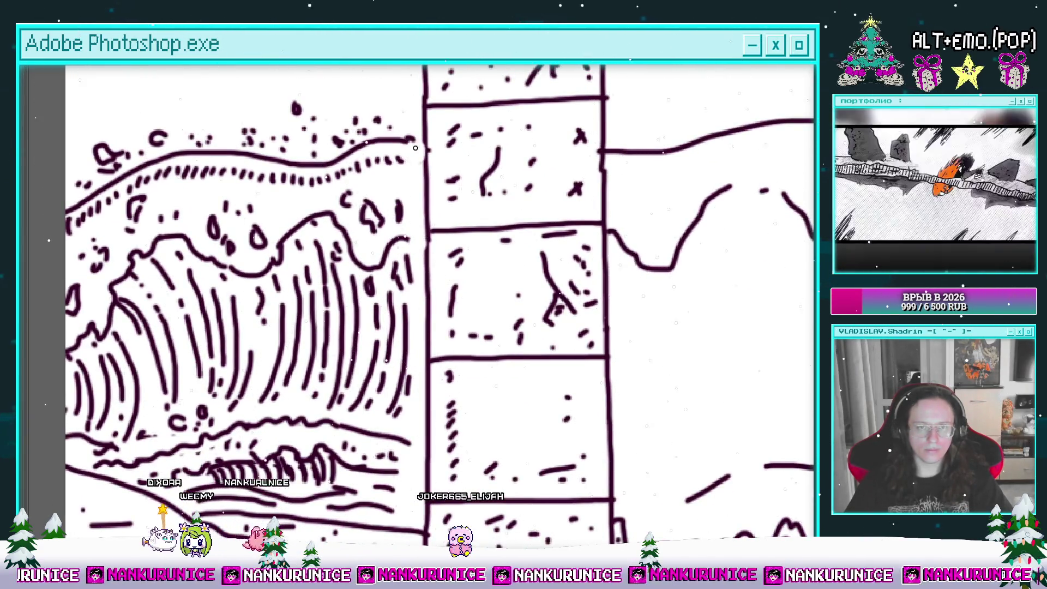
scroll(415, 218, "down", 2)
scroll(412, 283, "down", 2)
scroll(412, 338, "down", 2)
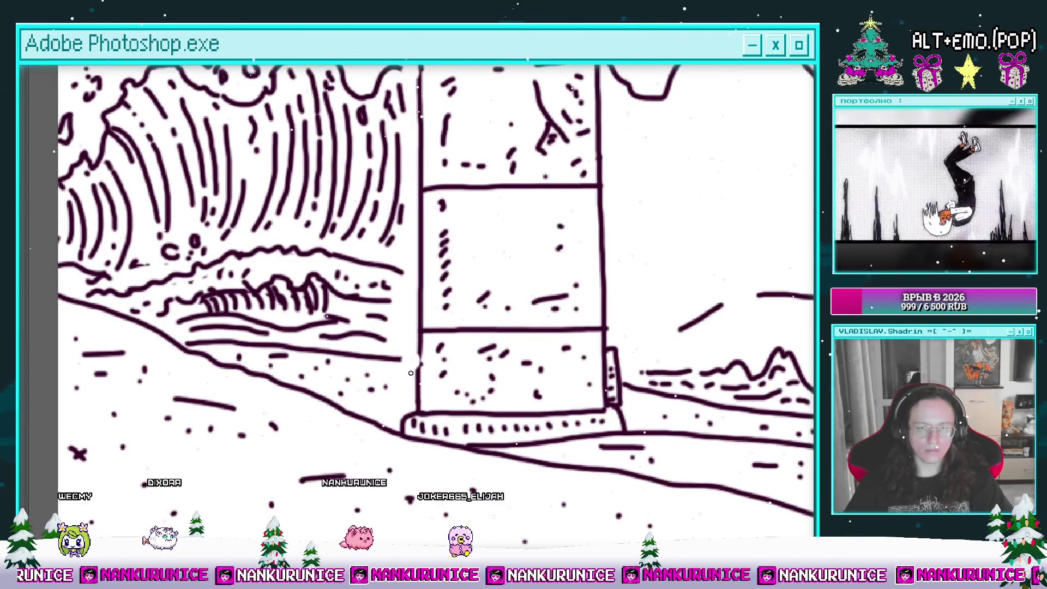
mouse_move(420, 375)
left_mouse_down()
mouse_move(422, 352)
mouse_move(379, 362)
left_mouse_up()
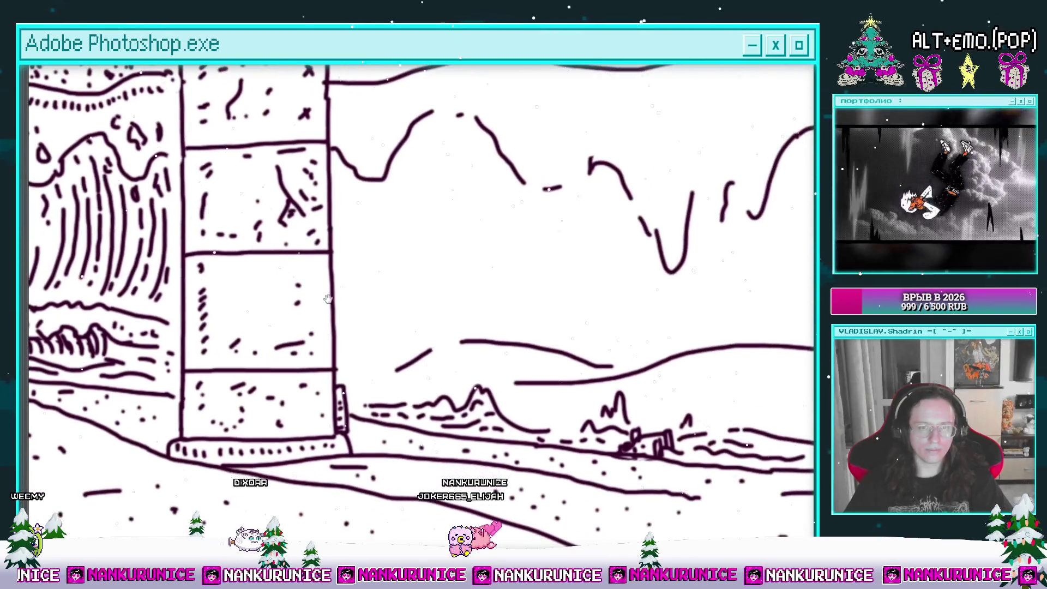
left_click(366, 310)
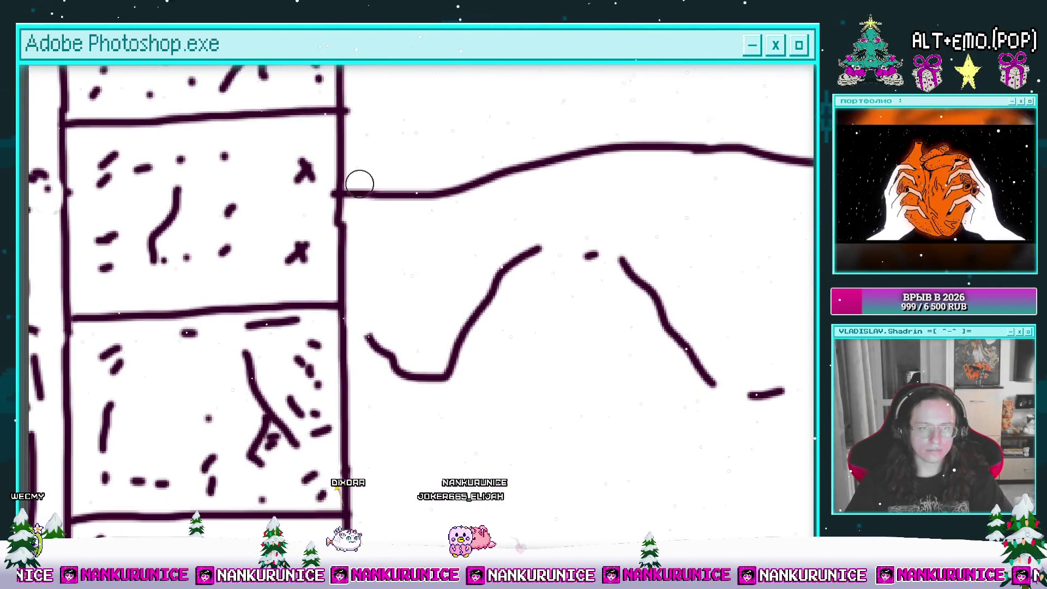
left_click_drag(431, 193, 362, 195)
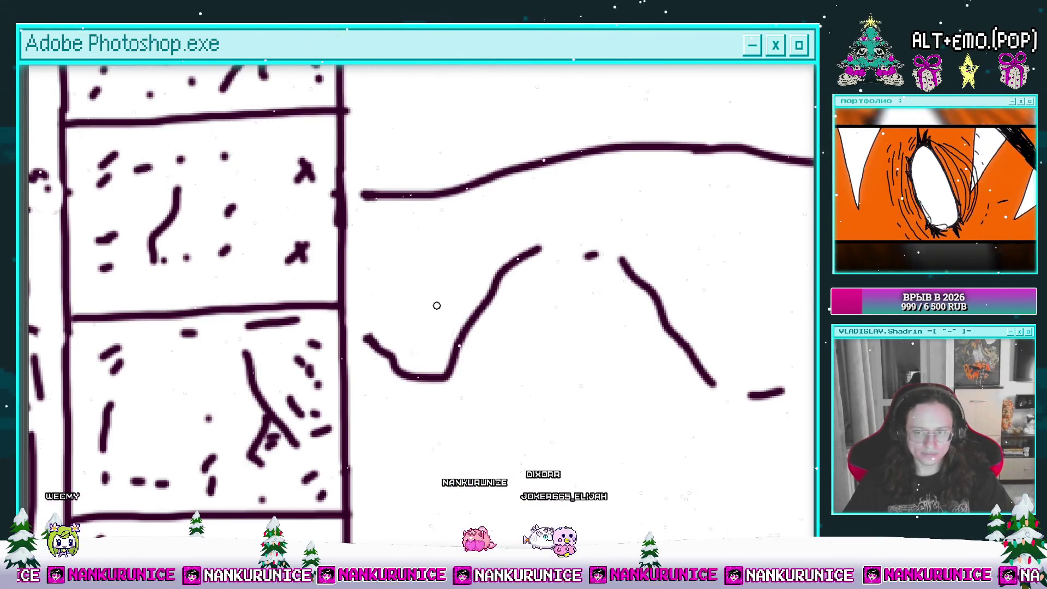
Erase the bottom of the V-shaped cloud stroke and rejoin the left cloud stroke to it
key("e")
left_click_drag(433, 303, 409, 268)
left_click_drag(381, 338, 427, 339)
key("b")
mouse_move(341, 301)
left_mouse_down()
mouse_move(442, 298)
mouse_move(438, 308)
mouse_move(438, 289)
mouse_move(383, 352)
left_mouse_up()
key("e")
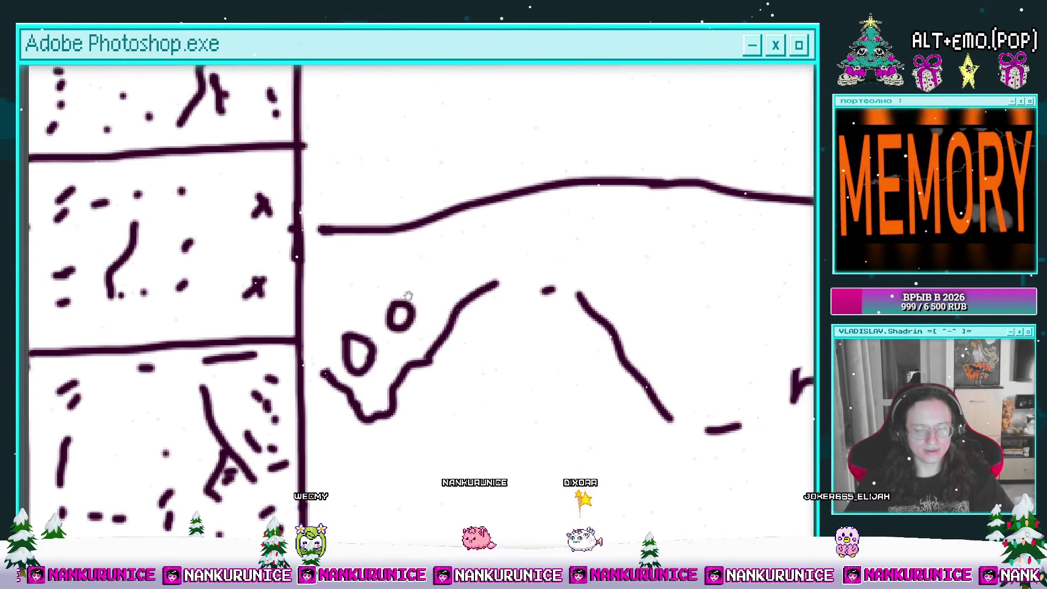
Paint the first hatch dashes along the cloud's back row
left_click_drag(405, 296, 416, 341)
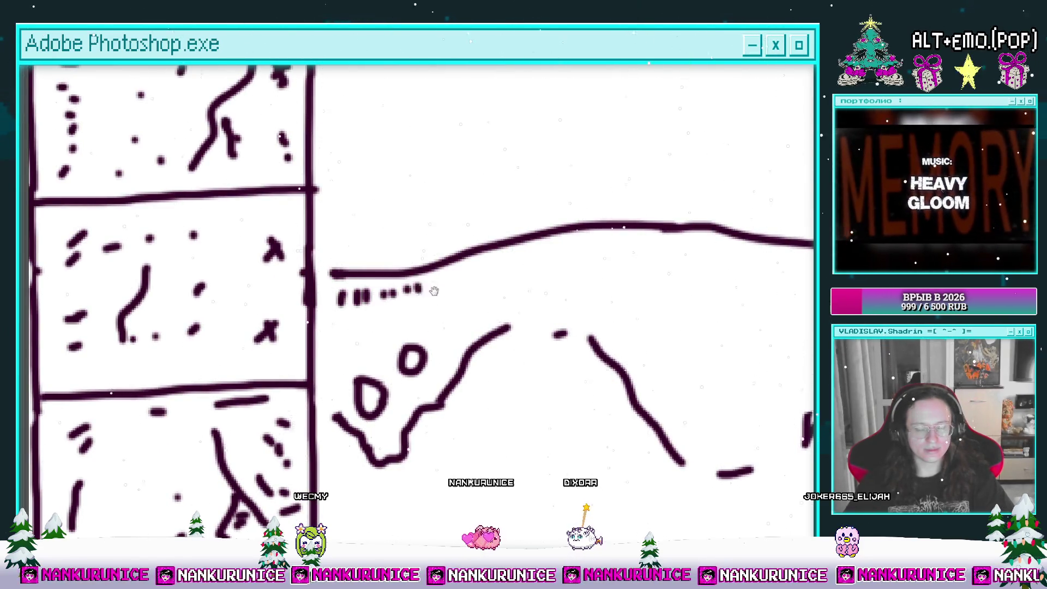
left_click_drag(431, 292, 347, 303)
left_click_drag(433, 288, 303, 275)
left_click(411, 262)
left_click_drag(428, 262, 313, 254)
left_click(329, 256)
Continue the row of short dashes further along the cloud band
mouse_move(460, 278)
left_mouse_down()
mouse_move(357, 284)
mouse_move(403, 286)
mouse_move(343, 294)
mouse_move(374, 288)
left_mouse_up()
left_click(415, 266)
left_click_drag(436, 256, 434, 270)
mouse_move(491, 245)
left_mouse_down()
mouse_move(509, 241)
mouse_move(362, 251)
mouse_move(484, 266)
mouse_move(433, 253)
mouse_move(454, 276)
left_mouse_up()
left_click(411, 250)
left_click_drag(470, 272, 484, 290)
left_click_drag(497, 281, 498, 292)
left_click_drag(513, 282, 513, 292)
left_click_drag(575, 281, 404, 301)
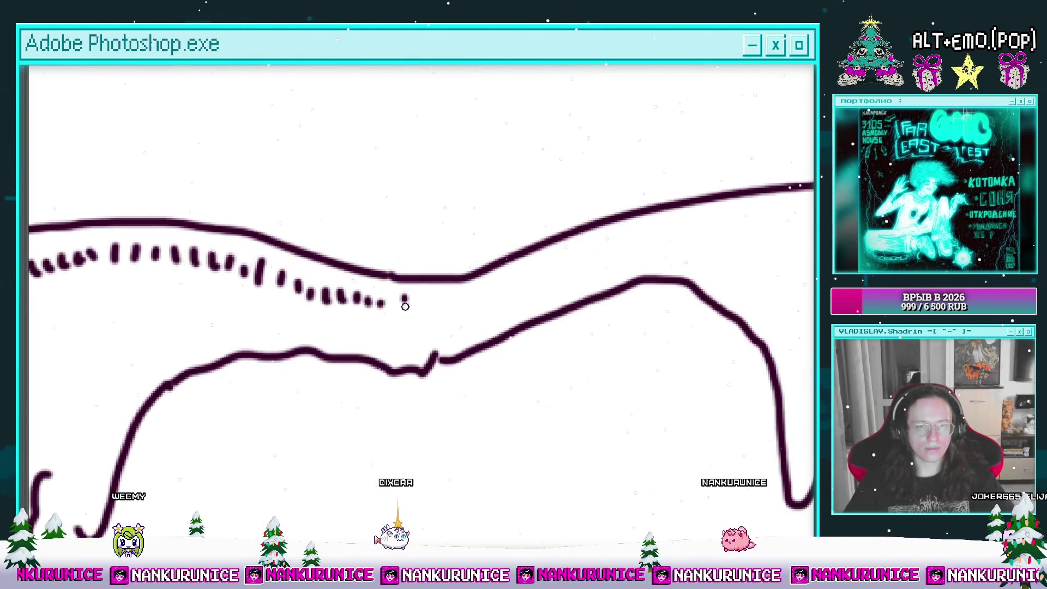
Dab short dashes along the first stretch of the crest row
left_click_drag(502, 282, 439, 309)
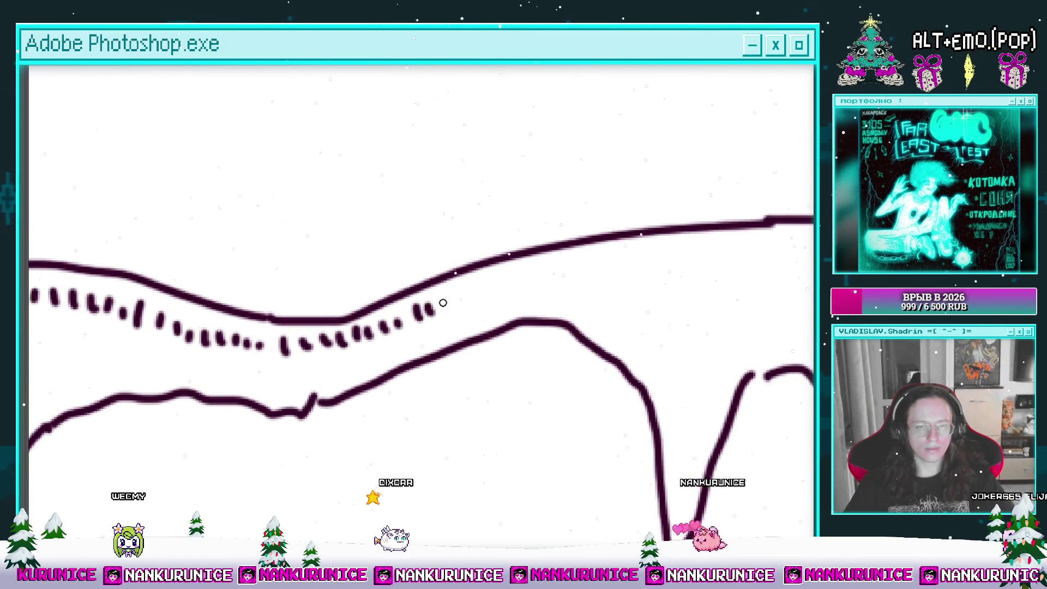
left_click_drag(527, 279, 401, 303)
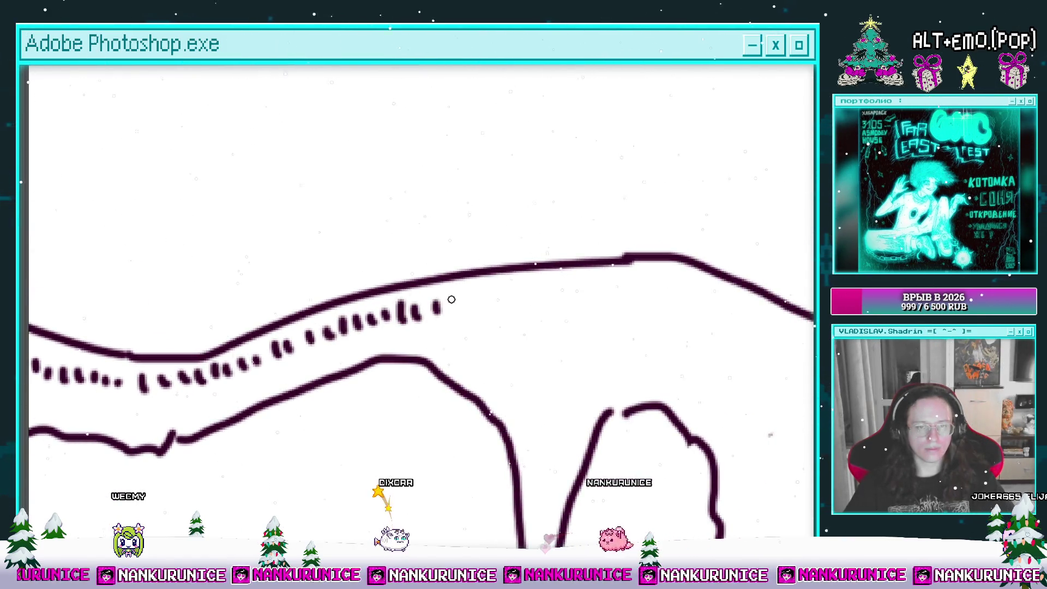
left_click(510, 300)
left_click(539, 297)
left_click_drag(546, 297, 412, 290)
left_click(430, 293)
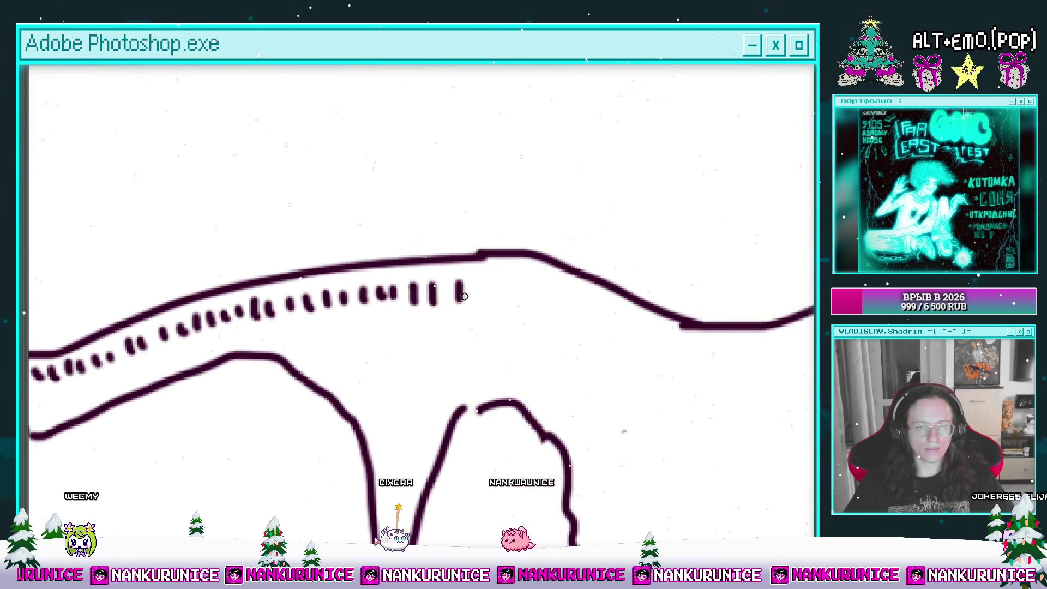
left_click(474, 292)
left_click(494, 292)
left_click_drag(557, 309, 444, 285)
left_click(393, 265)
left_click(412, 266)
left_click(446, 281)
left_click(469, 293)
left_click(502, 314)
left_click_drag(508, 317, 417, 310)
left_click(453, 309)
left_click(467, 313)
left_click(488, 315)
left_click(523, 318)
left_click(542, 317)
left_click_drag(555, 316, 489, 330)
left_click(481, 329)
left_click(501, 322)
left_click(539, 311)
left_click(570, 302)
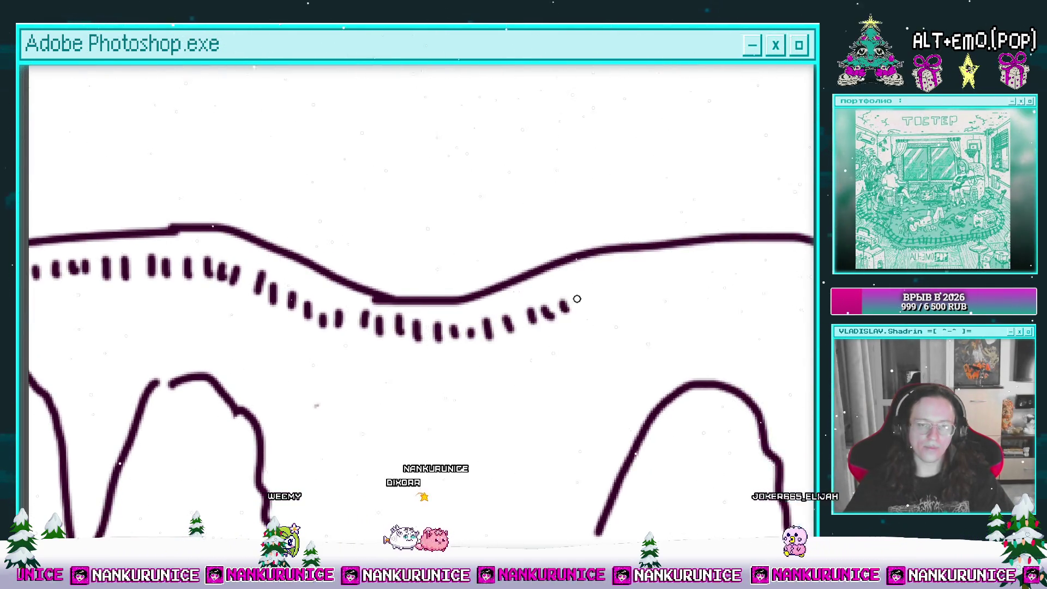
Extend the dash row further along the cloud band, adding dashes at its end
left_click_drag(575, 299, 508, 285)
left_click(568, 271)
left_click(581, 268)
left_click_drag(594, 268, 497, 270)
left_click(505, 276)
left_click(521, 275)
left_click_drag(579, 274, 479, 263)
left_click(494, 264)
left_click(516, 273)
left_click(530, 273)
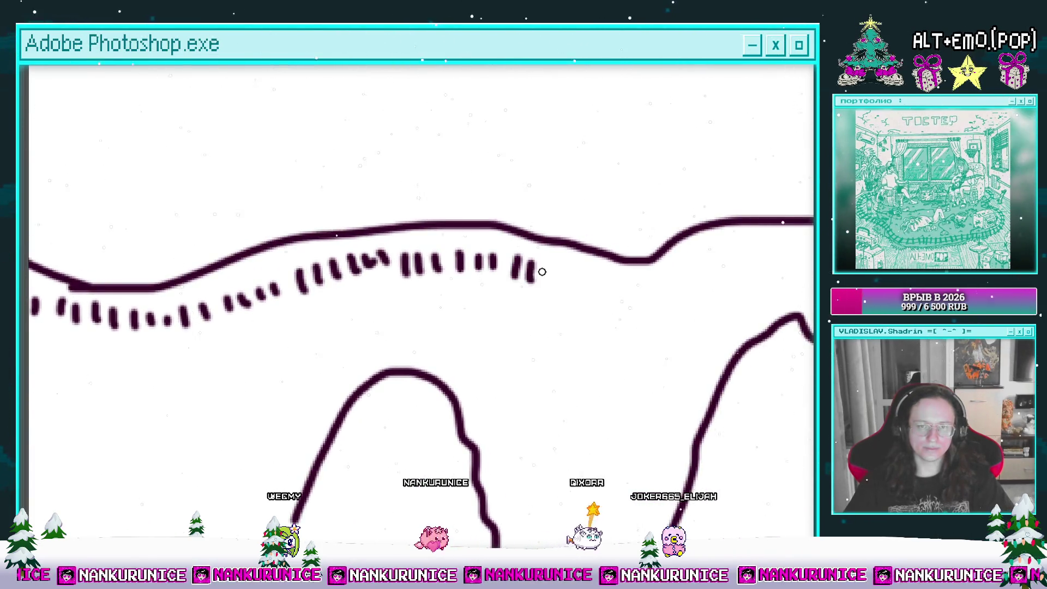
left_click_drag(634, 286, 523, 302)
left_click(529, 306)
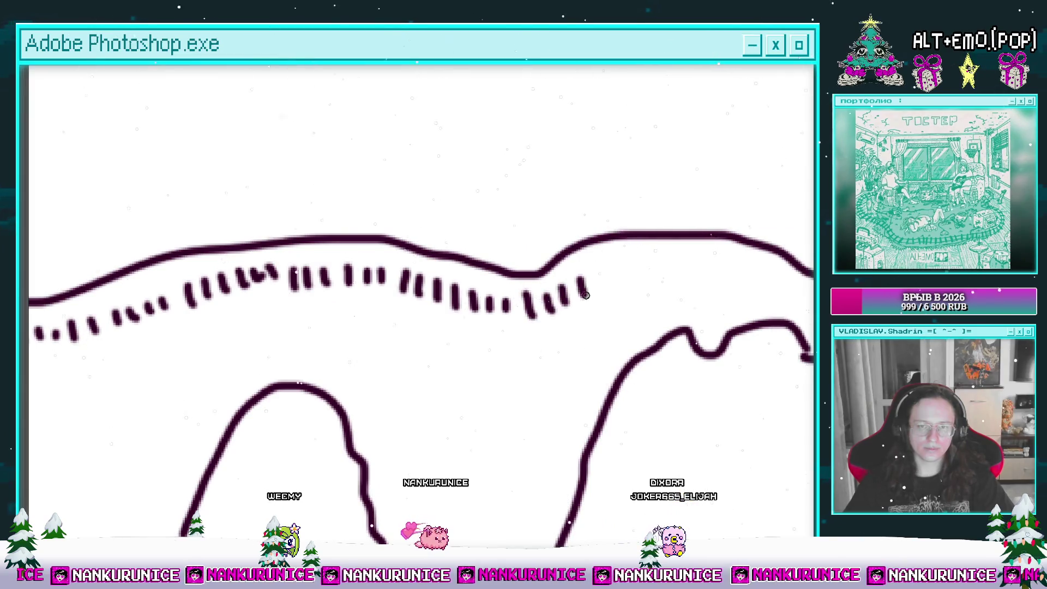
left_click_drag(633, 270, 500, 277)
left_click(497, 276)
left_click(553, 281)
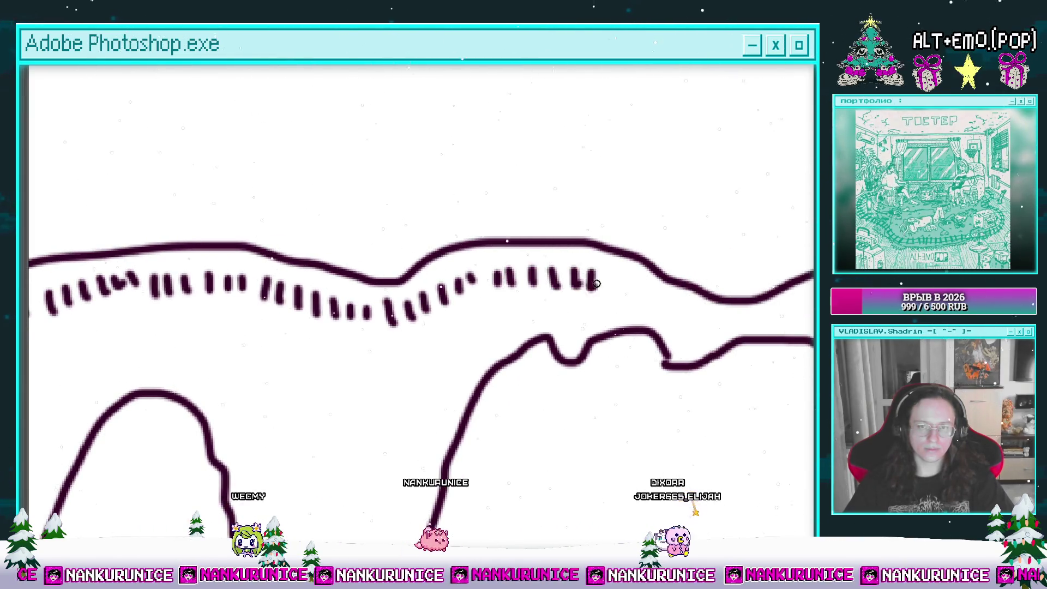
left_click(595, 286)
left_click(632, 290)
Finish the crest row with more short dashes, then fit the whole canvas in the window
left_click_drag(649, 289, 512, 264)
left_click(519, 272)
left_click(537, 278)
left_click(553, 284)
left_click(591, 296)
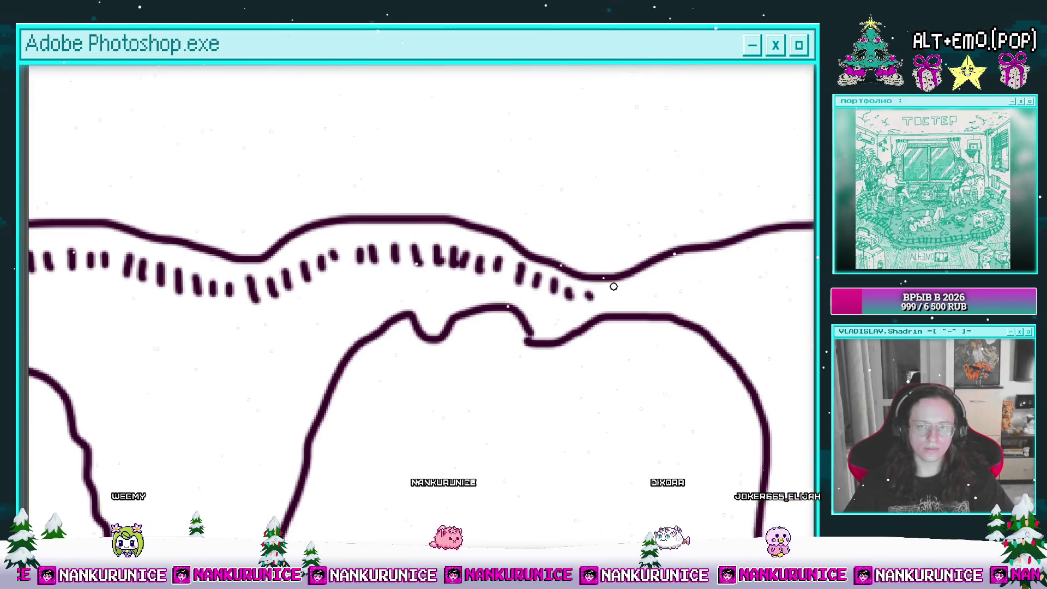
left_click_drag(603, 288, 480, 293)
left_click(502, 296)
left_click(521, 288)
left_click(538, 286)
left_click(549, 284)
left_click(566, 278)
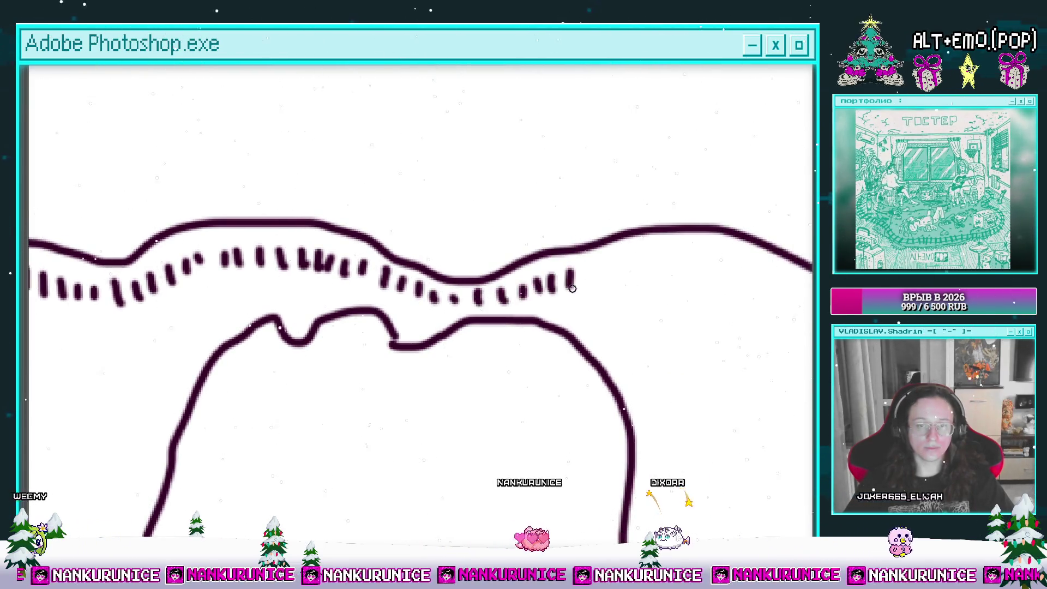
left_click(588, 273)
left_click(610, 269)
left_click(632, 265)
left_click_drag(689, 262, 609, 245)
left_click(613, 252)
left_click(635, 254)
left_click(654, 258)
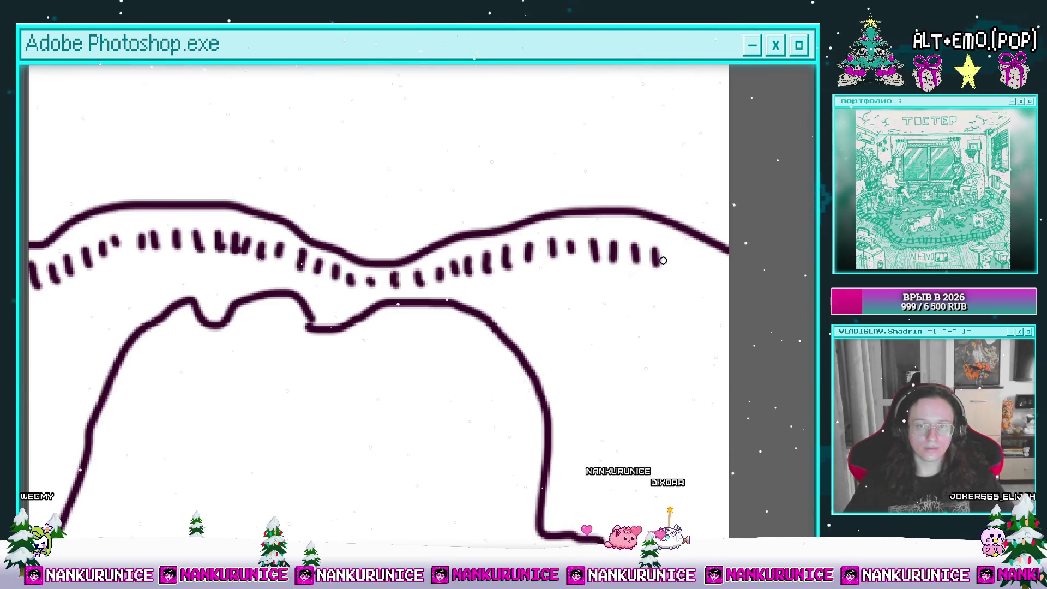
left_click(675, 262)
left_click(697, 266)
key("ctrl+0")
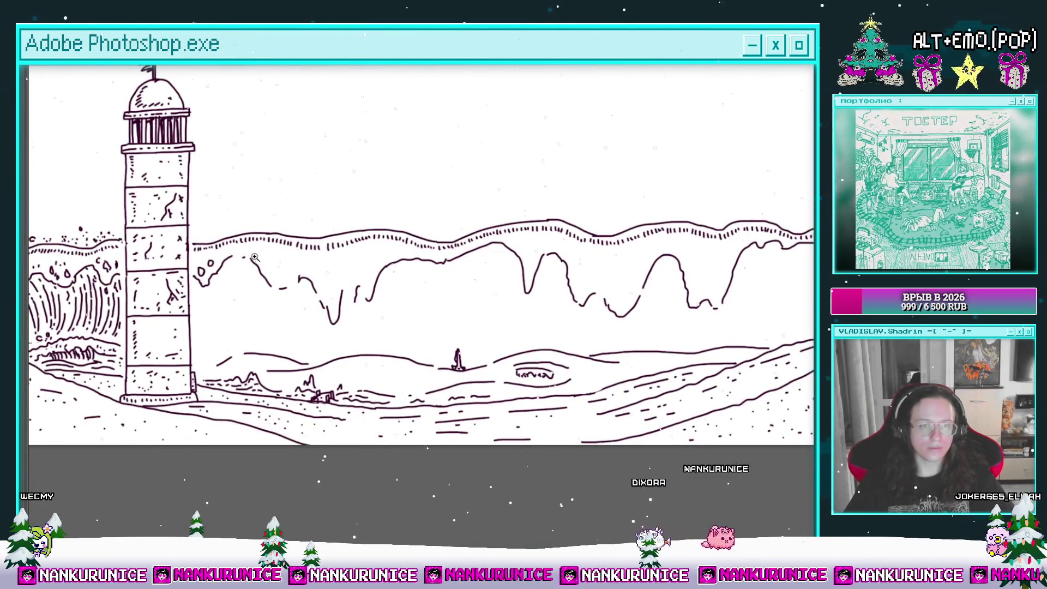
Zoom in on the wave underside and extend its outline with wavy strokes, undoing stray ones
left_click_drag(265, 257, 285, 287)
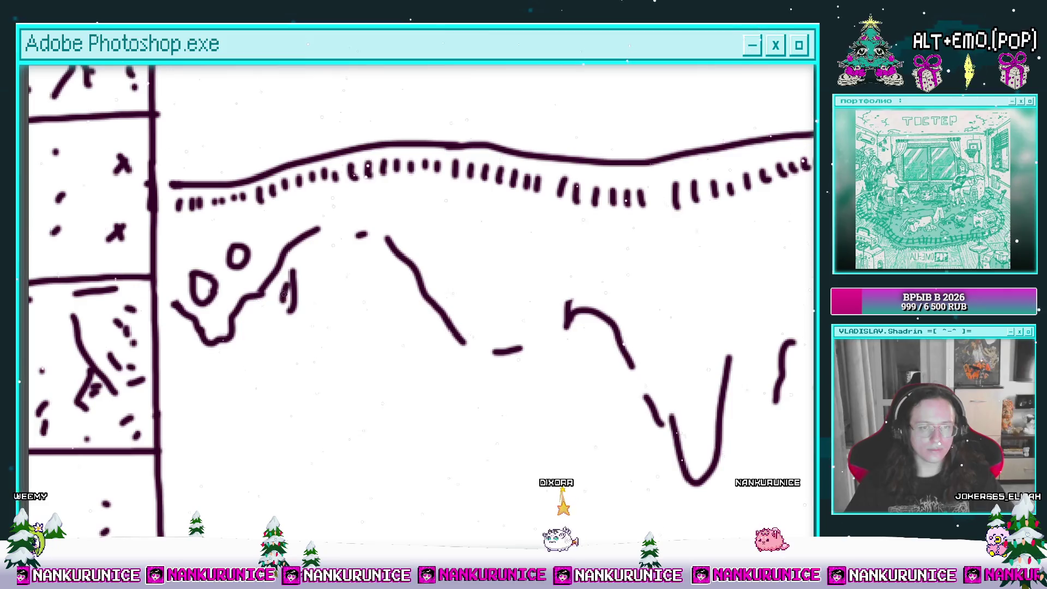
left_click_drag(268, 329, 302, 289)
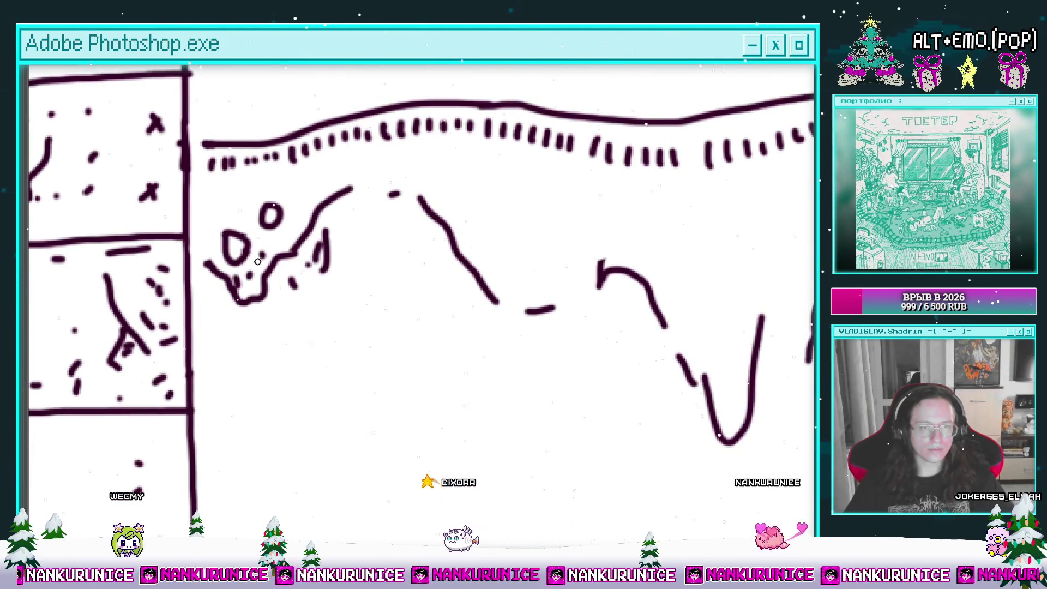
left_click_drag(220, 301, 177, 349)
left_click_drag(307, 232, 370, 235)
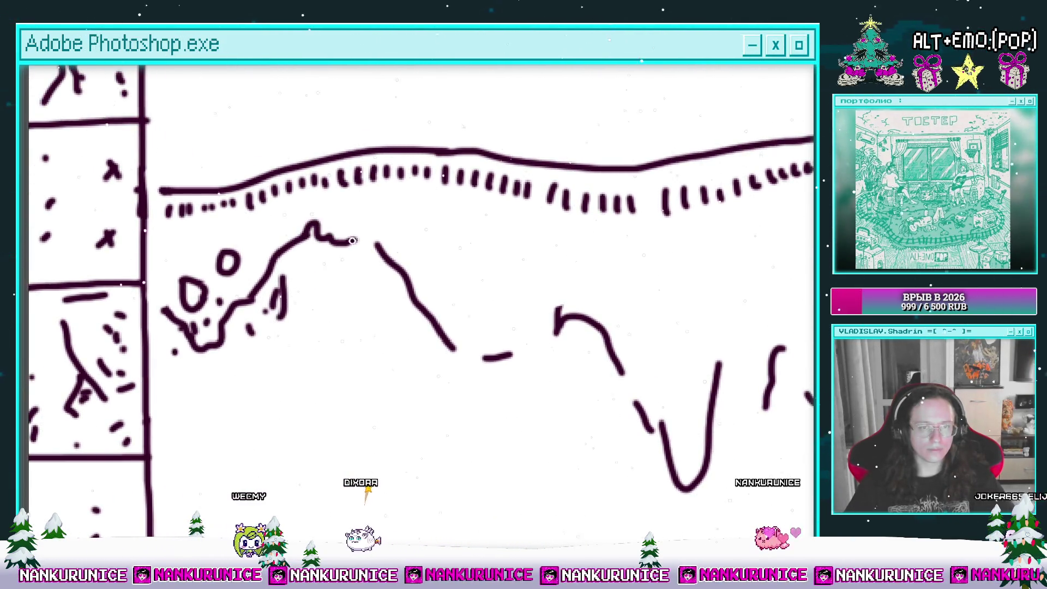
key("ctrl+z")
mouse_move(372, 240)
left_mouse_down()
mouse_move(417, 284)
mouse_move(450, 344)
mouse_move(486, 360)
mouse_move(486, 373)
left_mouse_up()
left_click_drag(425, 308, 440, 328)
left_click_drag(405, 253, 277, 206)
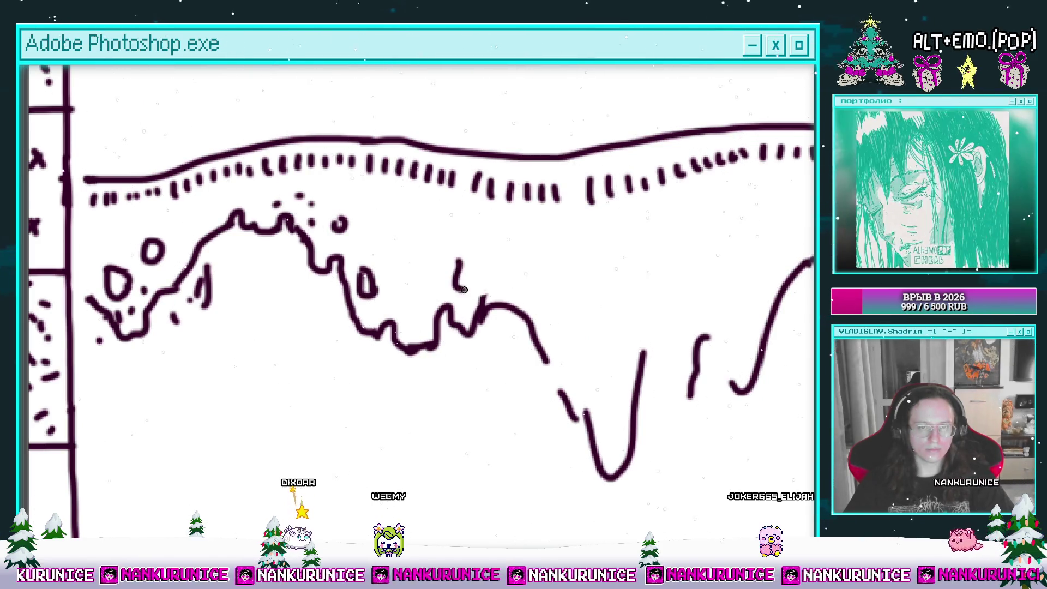
key("ctrl+z")
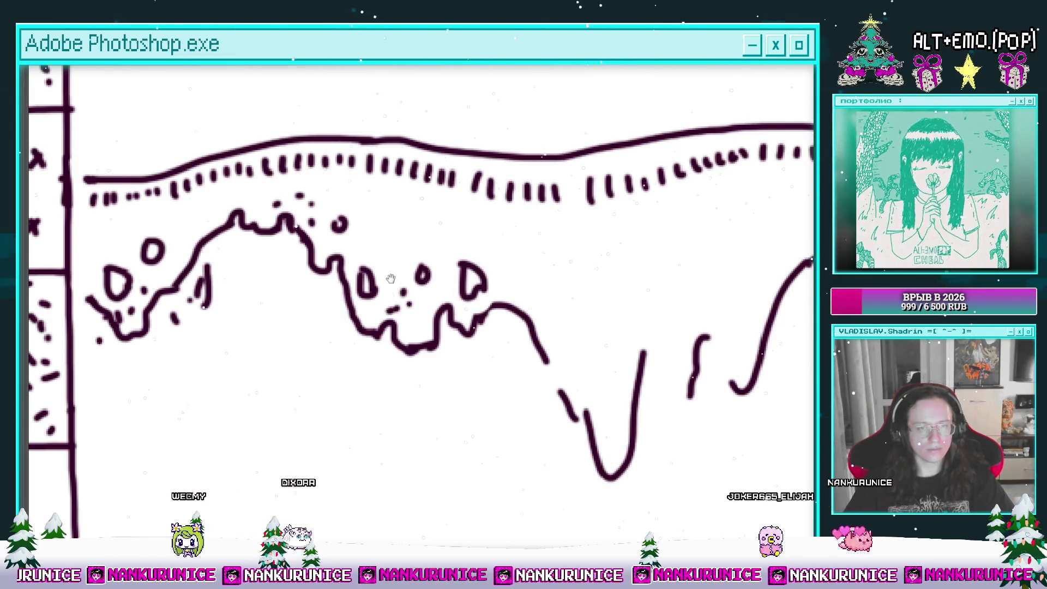
Draw an oval under the D-shaped drops and dab four foam dots beneath them
left_click_drag(324, 298, 325, 313)
left_click(334, 324)
left_click(343, 335)
left_click(352, 351)
left_click(364, 351)
Rework the lower V stroke: erase its left arm, extend the squiggle and add a rising curve
left_click_drag(368, 345, 410, 321)
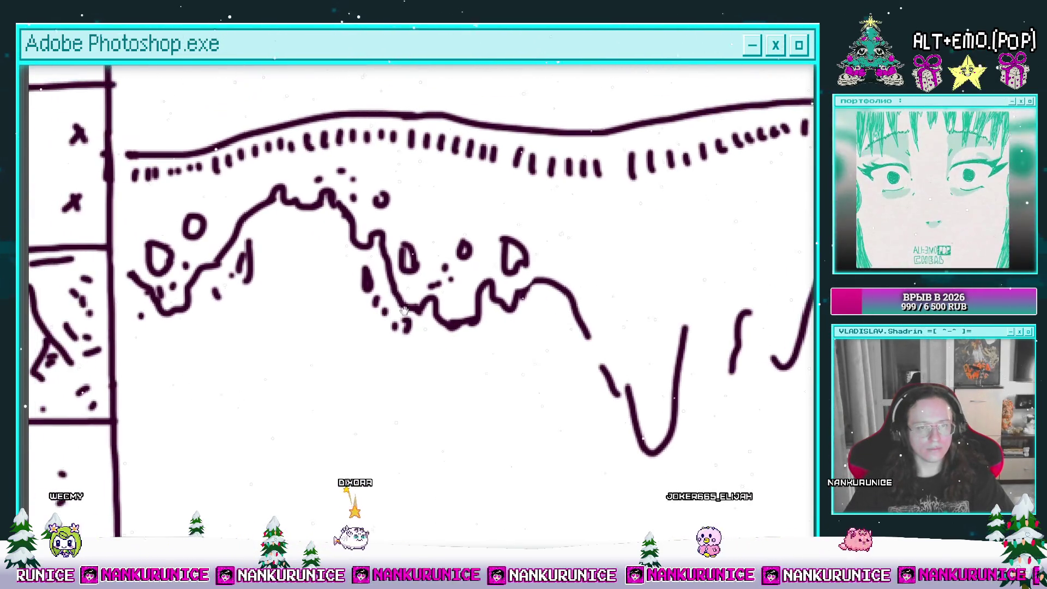
mouse_move(559, 216)
left_mouse_down()
mouse_move(365, 257)
mouse_move(372, 295)
mouse_move(365, 249)
left_mouse_up()
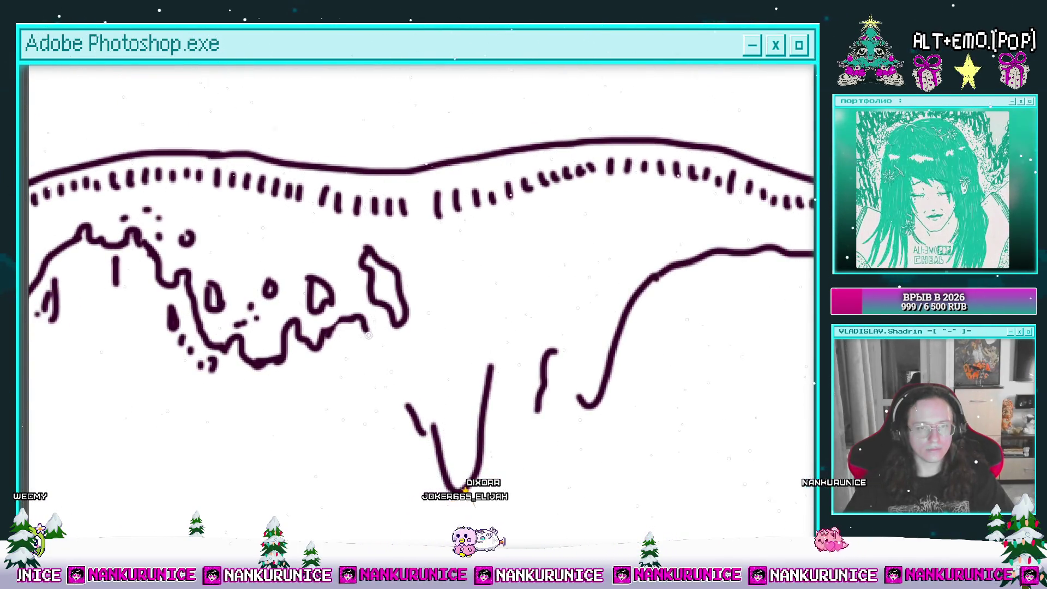
left_click_drag(399, 345, 338, 265)
left_click_drag(346, 327, 376, 369)
left_click_drag(338, 266, 378, 310)
key("ctrl+z")
key("ctrl+z")
left_click_drag(398, 400, 411, 362)
Join the drip outline up to the right-hand line
left_click_drag(439, 273, 369, 292)
mouse_move(341, 327)
left_mouse_down()
mouse_move(419, 248)
mouse_move(440, 326)
mouse_move(460, 339)
left_mouse_up()
key("ctrl+z")
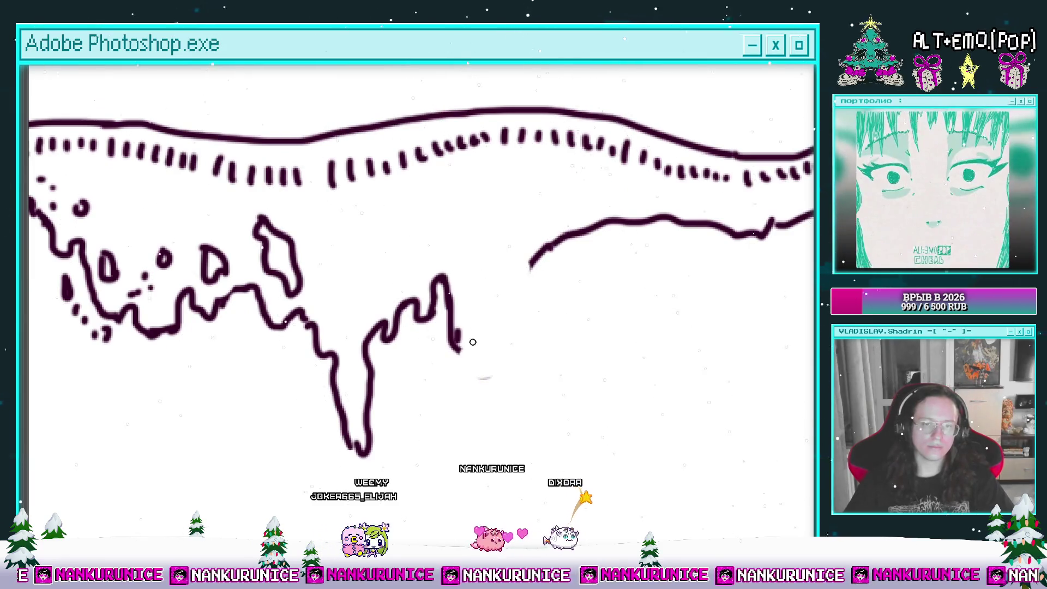
mouse_move(501, 338)
left_mouse_down()
mouse_move(521, 263)
mouse_move(554, 269)
left_mouse_up()
Draw a new drop under the crest with small circles below and a curve above
mouse_move(349, 254)
left_mouse_down()
mouse_move(345, 309)
mouse_move(381, 327)
mouse_move(343, 368)
left_mouse_up()
left_click(393, 367)
left_click(401, 373)
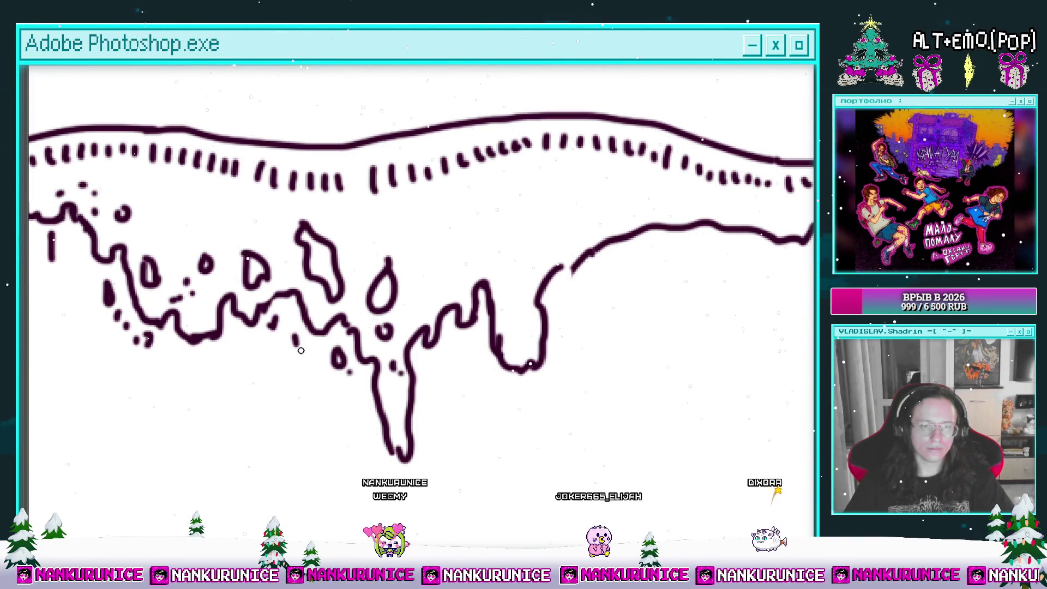
mouse_move(414, 218)
left_mouse_down()
mouse_move(388, 291)
mouse_move(409, 300)
mouse_move(508, 288)
left_mouse_up()
Add a u-shaped and a c-shaped curl plus foam dots under the crest
left_click_drag(358, 287, 499, 279)
left_click_drag(256, 262, 353, 255)
scroll(416, 230, "down", 5)
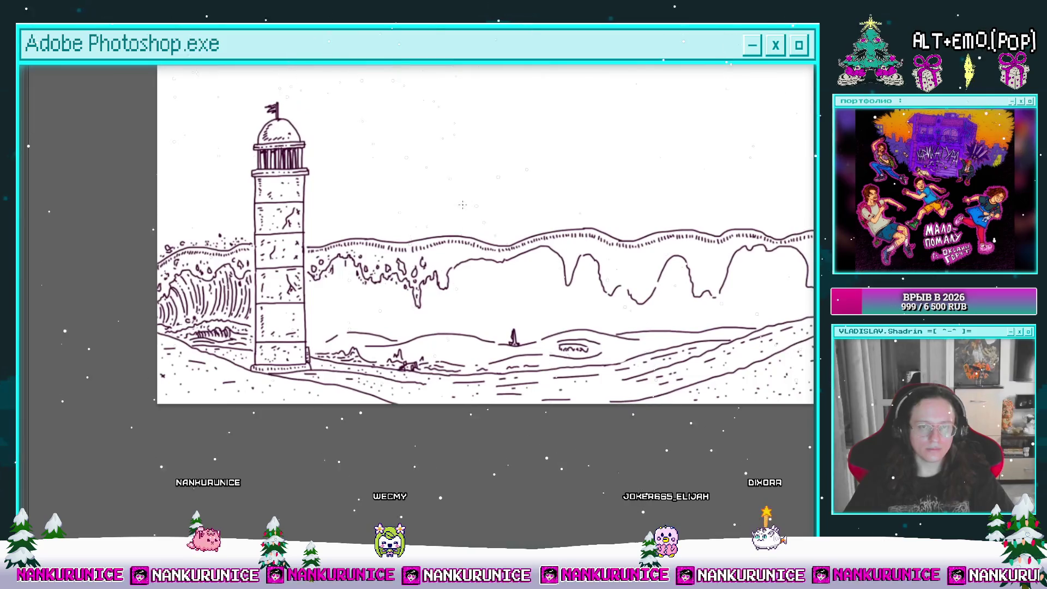
scroll(458, 258, "up", 5)
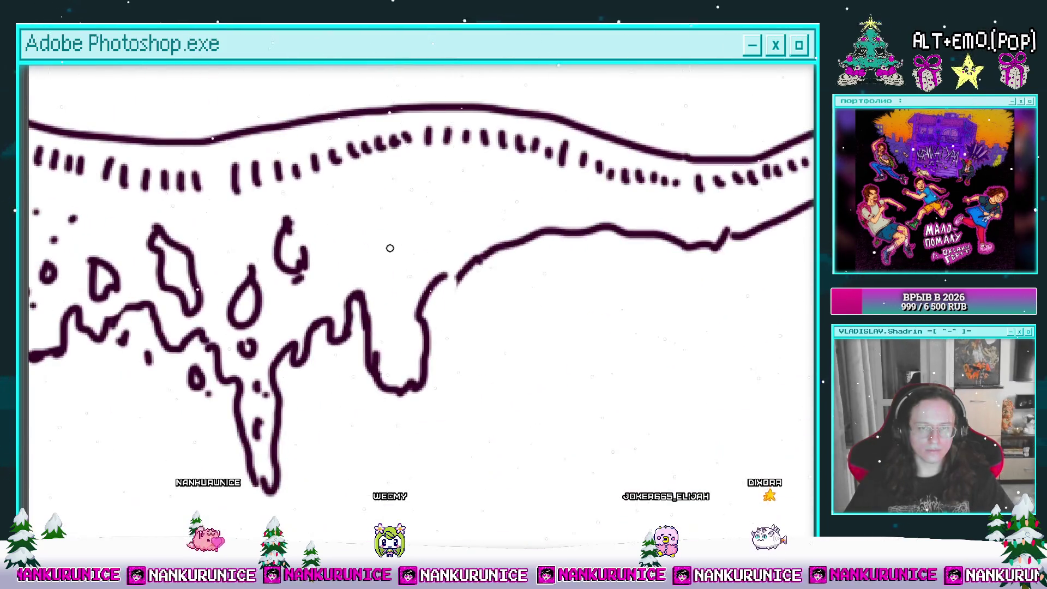
left_click_drag(402, 254, 359, 236)
mouse_move(444, 199)
left_mouse_down()
mouse_move(426, 252)
mouse_move(469, 244)
mouse_move(410, 265)
left_mouse_up()
left_click(389, 284)
left_click(378, 271)
left_click(390, 230)
left_click(371, 213)
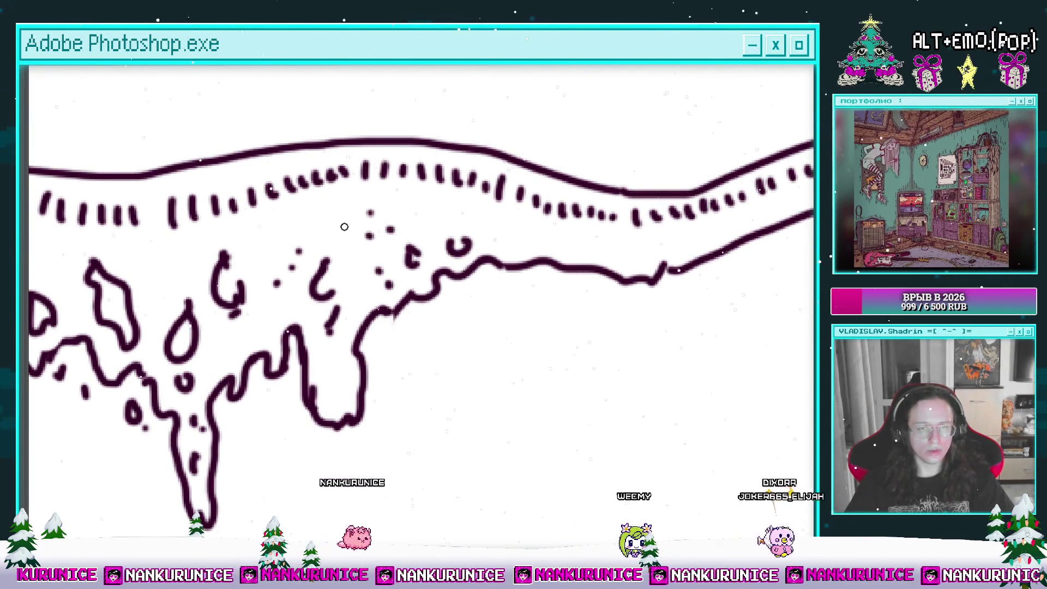
Erase stretches of the lower outline and the V's left arm, joining the squiggle down to the V
mouse_move(529, 237)
left_mouse_down()
mouse_move(466, 241)
mouse_move(423, 220)
left_mouse_up()
mouse_move(509, 261)
left_mouse_down()
mouse_move(480, 255)
mouse_move(474, 233)
mouse_move(385, 260)
left_mouse_up()
left_click_drag(446, 275, 567, 226)
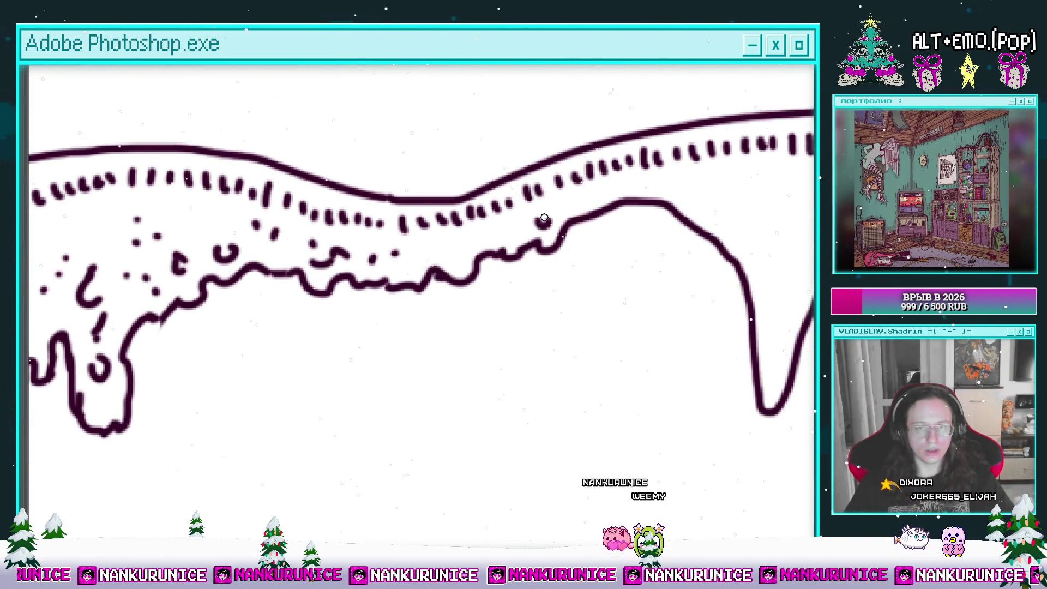
left_click_drag(504, 263, 336, 277)
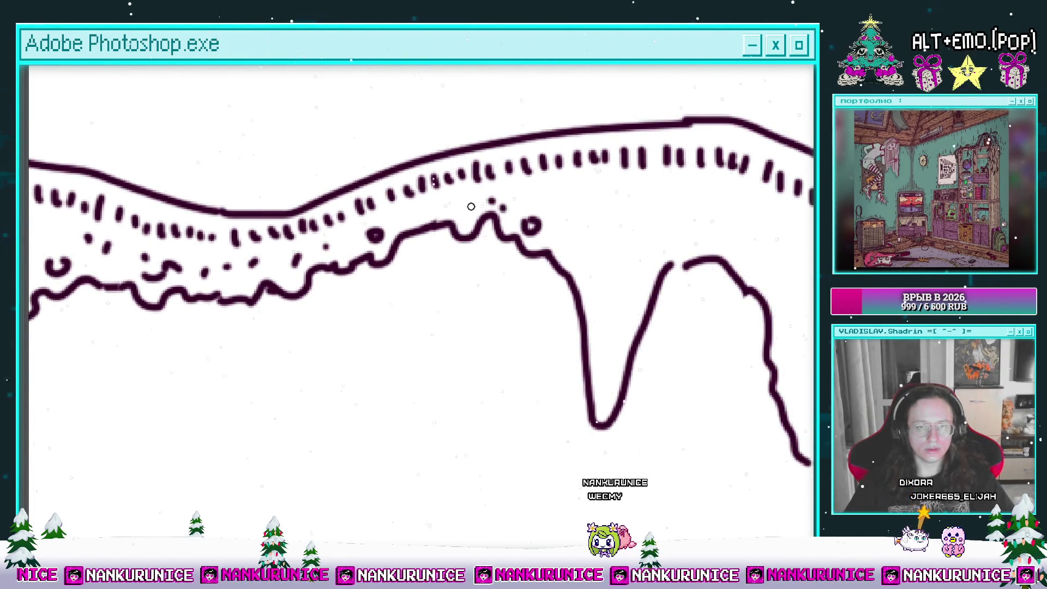
left_click_drag(507, 221, 424, 203)
left_click_drag(487, 274, 475, 265)
mouse_move(495, 300)
left_mouse_down()
mouse_move(504, 359)
mouse_move(455, 341)
left_mouse_up()
mouse_move(509, 275)
left_mouse_down()
mouse_move(490, 341)
mouse_move(493, 385)
left_mouse_up()
Draw a teardrop drip with two small circles, then trim and extend the drip line toward the wave
left_click_drag(477, 262, 480, 273)
left_click(450, 245)
left_click(509, 232)
left_click_drag(467, 219, 431, 256)
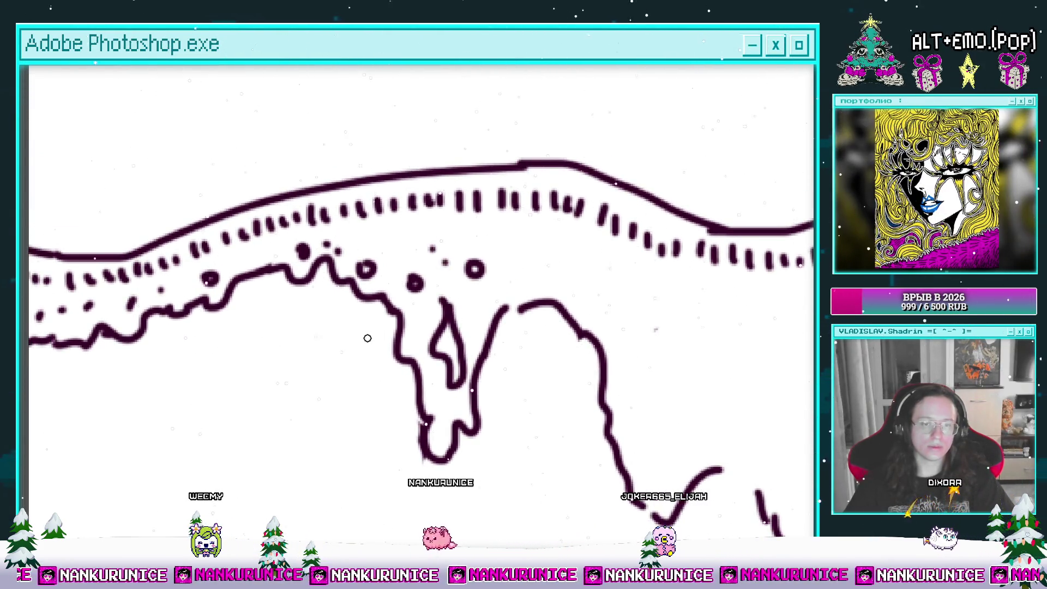
left_click_drag(419, 476, 408, 339)
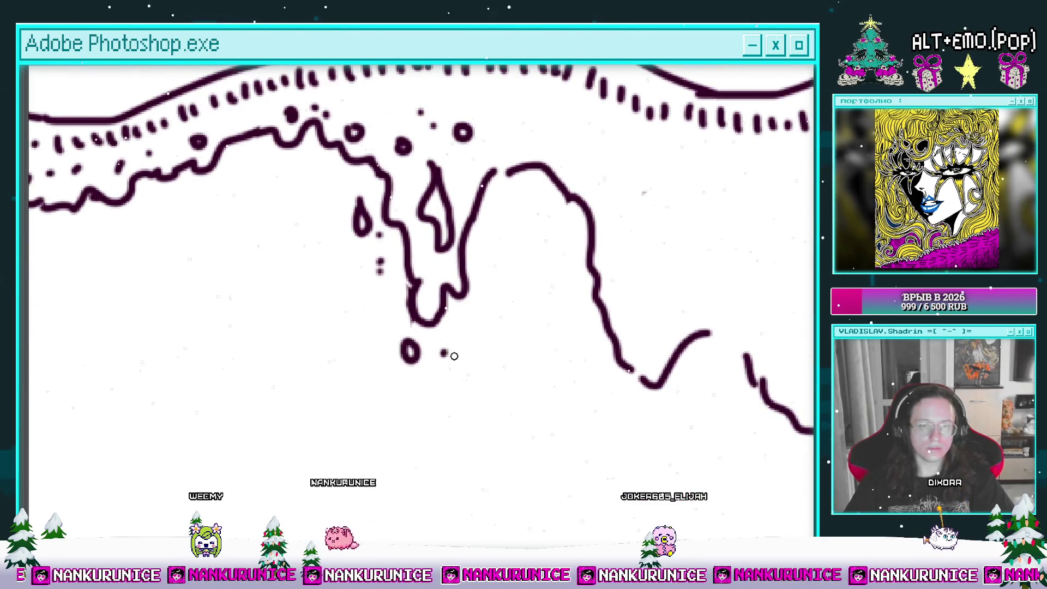
left_click_drag(531, 210, 499, 285)
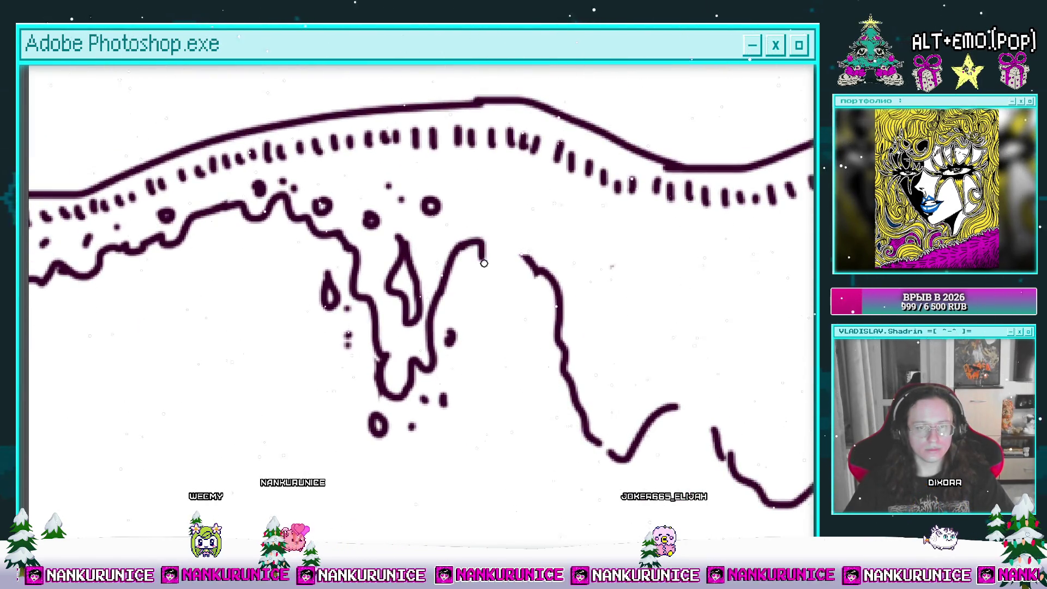
left_click_drag(491, 214, 414, 198)
left_click_drag(471, 259, 491, 326)
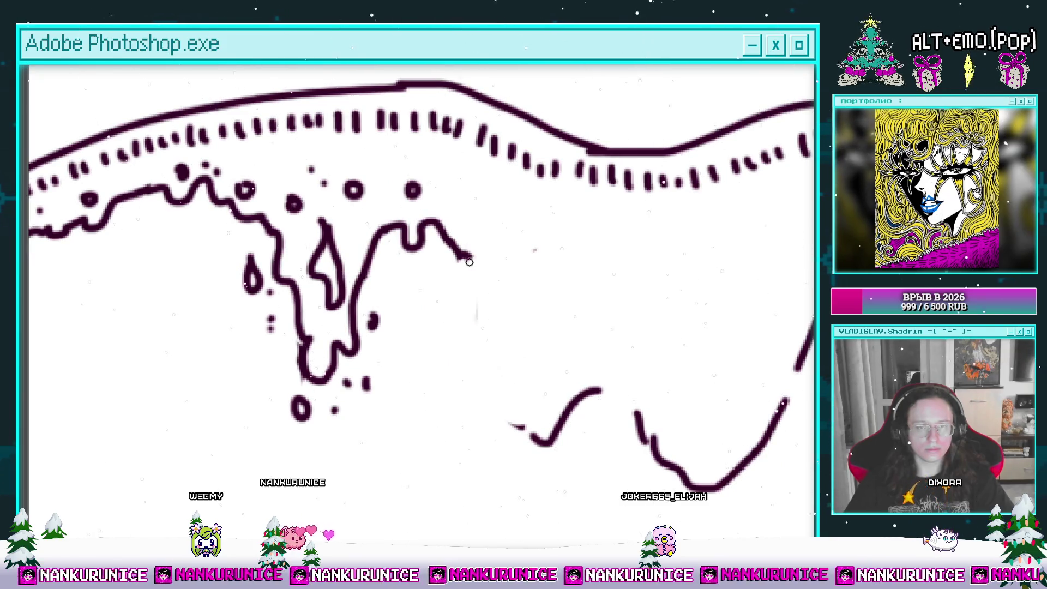
left_click_drag(508, 412, 528, 427)
Draw a new drip below the drip line with three foam dots beneath it
left_click_drag(538, 426, 466, 368)
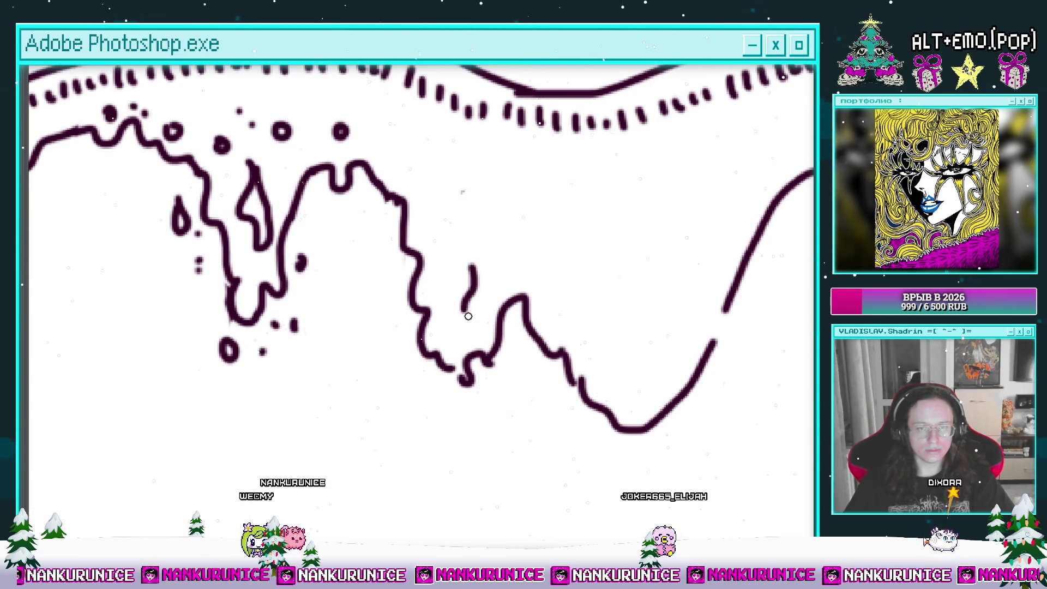
left_click_drag(428, 386, 436, 449)
left_click(456, 410)
left_click(487, 398)
left_click(472, 426)
Join the drips to the right-hand wave and close the gap at its top
mouse_move(427, 193)
left_mouse_down()
mouse_move(376, 245)
mouse_move(369, 226)
left_mouse_up()
left_click_drag(456, 293, 404, 262)
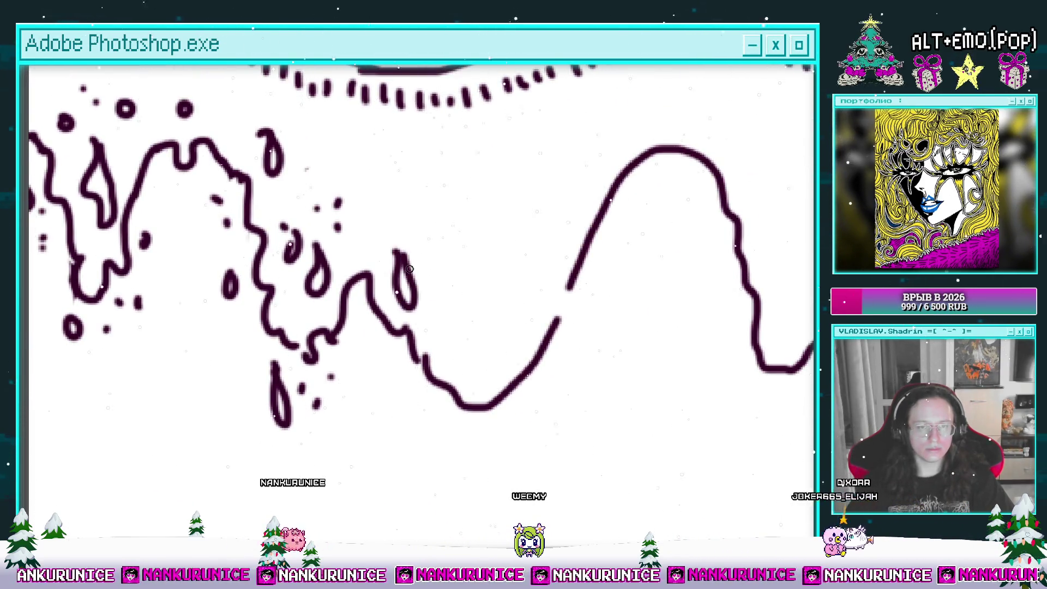
left_click_drag(446, 345, 480, 358)
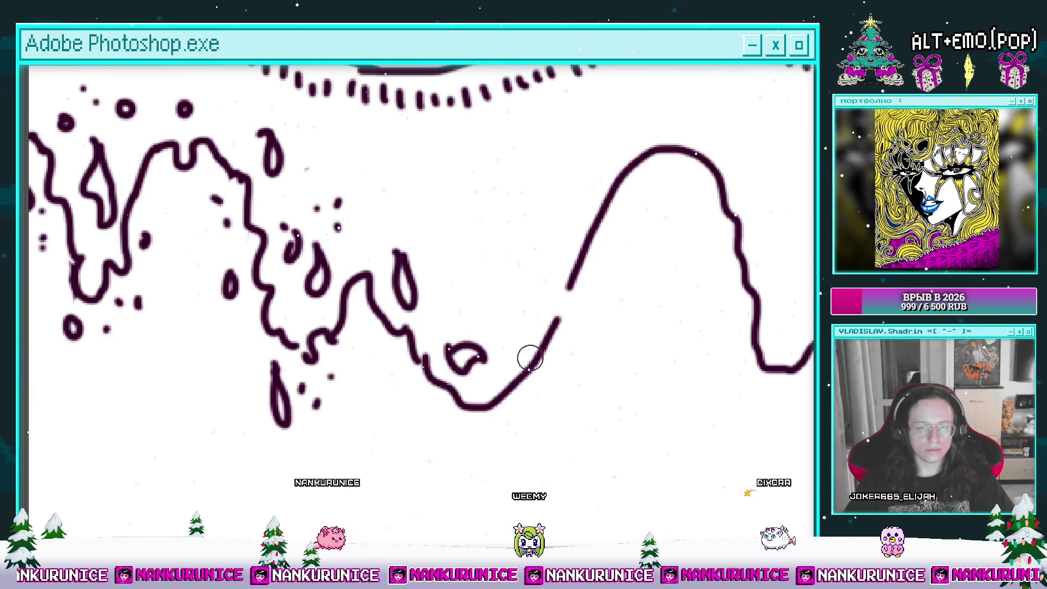
key("ctrl+z")
left_click_drag(480, 406, 567, 287)
left_click_drag(599, 197, 545, 265)
key("ctrl+z")
left_click_drag(603, 208, 623, 215)
left_click_drag(514, 265, 531, 227)
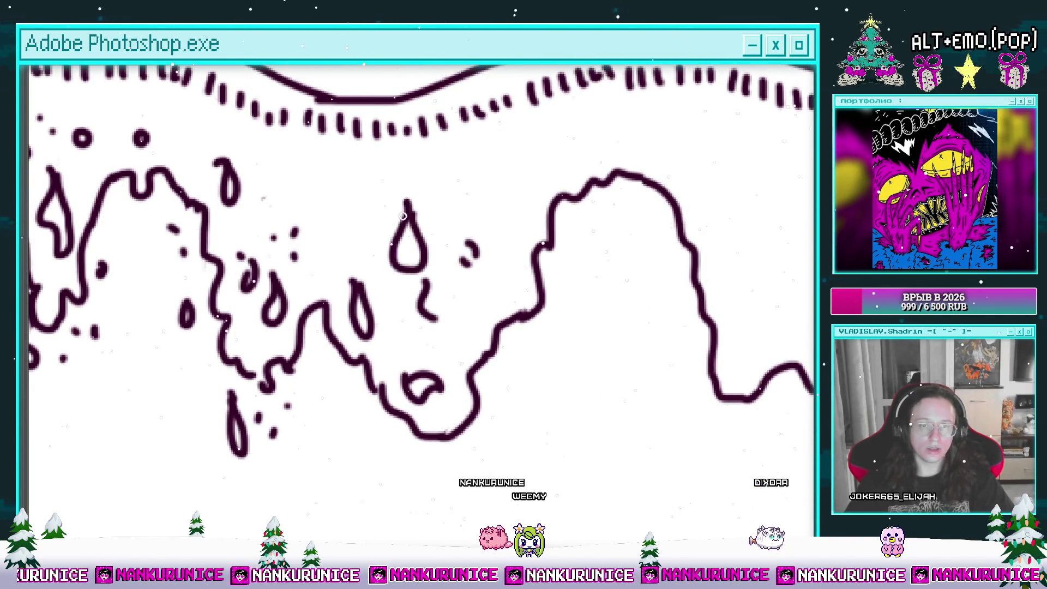
scroll(361, 239, "down", 5)
Add a foam curl, small dabs, a downward stroke and a hook-shaped stroke along the drips
scroll(467, 350, "up", 4)
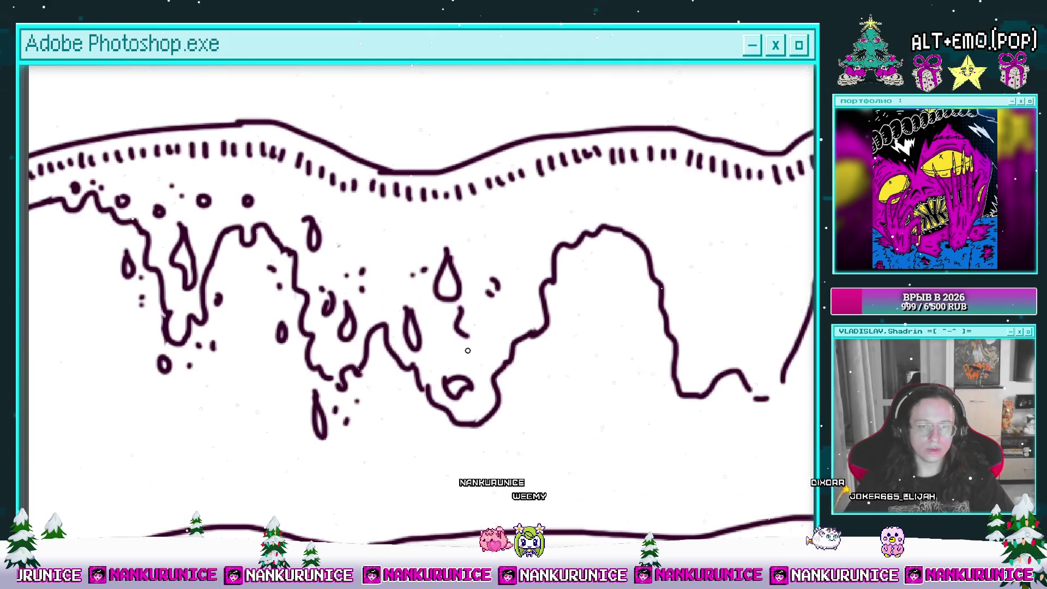
left_click_drag(484, 351, 407, 351)
left_click_drag(477, 318, 417, 318)
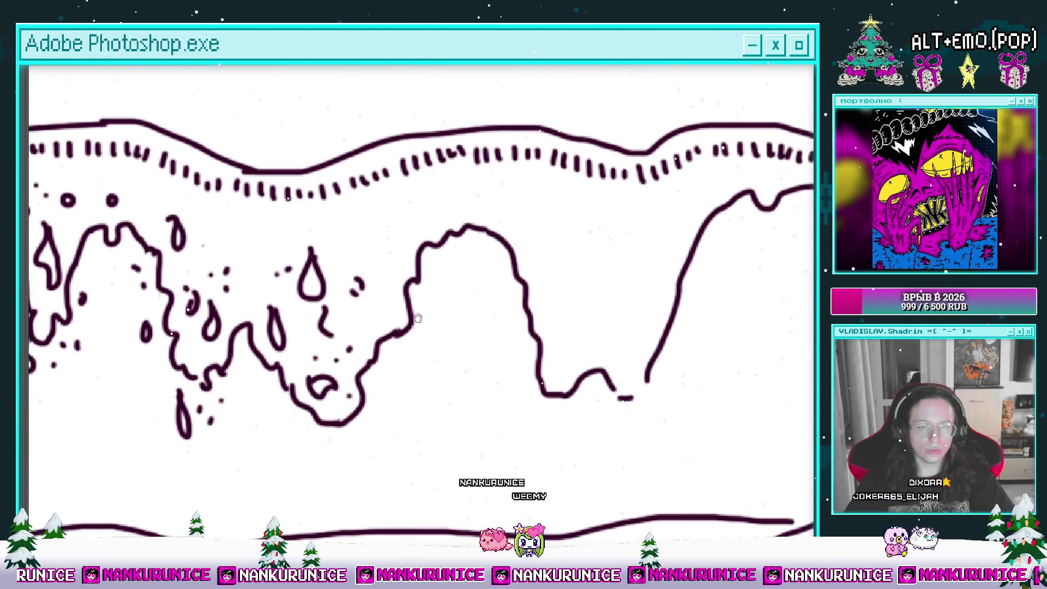
left_click_drag(443, 220, 398, 239)
left_click_drag(347, 264, 350, 268)
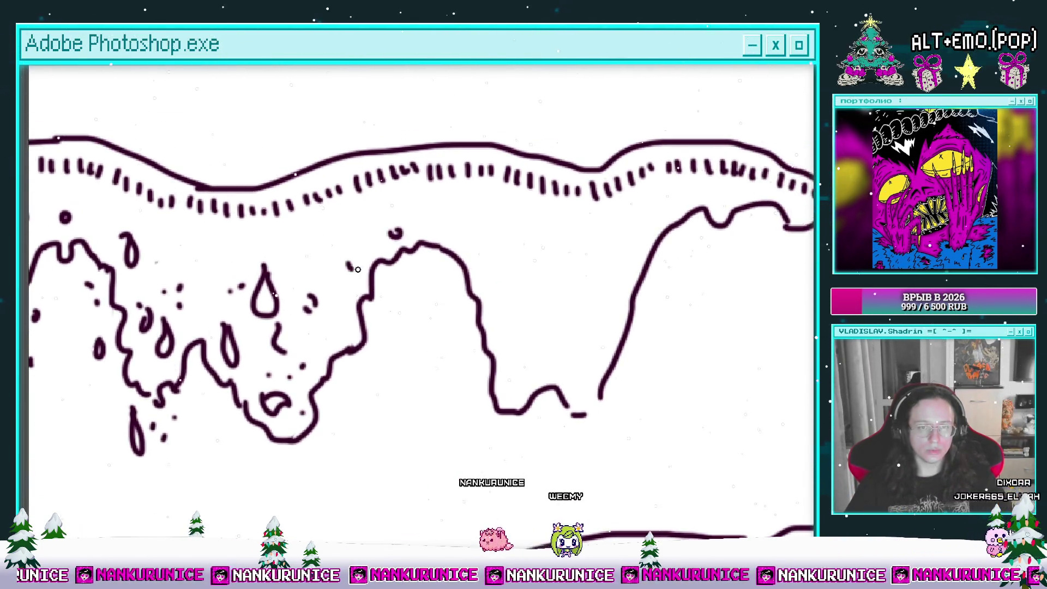
mouse_move(482, 260)
left_mouse_down()
mouse_move(492, 302)
mouse_move(444, 256)
left_mouse_up()
left_click(446, 305)
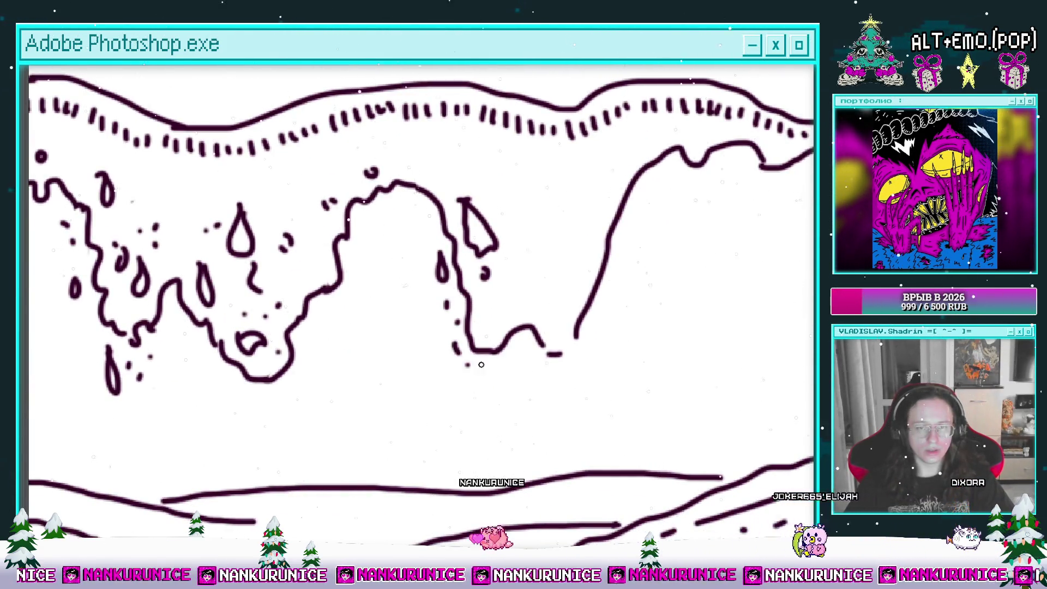
left_click_drag(481, 364, 443, 387)
mouse_move(452, 330)
left_mouse_down()
mouse_move(488, 308)
mouse_move(449, 328)
mouse_move(395, 331)
left_mouse_up()
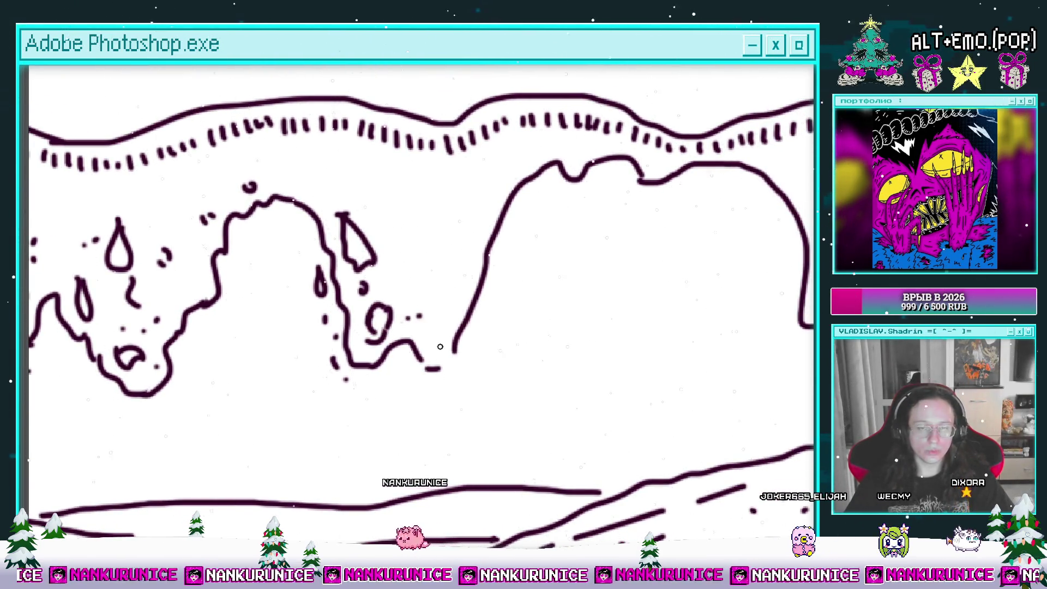
left_click_drag(449, 357, 442, 392)
key("ctrl+z")
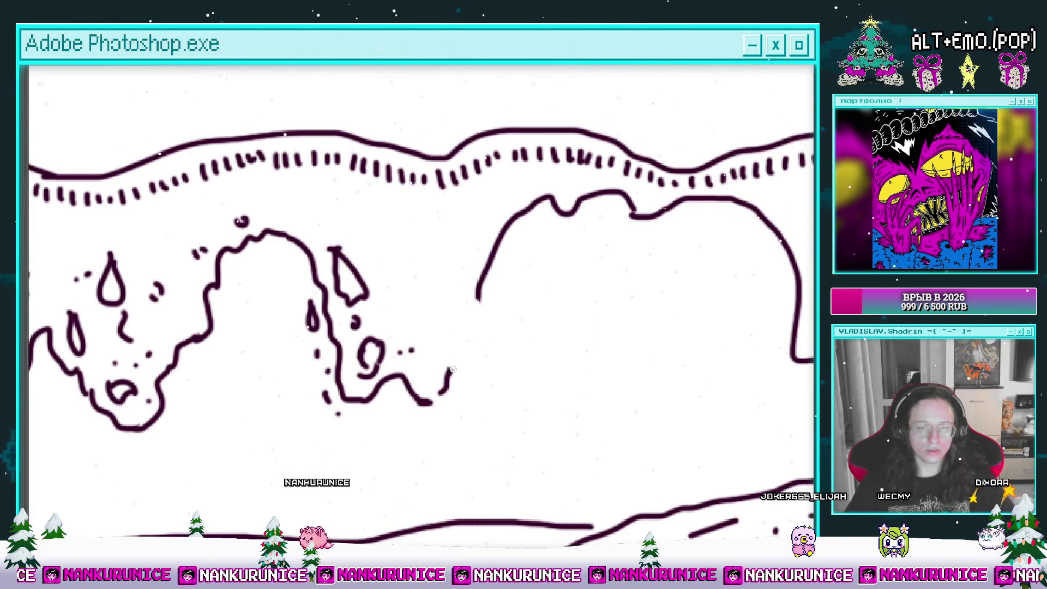
left_click_drag(474, 307, 481, 336)
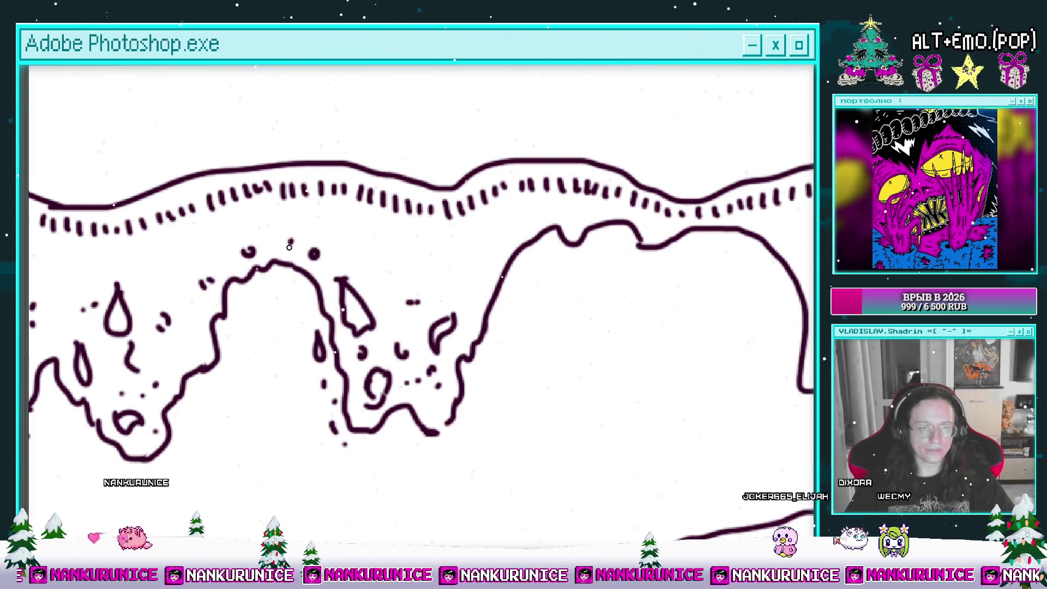
Add three small ink dots down along the arch
left_click(200, 331)
left_click(185, 348)
left_click(181, 364)
scroll(366, 262, "right", 3)
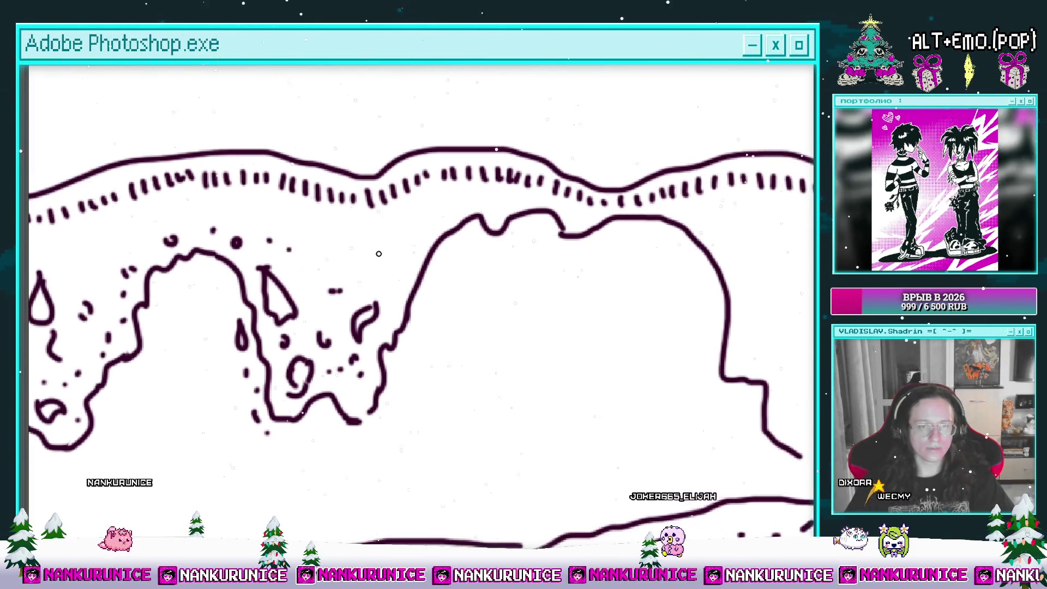
At the right end of the wave band, draw a small oval and a teardrop drip
mouse_move(388, 256)
left_mouse_down()
mouse_move(374, 236)
mouse_move(320, 315)
left_mouse_up()
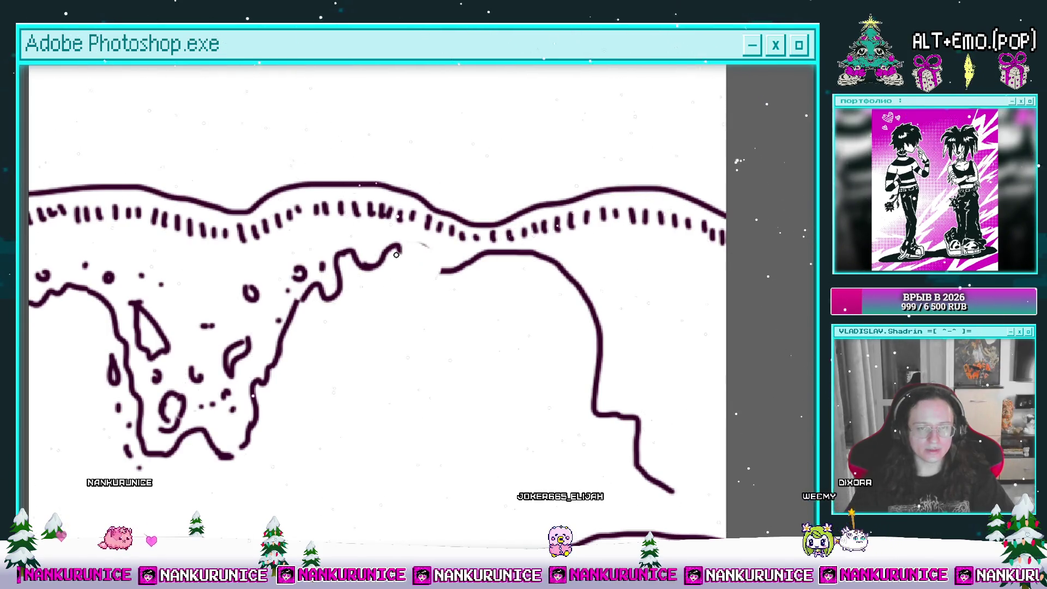
left_click_drag(448, 272, 320, 244)
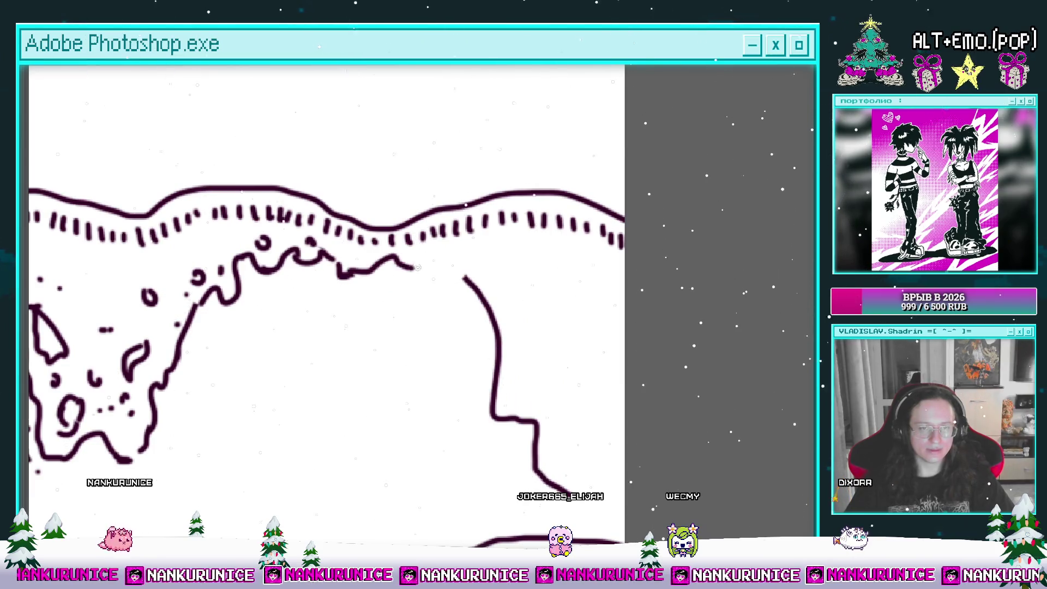
mouse_move(470, 281)
left_mouse_down()
mouse_move(404, 267)
mouse_move(320, 219)
left_mouse_up()
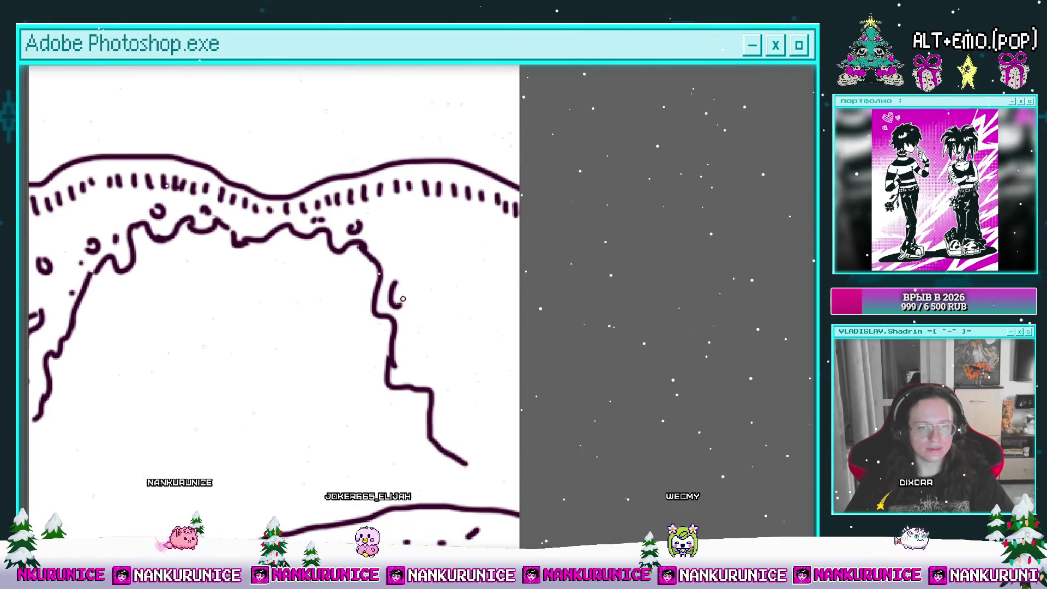
left_click_drag(401, 340, 379, 274)
left_click_drag(376, 217, 374, 218)
left_click_drag(398, 239, 403, 284)
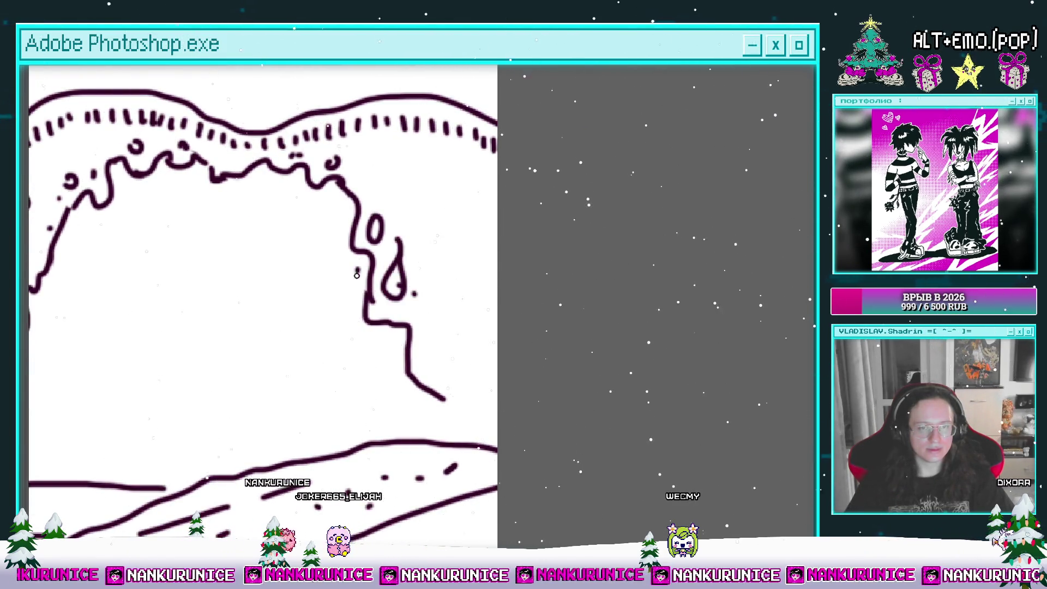
Redraw the lower right outline as a U-shaped curve and add two short vertical strokes
mouse_move(371, 337)
left_mouse_down()
mouse_move(355, 285)
mouse_move(434, 320)
mouse_move(506, 334)
left_mouse_up()
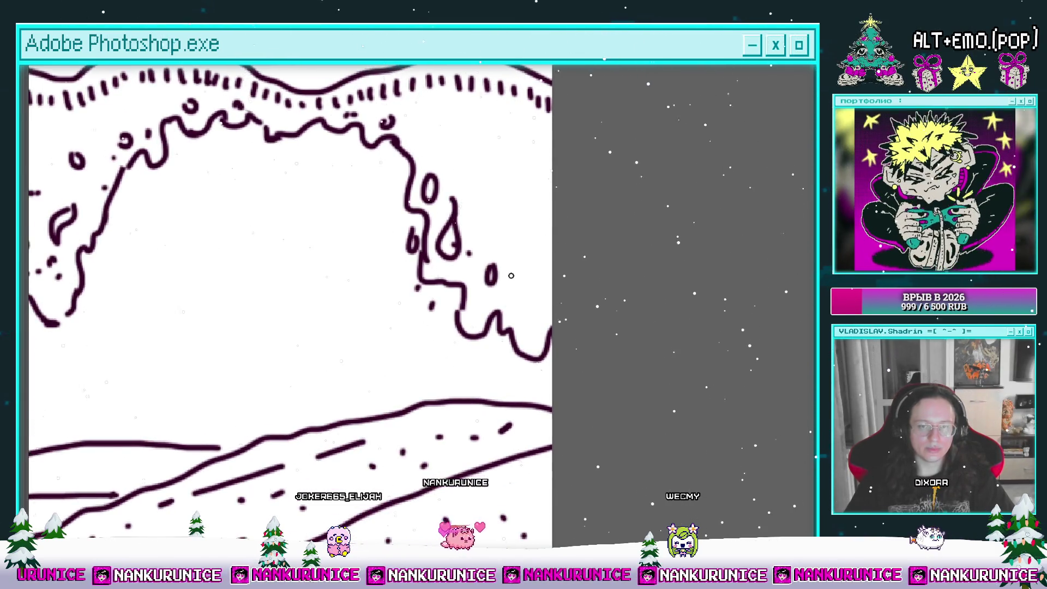
left_click_drag(526, 287, 518, 353)
left_click_drag(496, 224, 500, 286)
left_click_drag(514, 243, 516, 262)
Zoom out to check the whole drawing, then zoom back in on the sky above the crest
key("ctrl+0")
key("ctrl+plus")
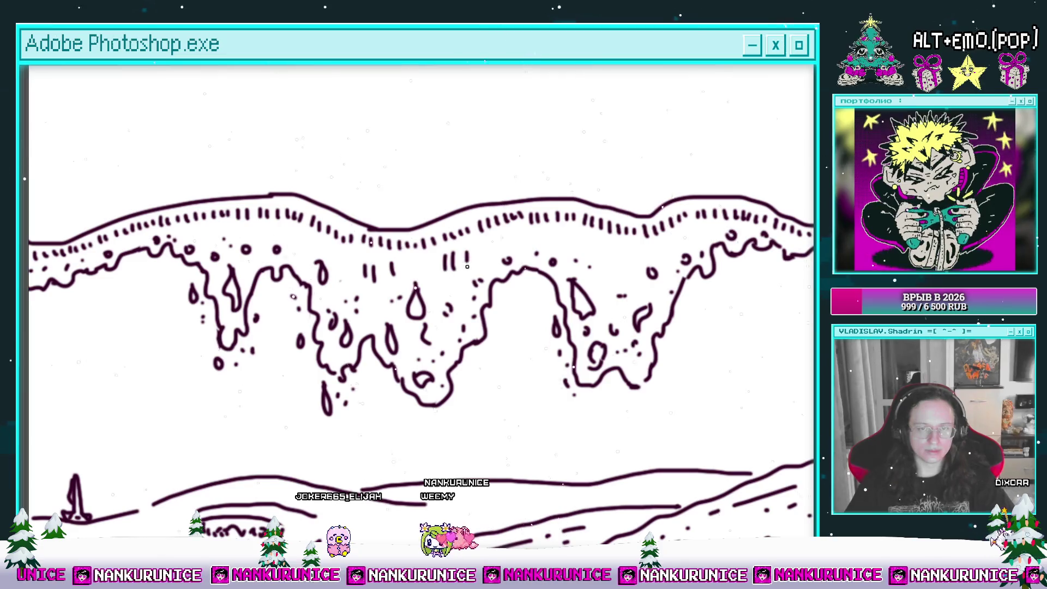
key("ctrl+minus")
key("ctrl+0")
key("ctrl+plus")
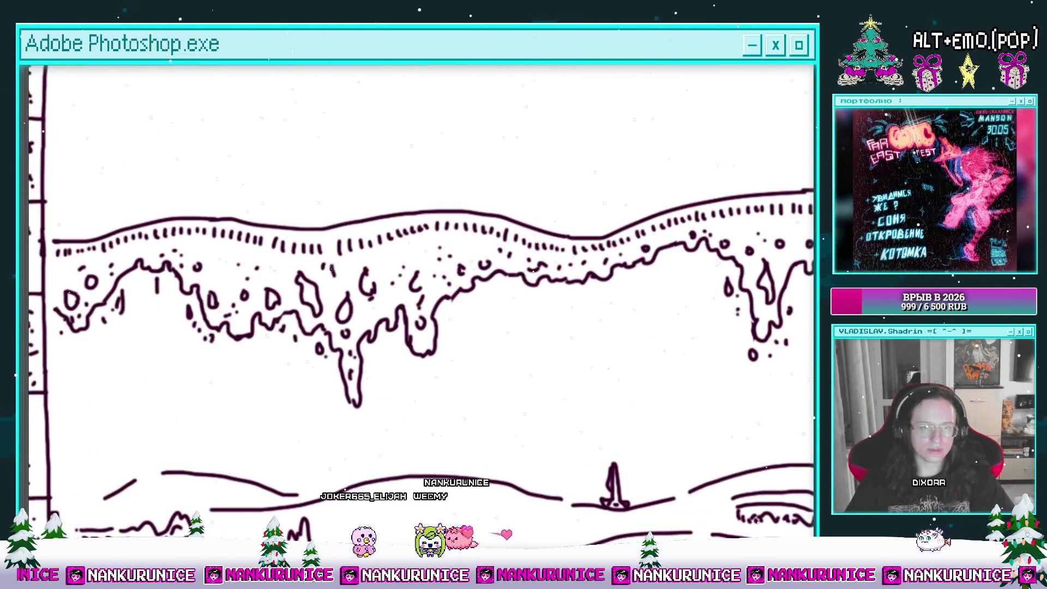
key("ctrl+0")
key("ctrl+plus")
left_click(583, 271)
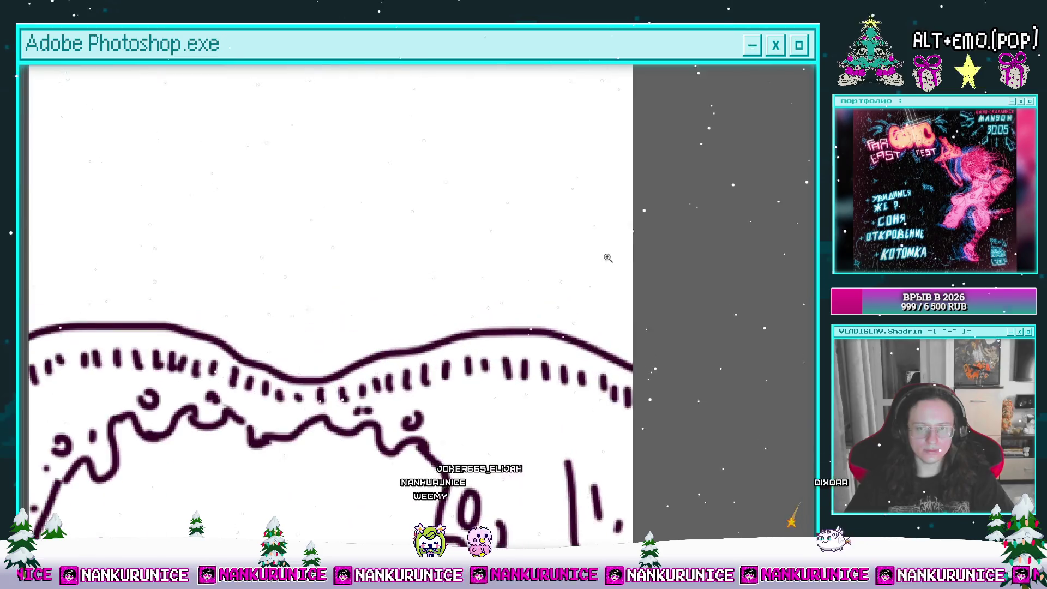
With the brush, draw curly spray strokes and a short spray stroke above the wave crest
key("b")
mouse_move(513, 293)
left_mouse_down()
mouse_move(562, 283)
mouse_move(615, 248)
left_mouse_up()
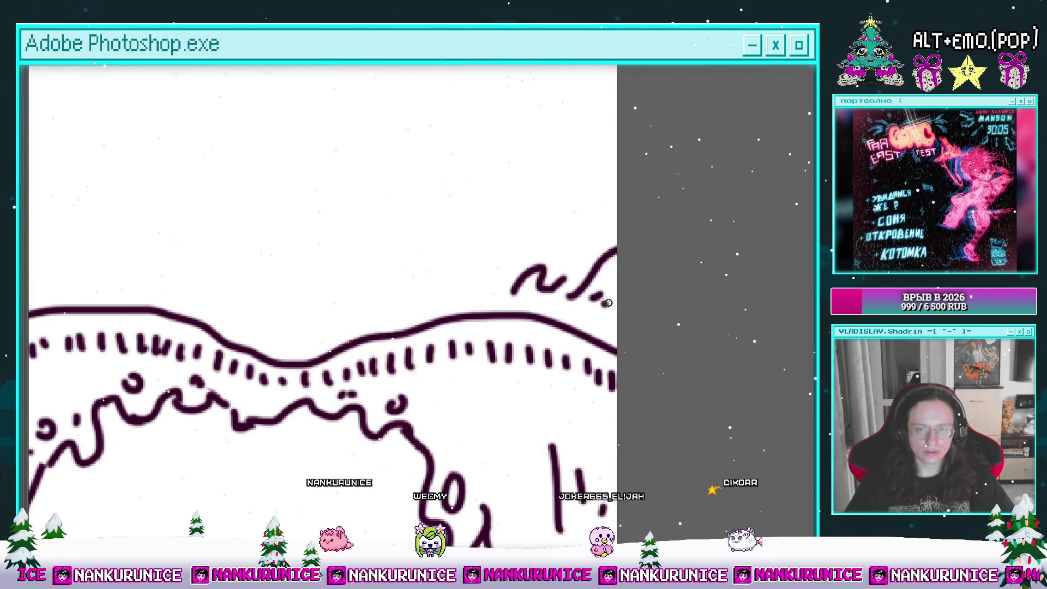
scroll(606, 303, "left", 3)
mouse_move(520, 283)
left_mouse_down()
mouse_move(546, 254)
mouse_move(520, 302)
mouse_move(480, 303)
mouse_move(526, 279)
mouse_move(461, 274)
left_mouse_up()
scroll(522, 295, "left", 3)
scroll(543, 275, "left", 6)
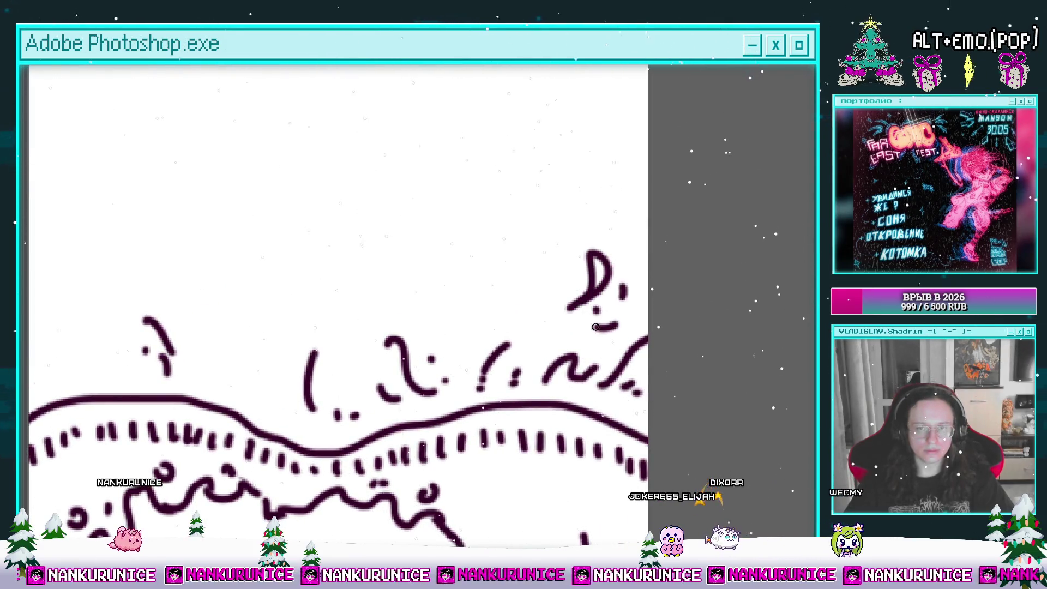
Add a spray squiggle over another stretch of the crest, then zoom out
left_click_drag(539, 306, 660, 324)
scroll(620, 292, "left", 3)
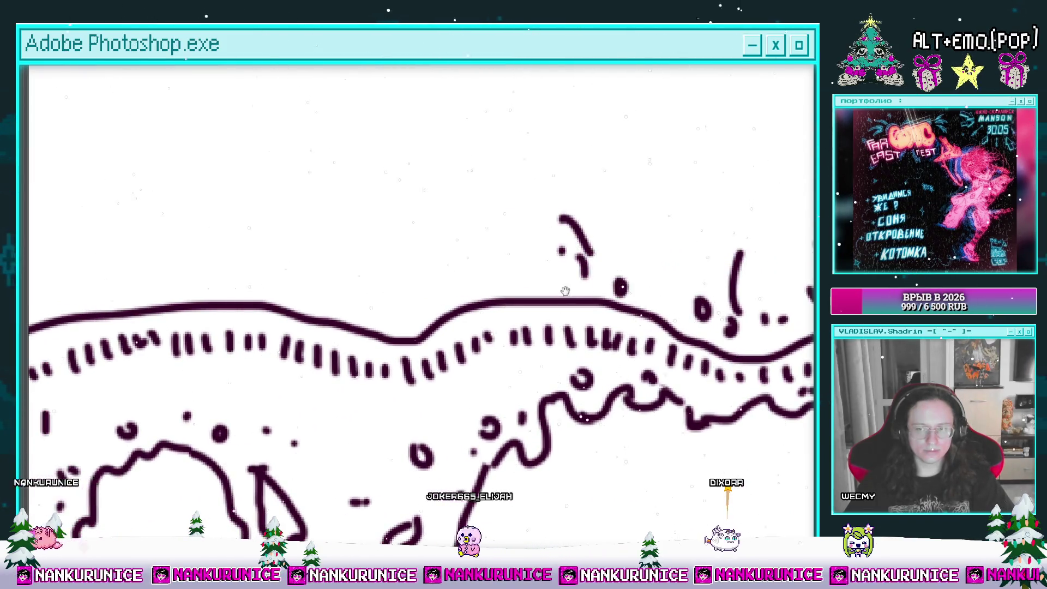
scroll(574, 273, "left", 3)
scroll(603, 293, "left", 2)
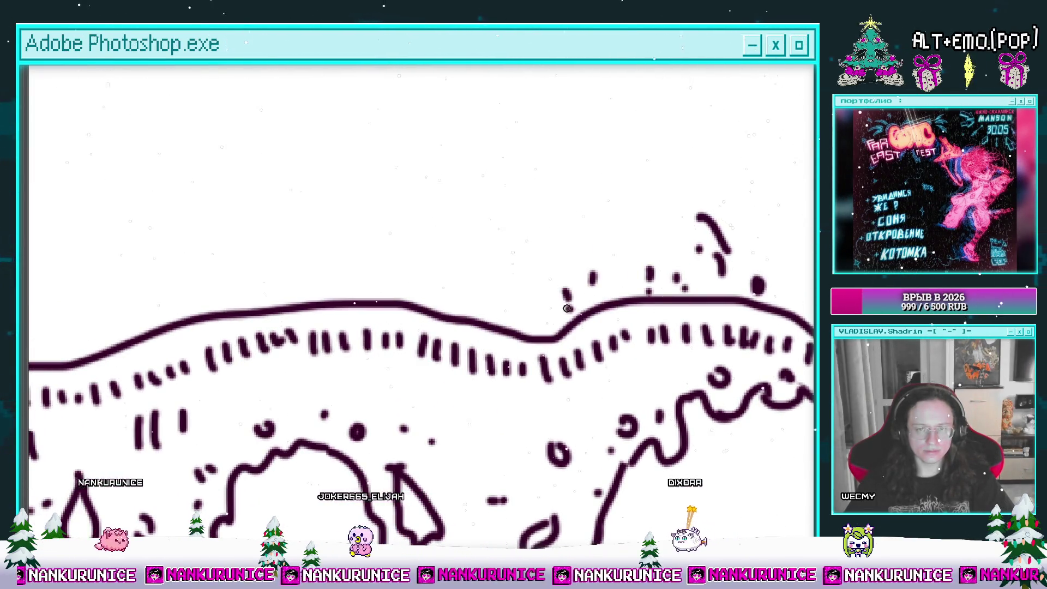
scroll(545, 294, "left", 4)
left_click_drag(528, 278, 478, 258)
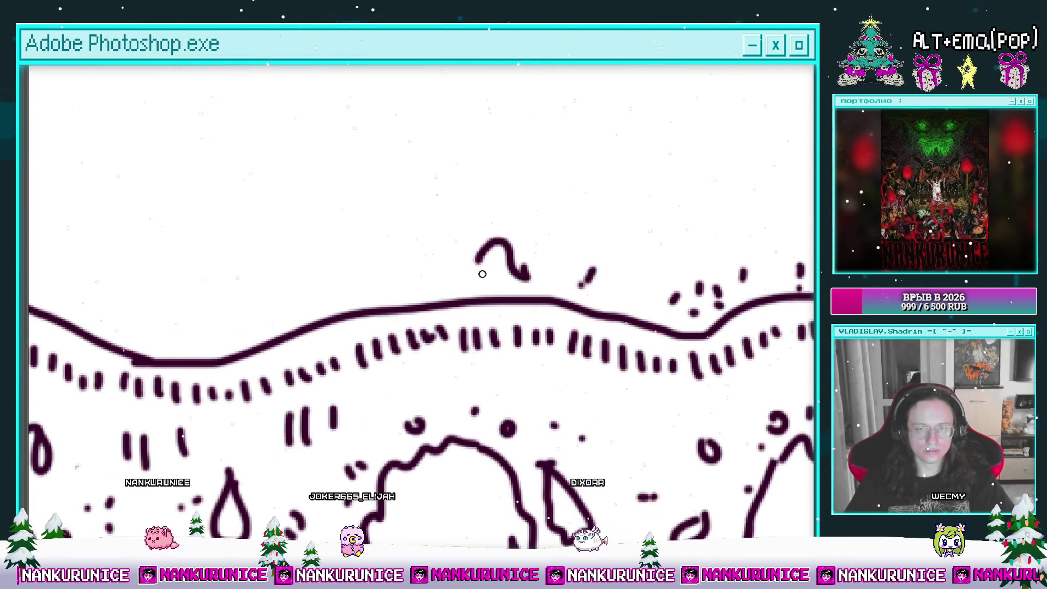
scroll(495, 281, "down", 2)
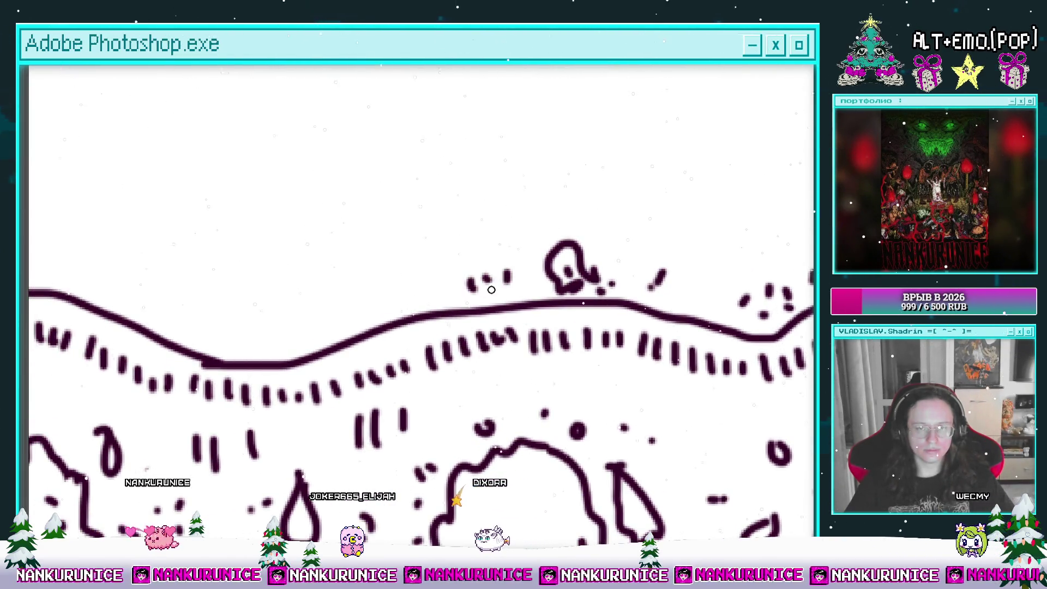
scroll(440, 309, "down", 2)
scroll(440, 308, "down", 1)
scroll(465, 287, "down", 1)
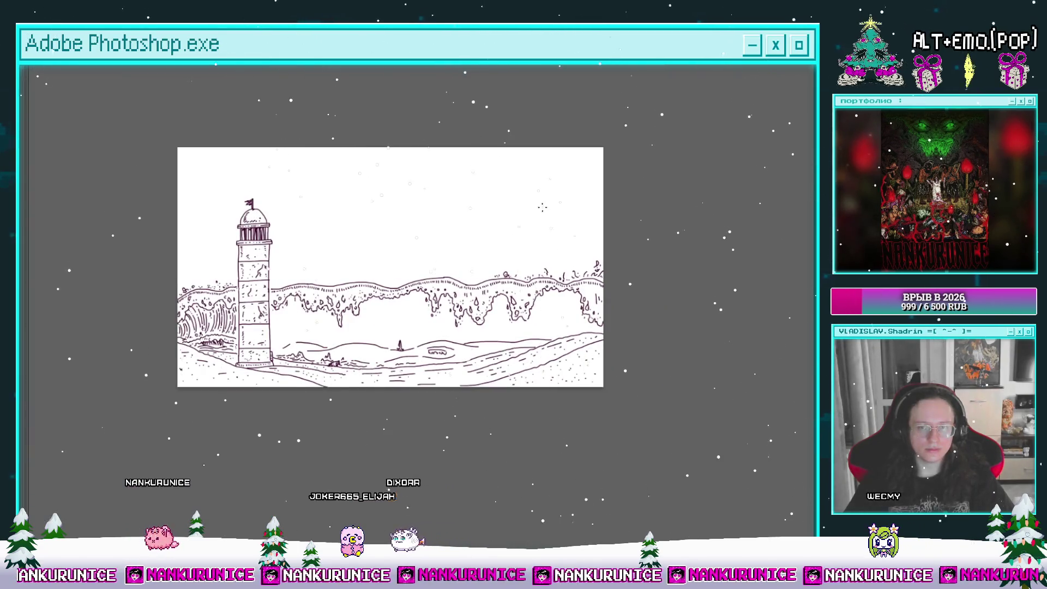
Beside the lighthouse, erase the dark squiggle and stray spray dots above the wave line
scroll(521, 267, "up", 3)
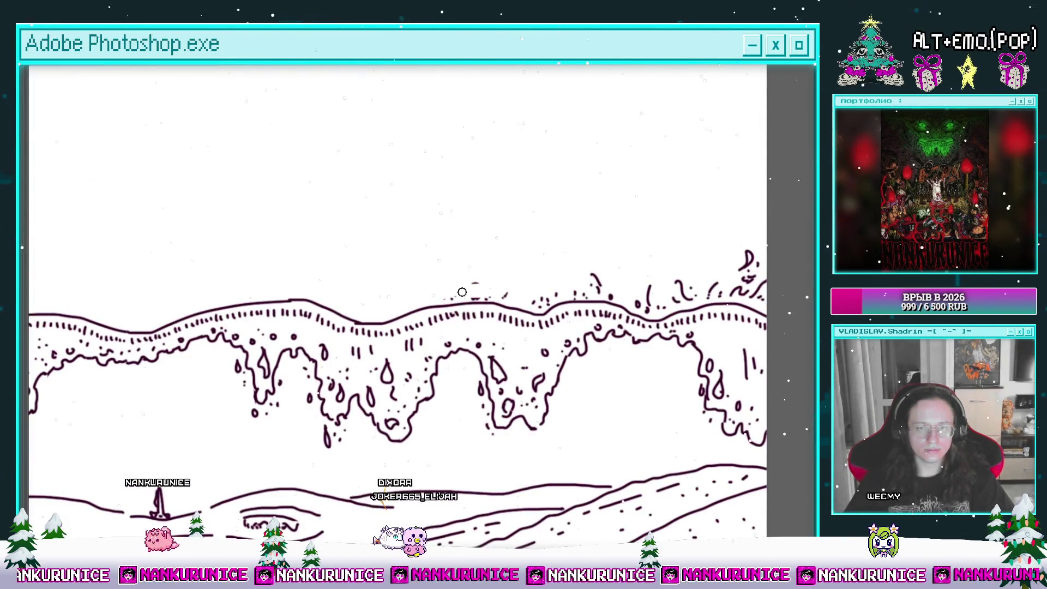
scroll(577, 265, "down", 3)
scroll(498, 285, "up", 1)
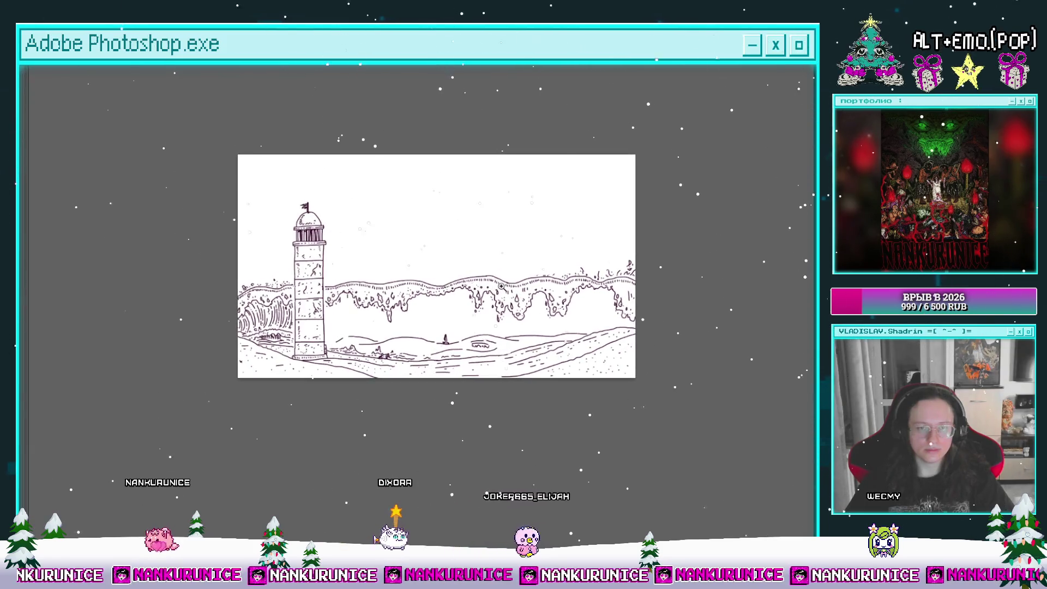
scroll(507, 286, "up", 2)
scroll(511, 286, "up", 2)
scroll(480, 292, "up", 1)
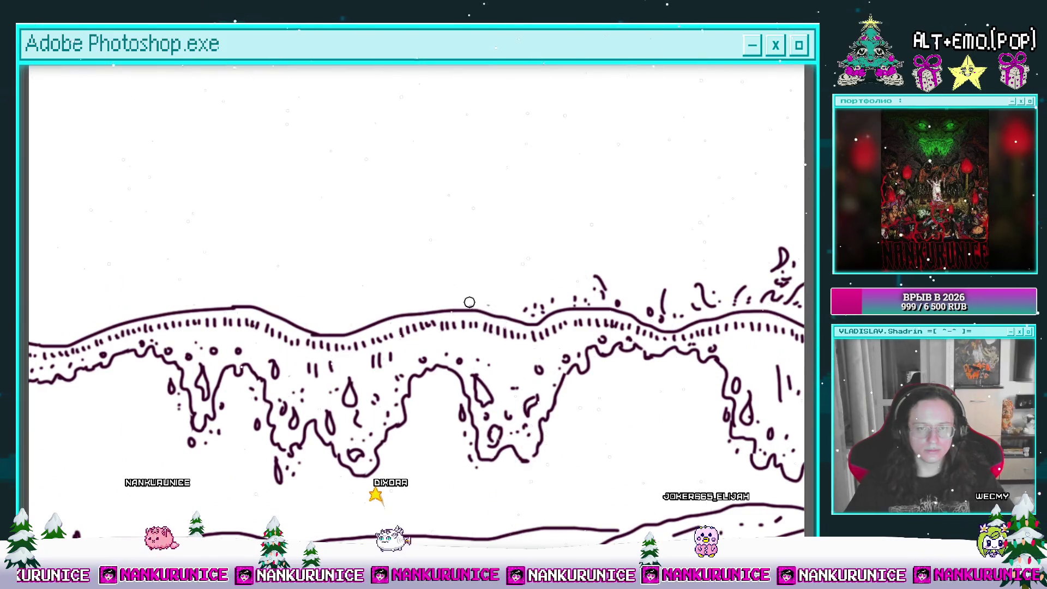
left_click_drag(621, 275, 482, 281)
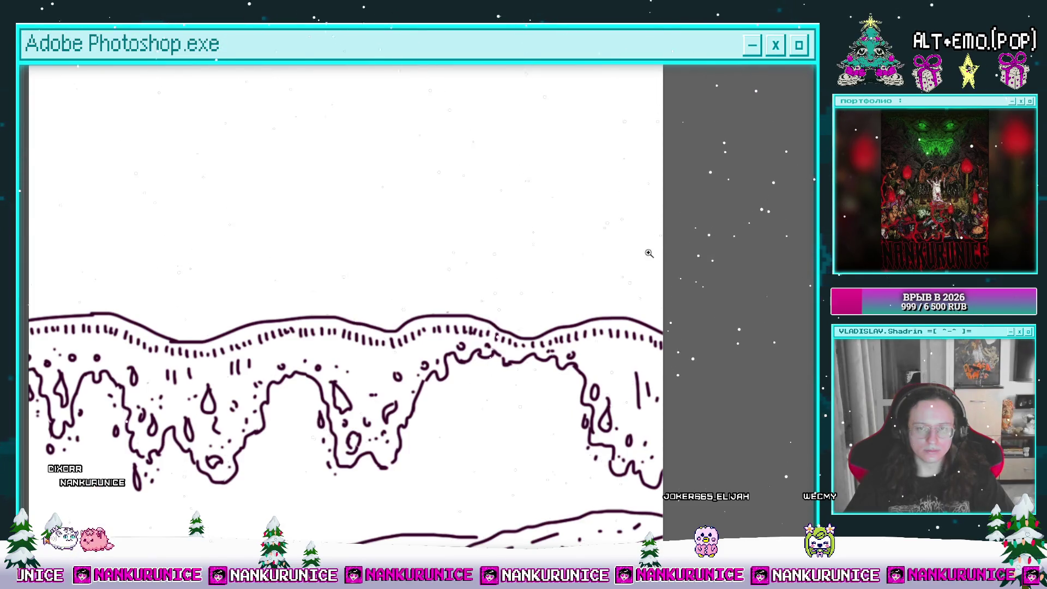
scroll(646, 253, "down", 3)
left_click_drag(437, 262, 627, 261)
scroll(258, 321, "up", 5)
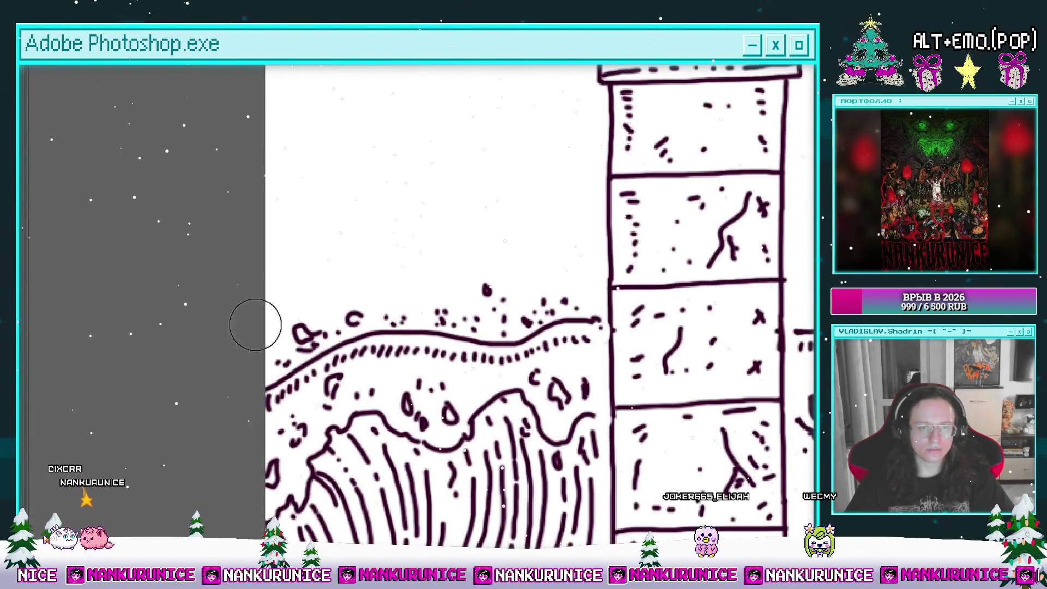
left_click_drag(263, 353, 321, 314)
mouse_move(387, 295)
left_mouse_down()
mouse_move(516, 304)
mouse_move(542, 292)
left_mouse_up()
Reframe the view so the lighthouse and waves appear larger
scroll(458, 276, "down", 3)
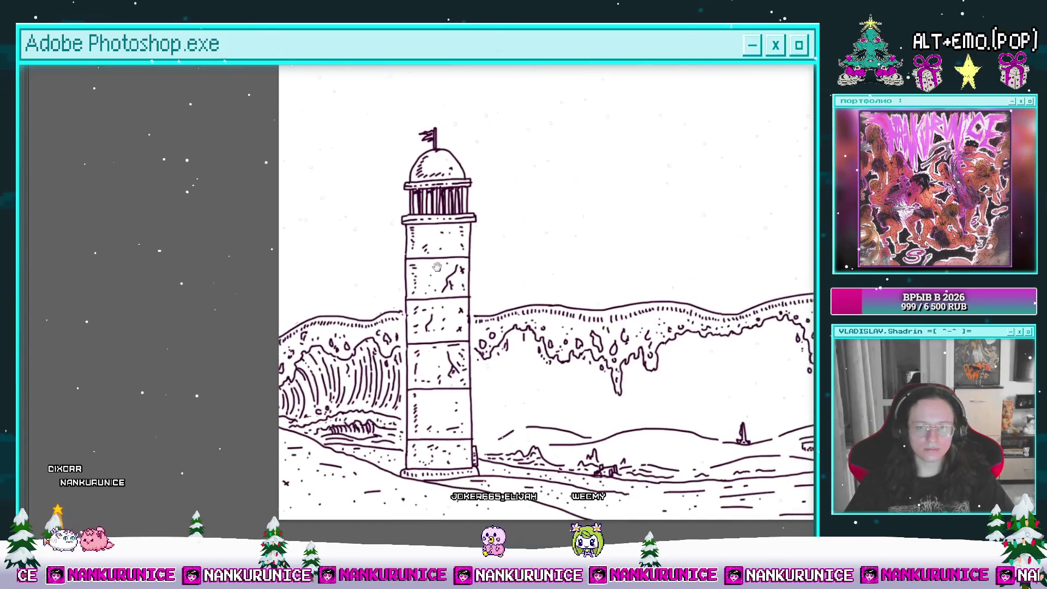
scroll(411, 272, "down", 3)
left_click_drag(411, 271, 324, 271)
scroll(525, 324, "up", 3)
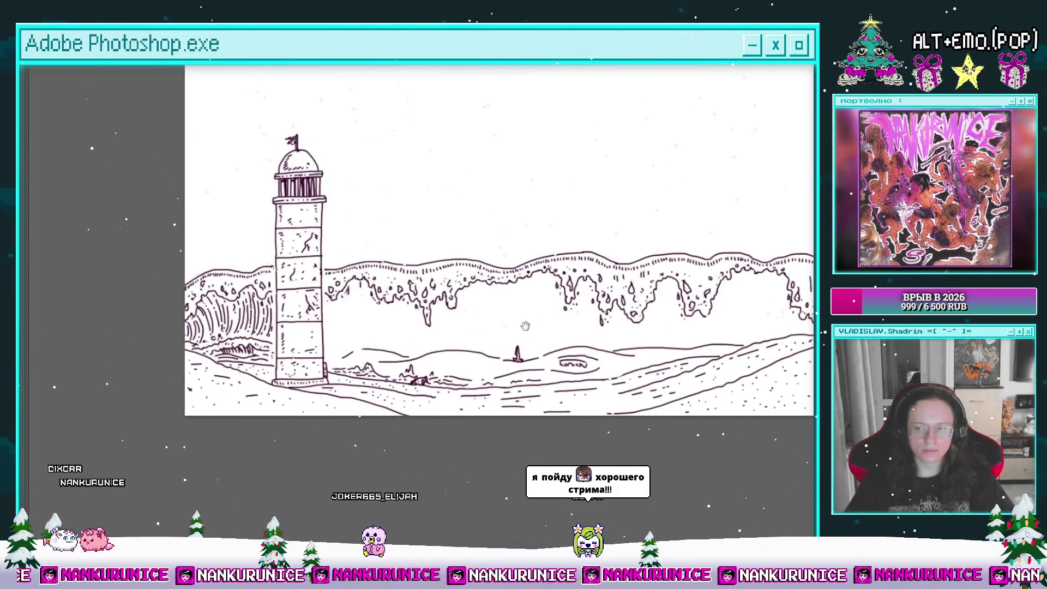
left_click_drag(525, 324, 508, 283)
scroll(476, 283, "up", 2)
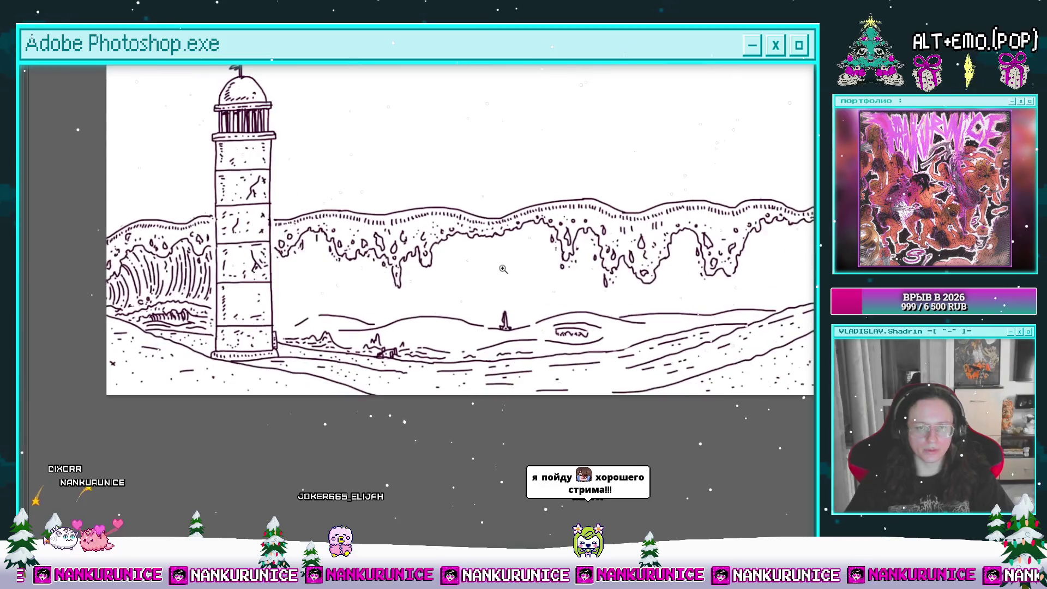
Draw a group of parallel vertical ink lines hanging below the wave band
scroll(491, 257, "up", 2)
scroll(486, 252, "up", 2)
scroll(506, 255, "up", 1)
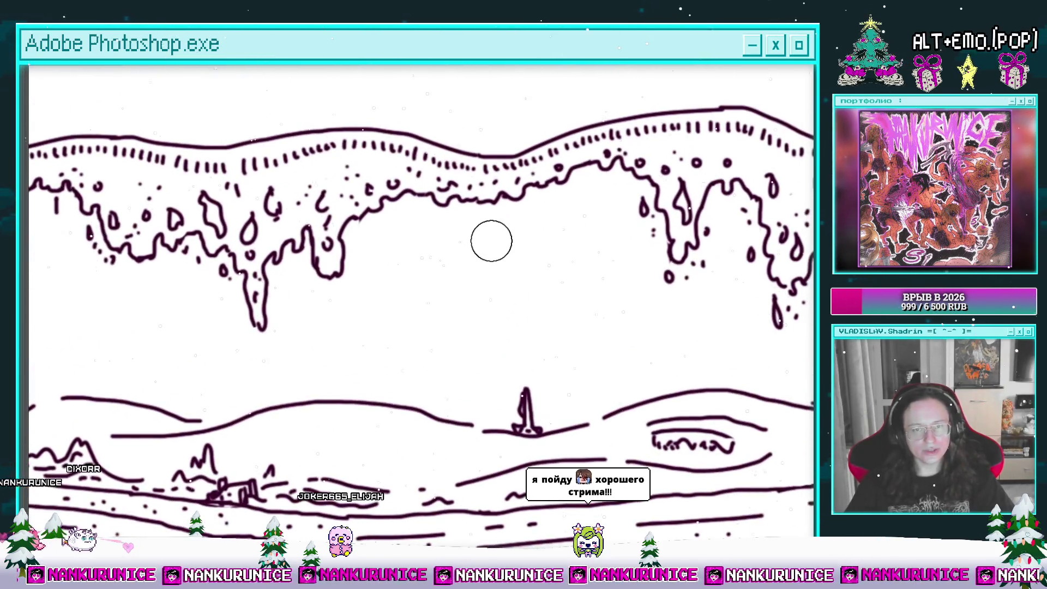
left_click_drag(482, 221, 490, 375)
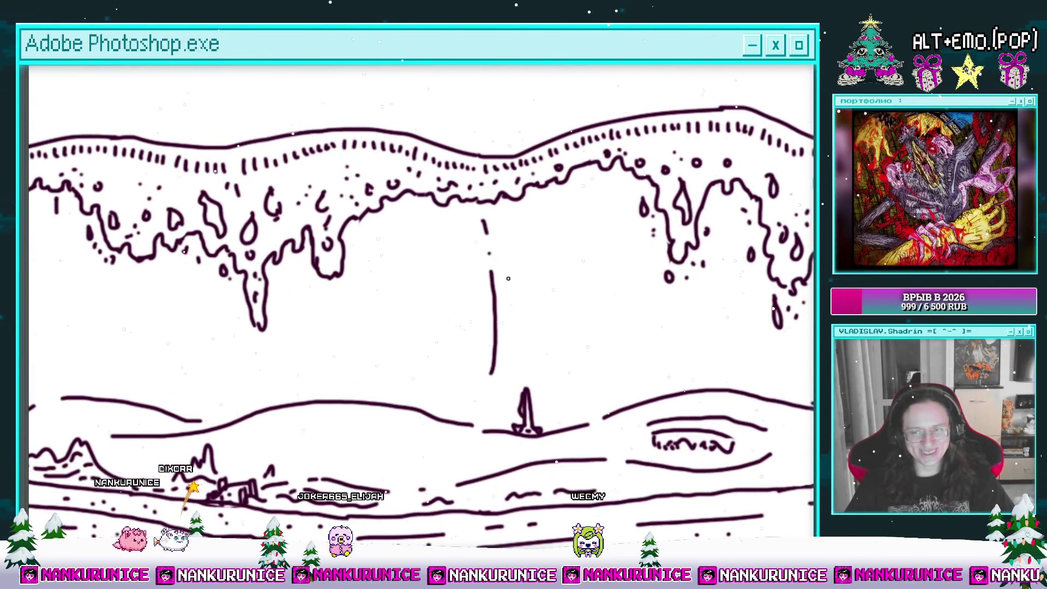
left_click_drag(498, 223, 512, 352)
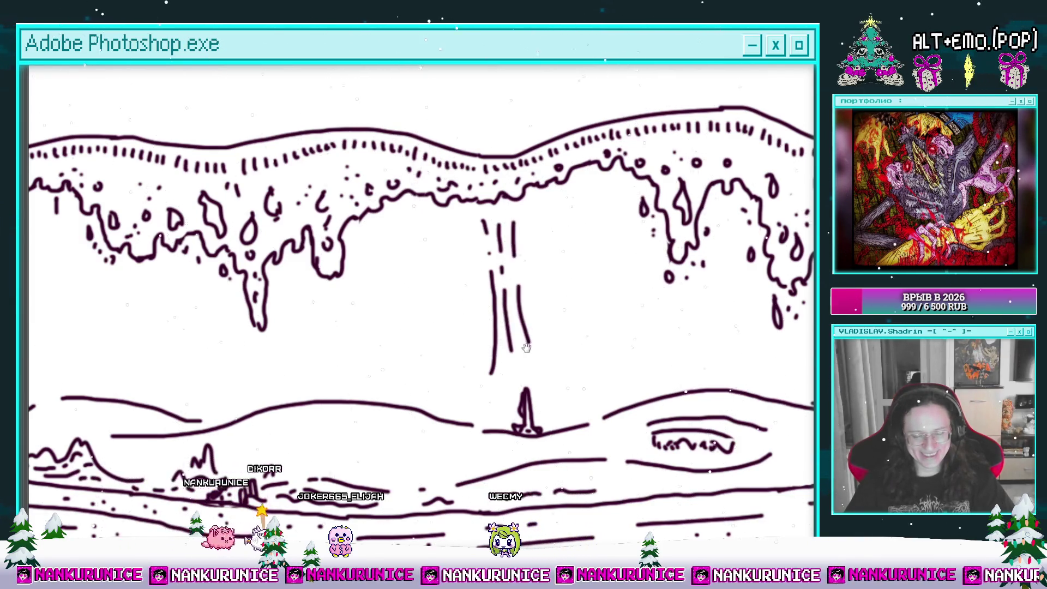
left_click_drag(514, 222, 571, 186)
left_click_drag(573, 249, 587, 308)
mouse_move(514, 185)
left_mouse_down()
mouse_move(531, 272)
mouse_move(515, 348)
left_mouse_up()
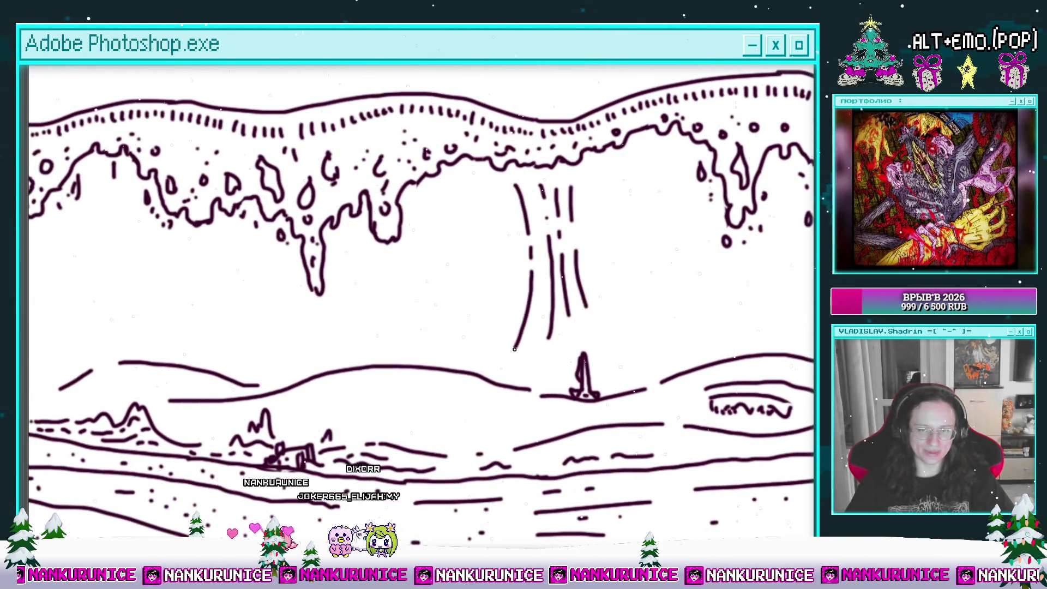
Add curved strokes beside the vertical lines and a dashed curved line in the wave's curl
left_click_drag(447, 177, 511, 200)
mouse_move(547, 220)
left_mouse_down()
mouse_move(572, 278)
mouse_move(545, 212)
left_mouse_up()
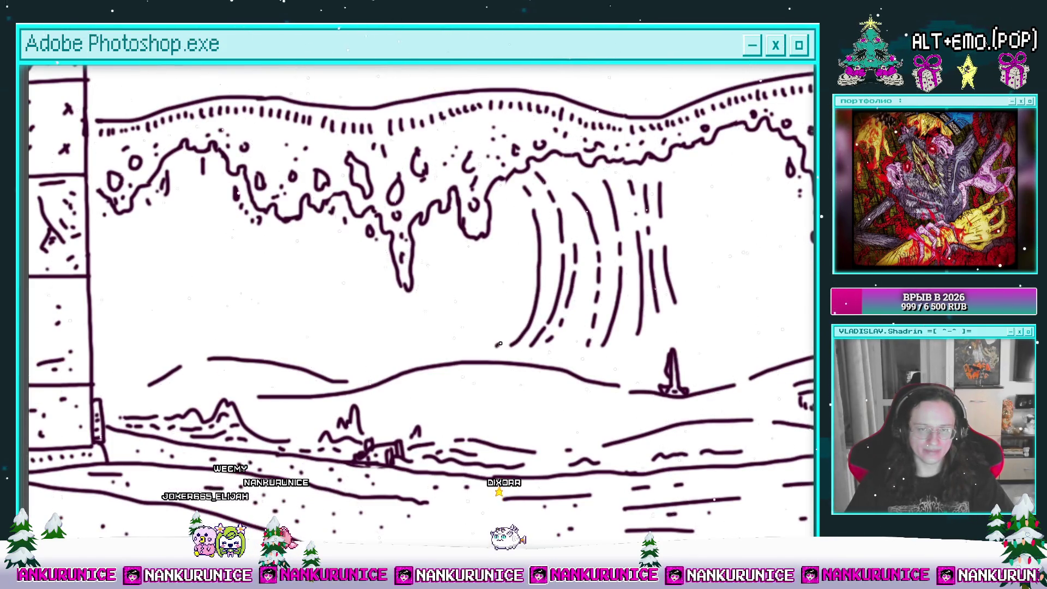
left_click_drag(517, 218, 559, 221)
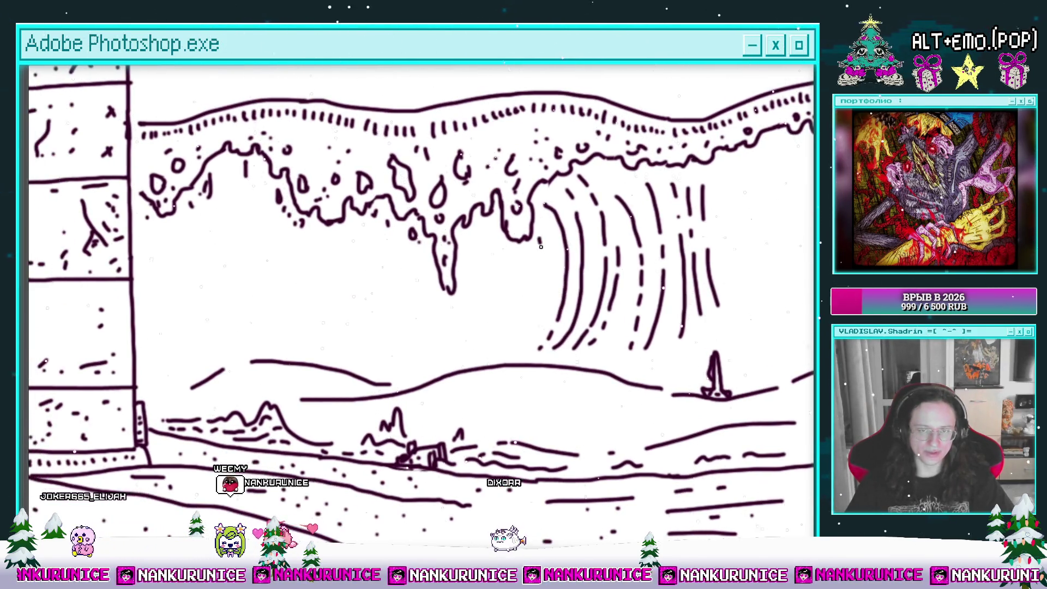
left_click_drag(493, 266, 519, 292)
left_click_drag(506, 375, 515, 368)
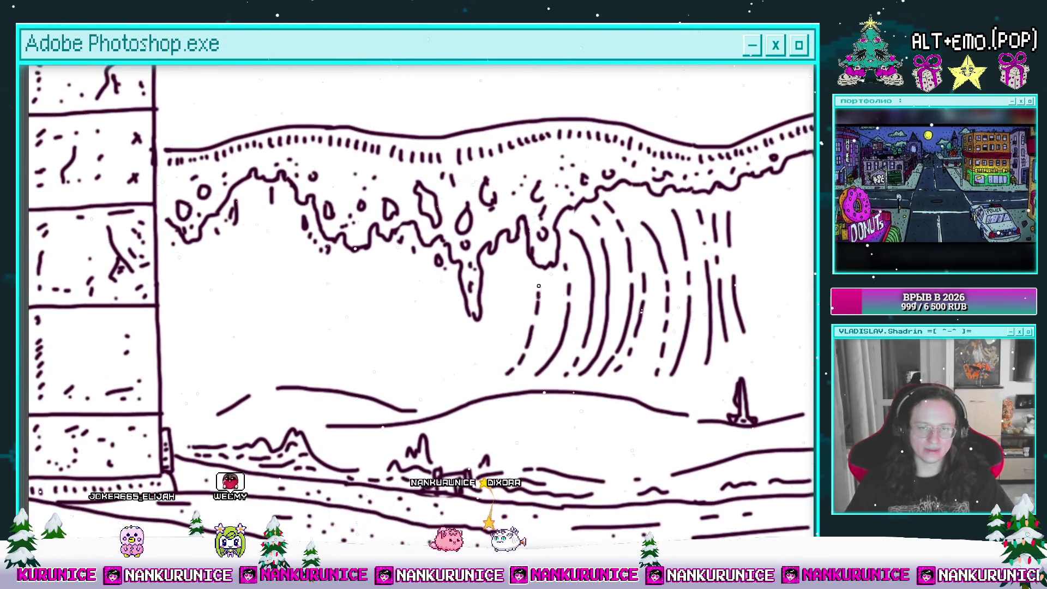
mouse_move(519, 276)
left_mouse_down()
mouse_move(508, 351)
mouse_move(463, 343)
mouse_move(470, 315)
left_mouse_up()
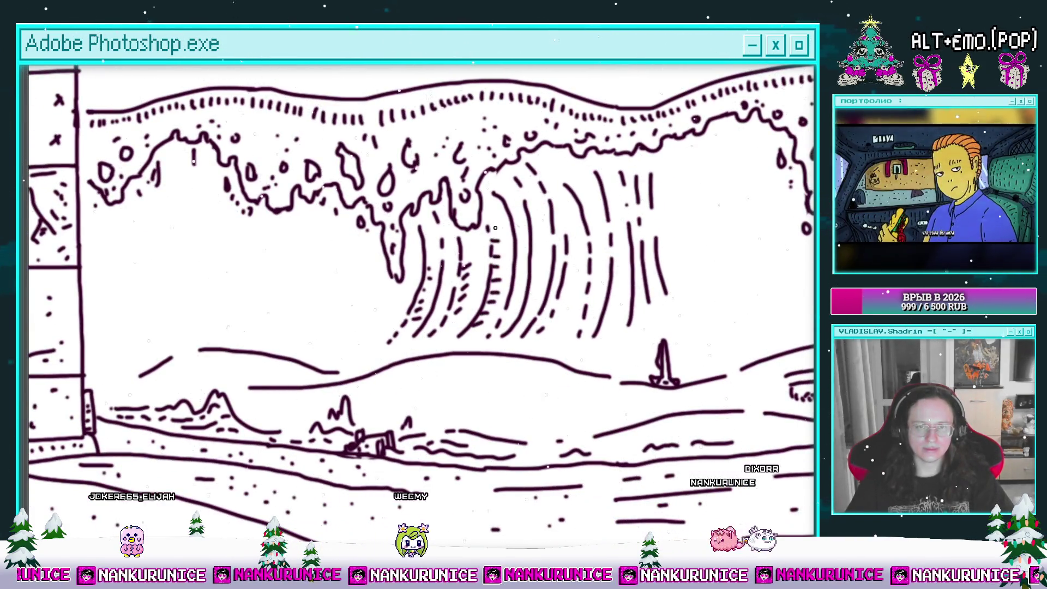
Start sketching a small creature with an ear above the wave crest
left_click_drag(495, 229, 437, 338)
mouse_move(553, 168)
left_mouse_down()
mouse_move(536, 200)
mouse_move(550, 211)
mouse_move(579, 181)
left_mouse_up()
left_click_drag(523, 202, 538, 220)
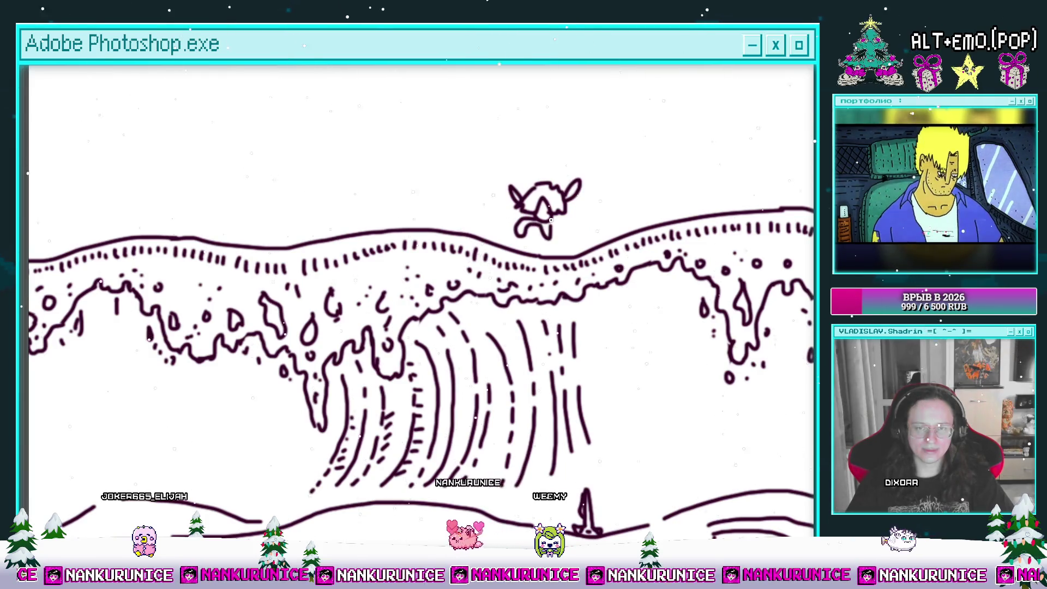
Sketch the creature riding a surfboard on the wave crest
mouse_move(545, 235)
left_mouse_down()
mouse_move(491, 237)
mouse_move(559, 248)
mouse_move(573, 235)
left_mouse_up()
left_click_drag(522, 124, 511, 162)
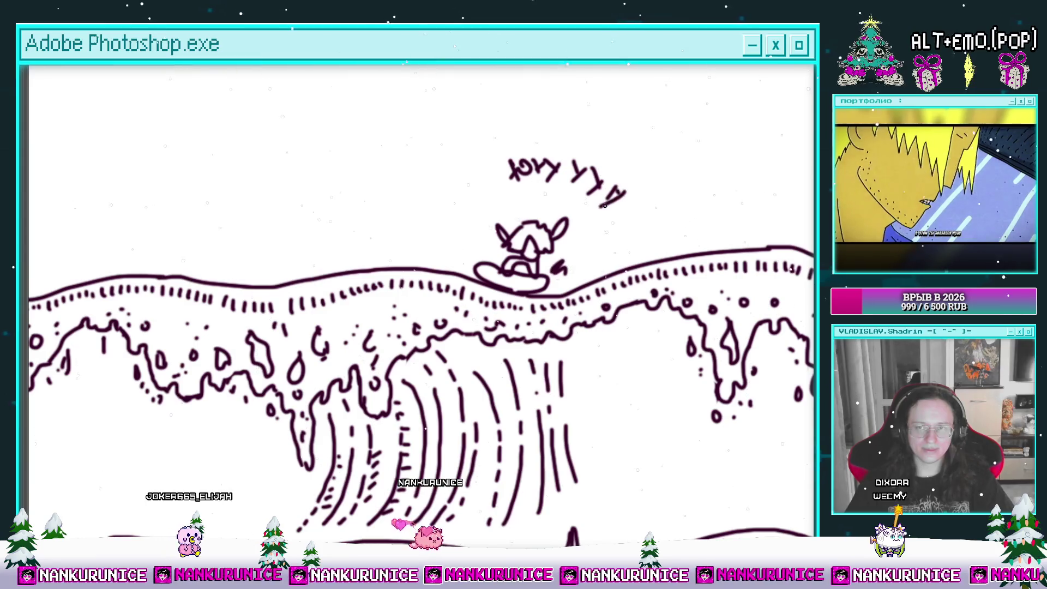
left_click_drag(601, 207, 562, 189)
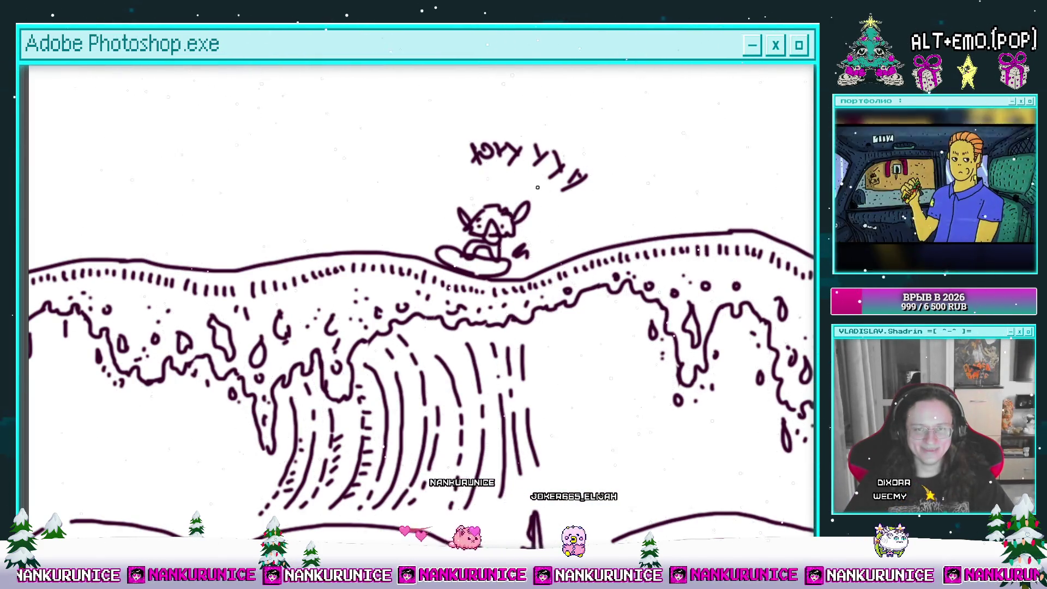
Erase the surfer doodle, then undo back through the caption strokes
mouse_move(436, 245)
left_mouse_down()
mouse_move(484, 214)
mouse_move(479, 152)
mouse_move(537, 187)
mouse_move(479, 257)
left_mouse_up()
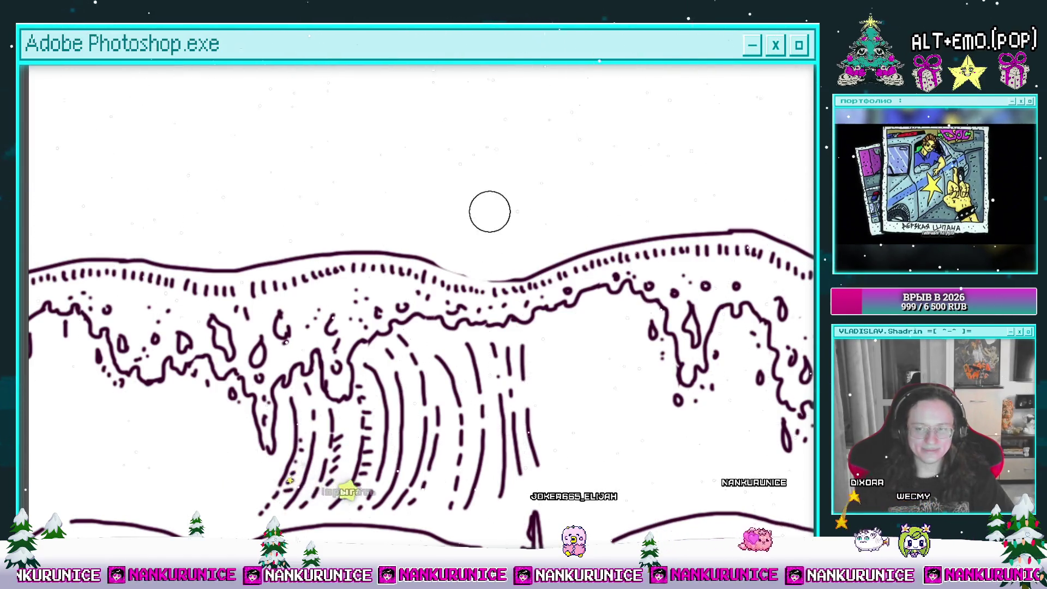
key("ctrl+z")
key("ctrl+z")
key("ctrl+z")
key("ctrl+z")
key("ctrl+z")
key("ctrl+z")
key("ctrl+z")
key("ctrl+z")
key("ctrl+z")
key("ctrl+z")
key("ctrl+z")
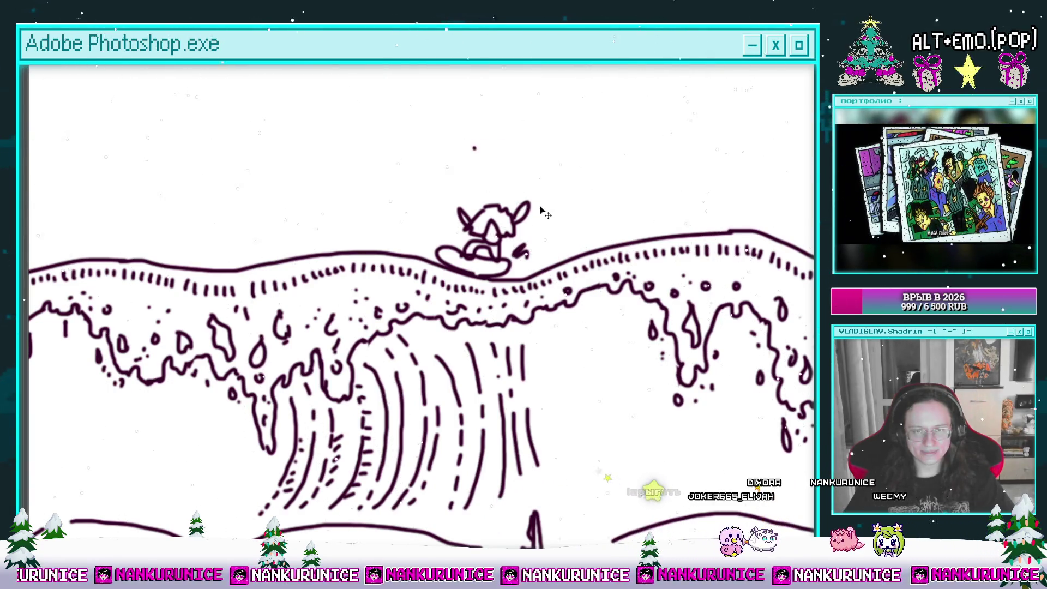
key("ctrl+z")
key("ctrl+z")
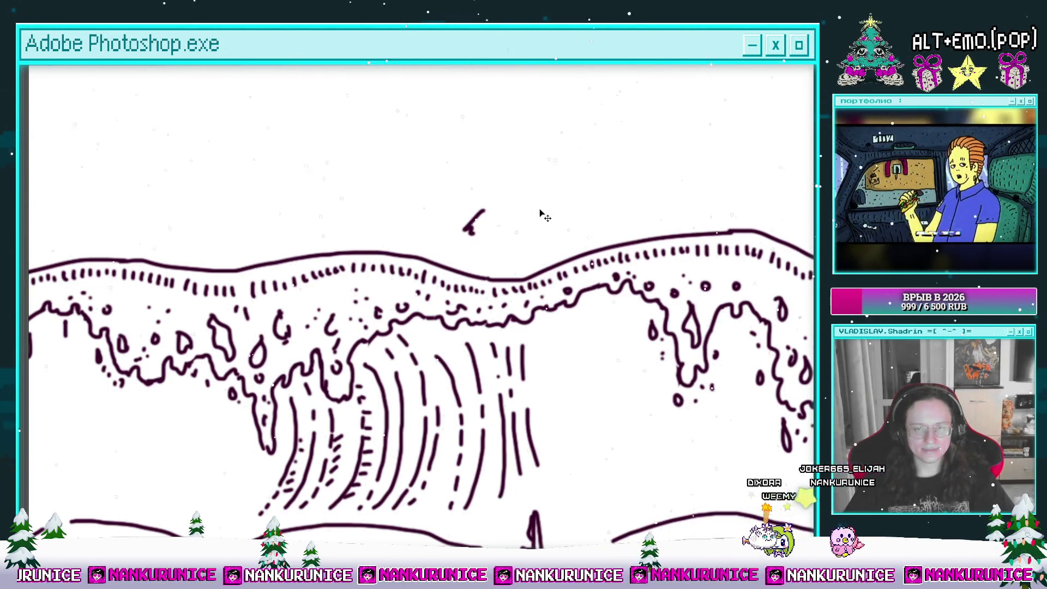
Draw two long curved hatch lines on the wave face near the lighthouse
mouse_move(462, 213)
left_mouse_down()
mouse_move(509, 307)
mouse_move(564, 285)
left_mouse_up()
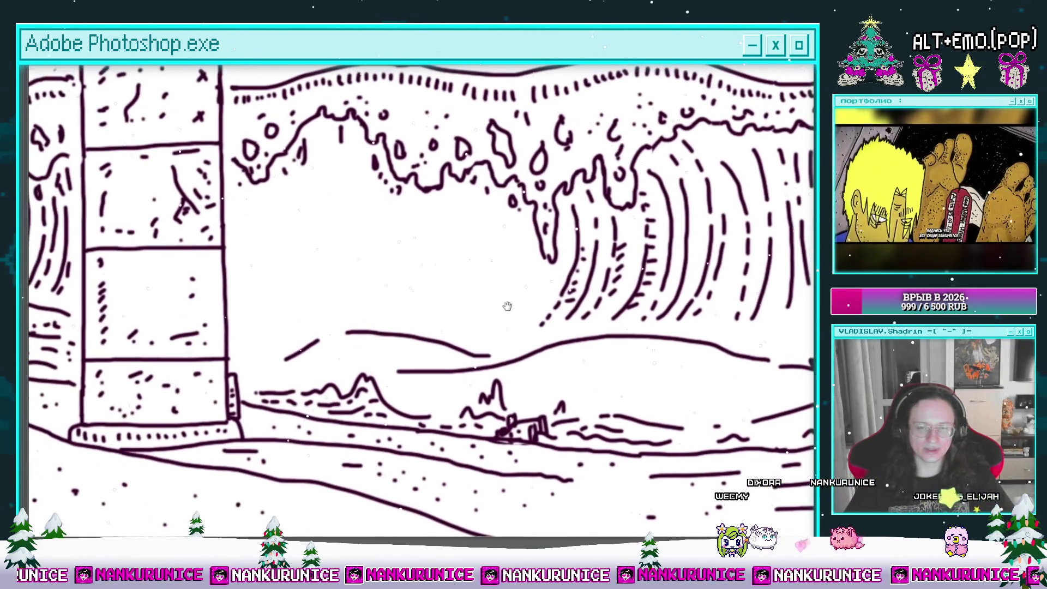
scroll(468, 315, "up", 2)
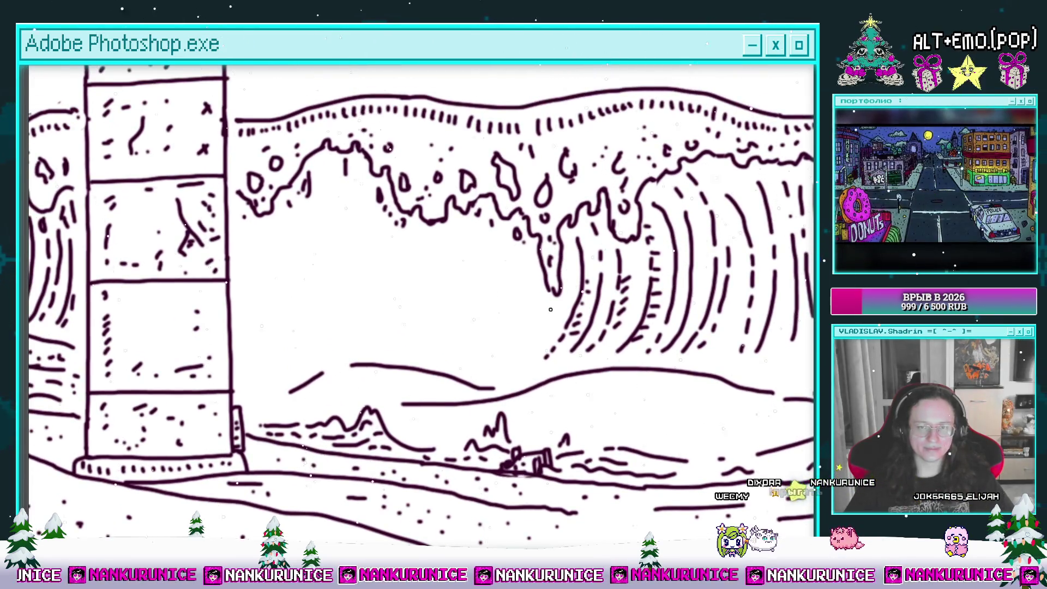
mouse_move(526, 355)
left_mouse_down()
mouse_move(547, 356)
mouse_move(565, 256)
left_mouse_up()
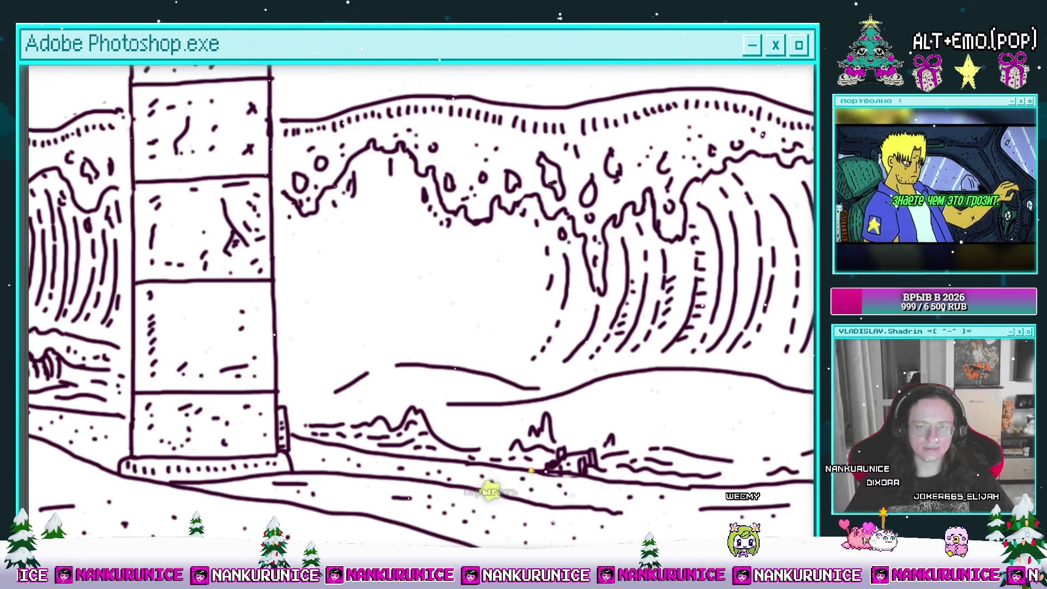
scroll(550, 184, "down", 2)
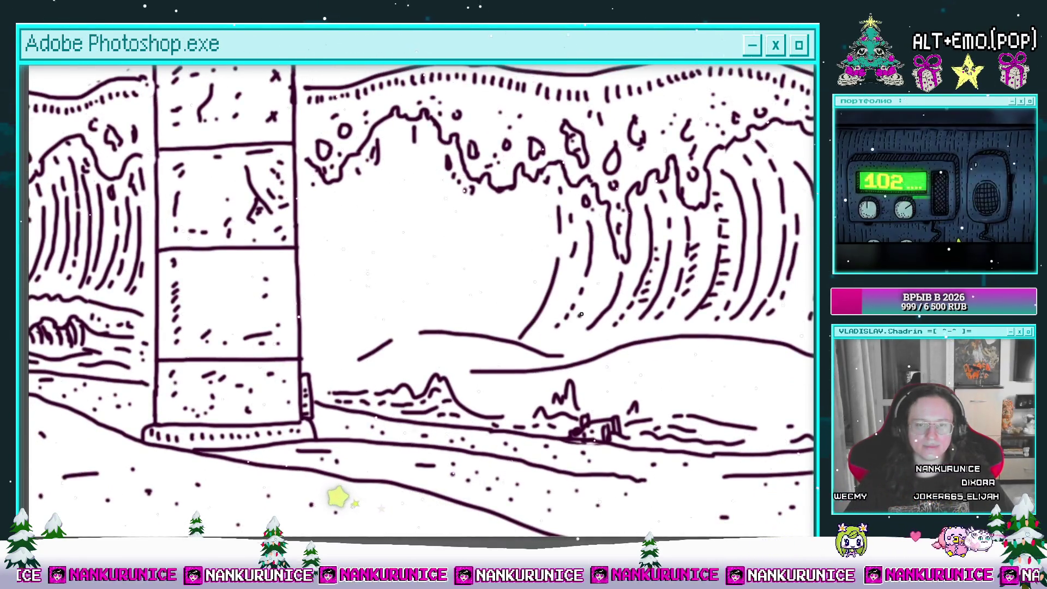
scroll(569, 262, "left", 2)
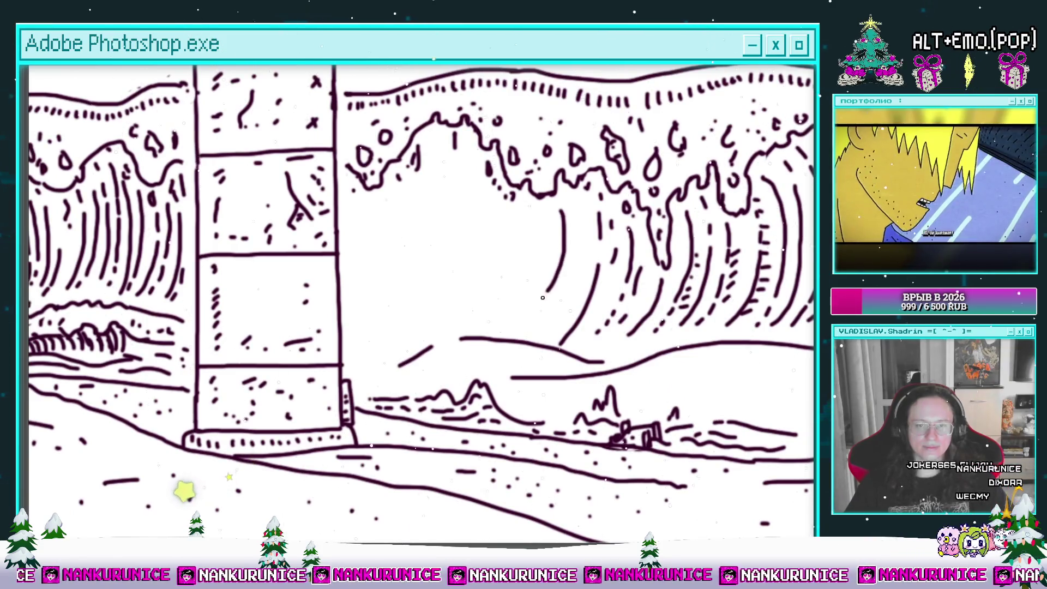
scroll(562, 302, "up", 2)
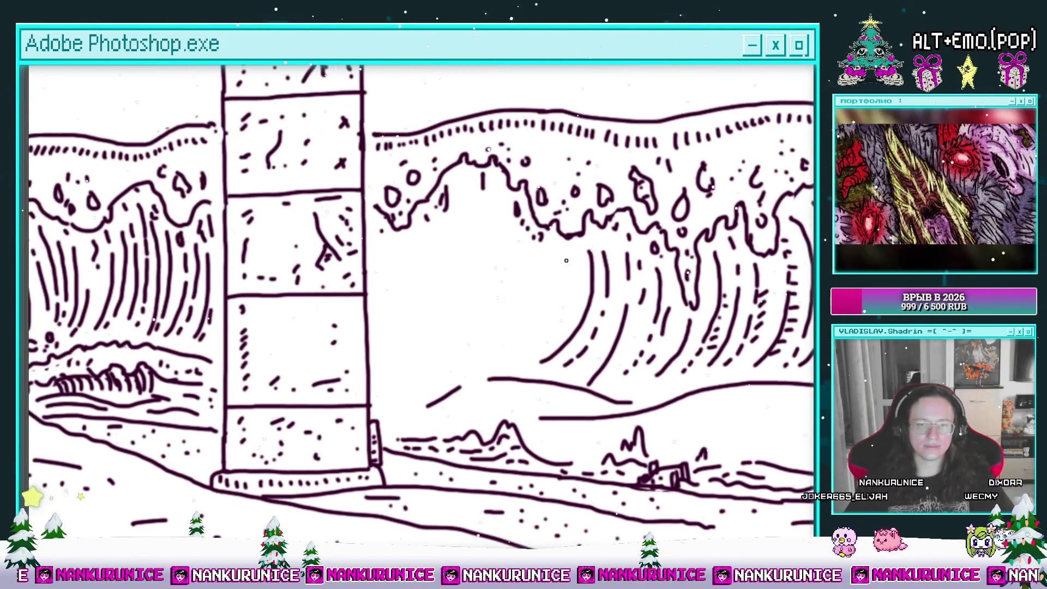
mouse_move(390, 401)
left_mouse_down()
mouse_move(406, 238)
mouse_move(405, 356)
left_mouse_up()
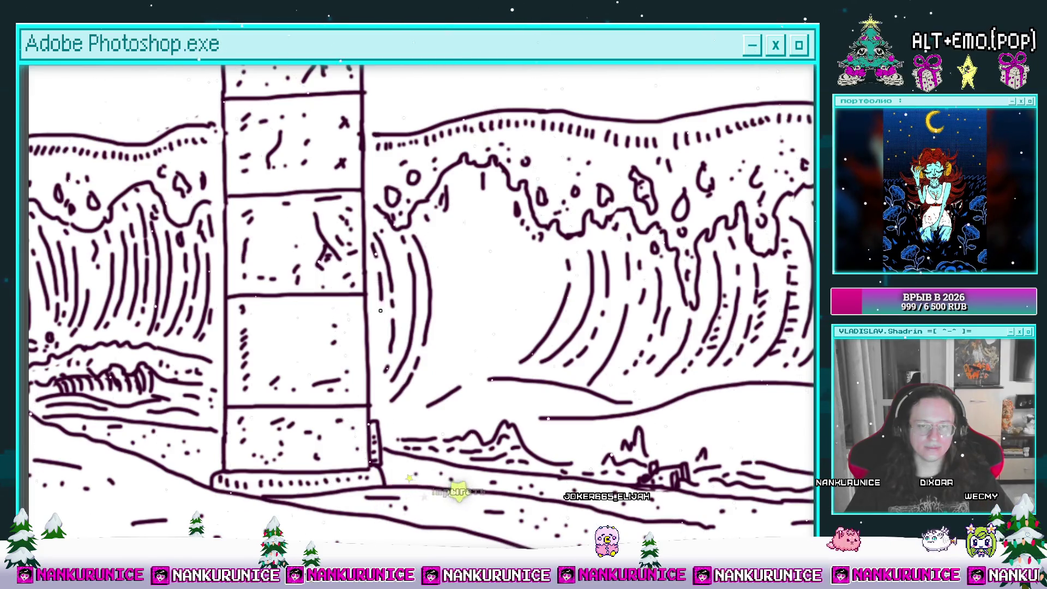
left_click_drag(425, 380, 439, 244)
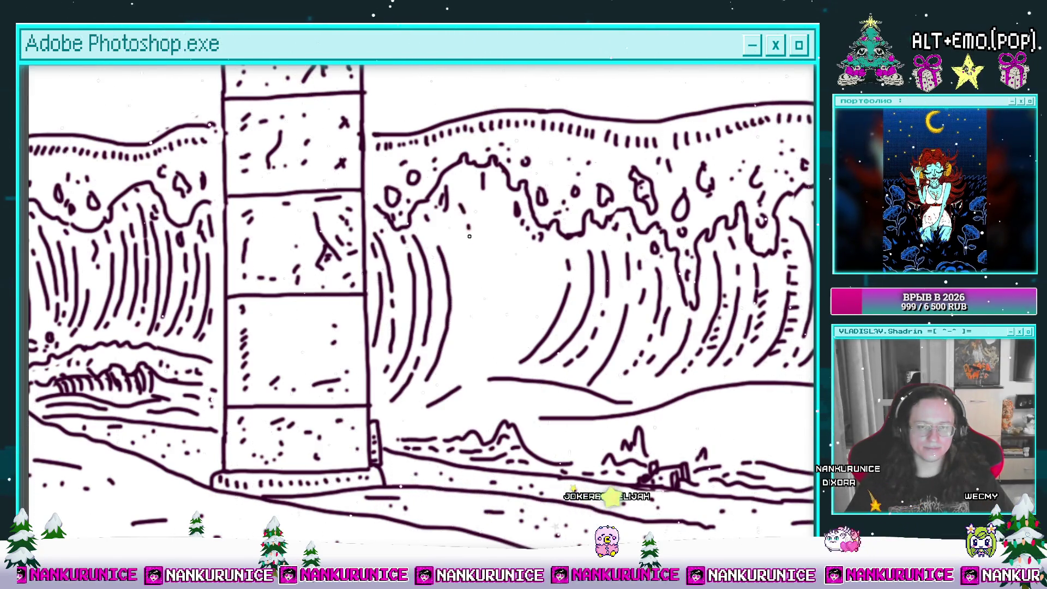
Add more thin curved hatch lines and short strokes along the wave's lower edge
left_click_drag(483, 345, 489, 246)
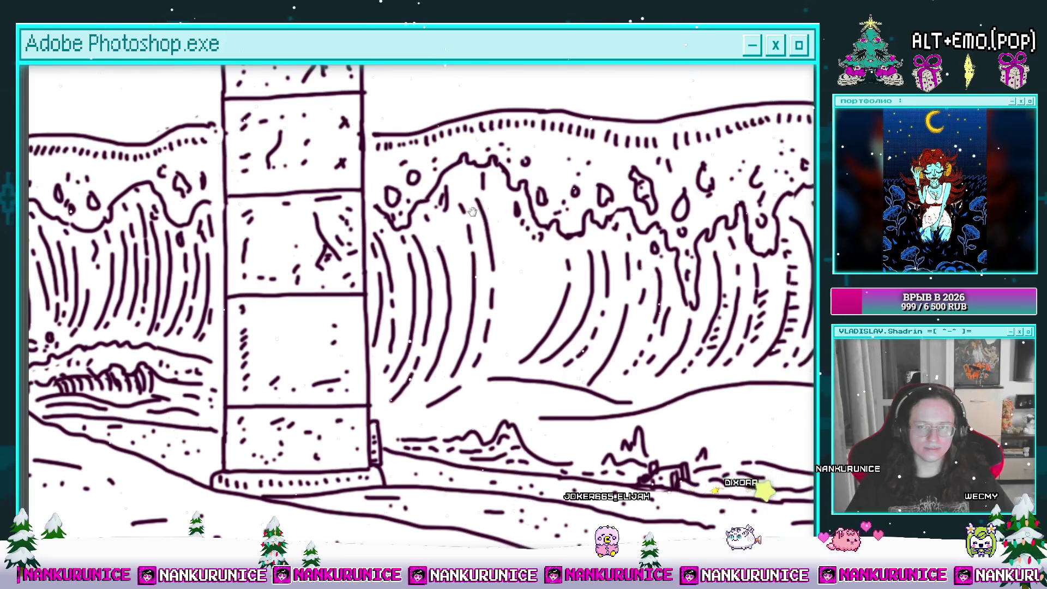
left_click_drag(471, 211, 407, 212)
left_click_drag(456, 260, 443, 342)
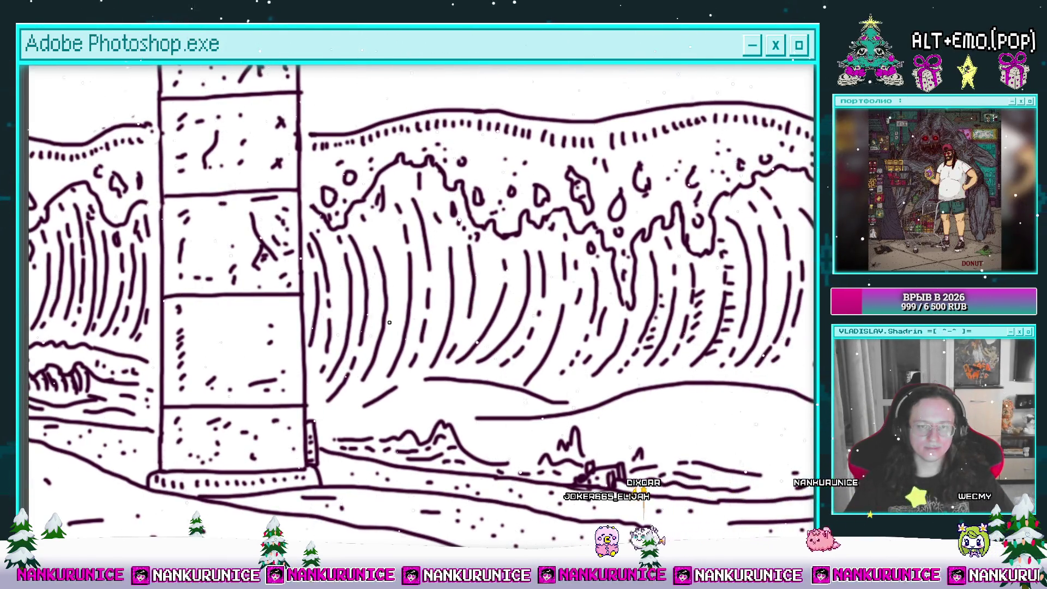
left_click_drag(329, 349, 333, 290)
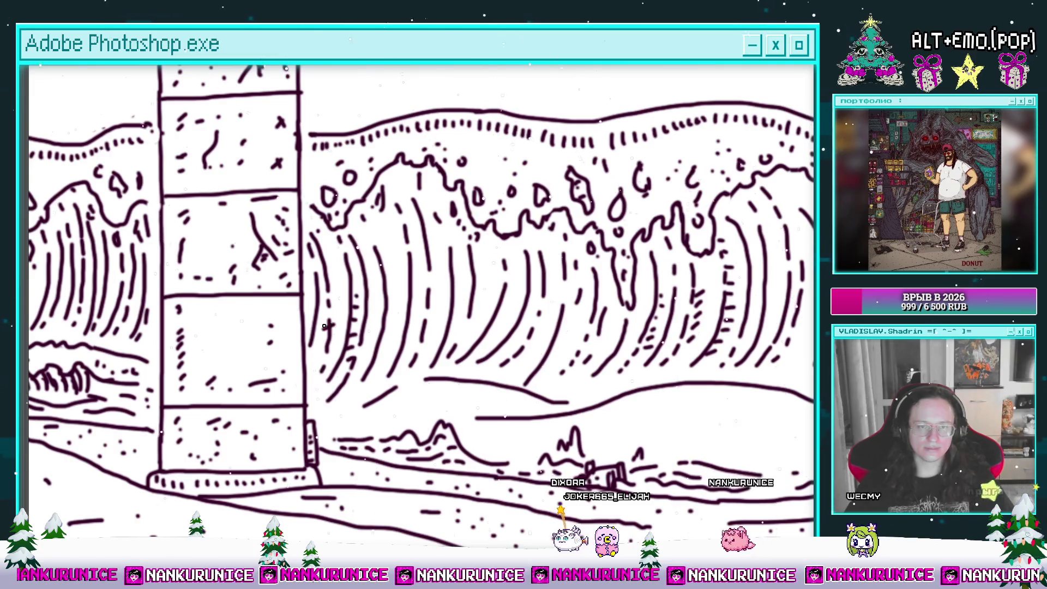
left_click_drag(377, 242, 323, 239)
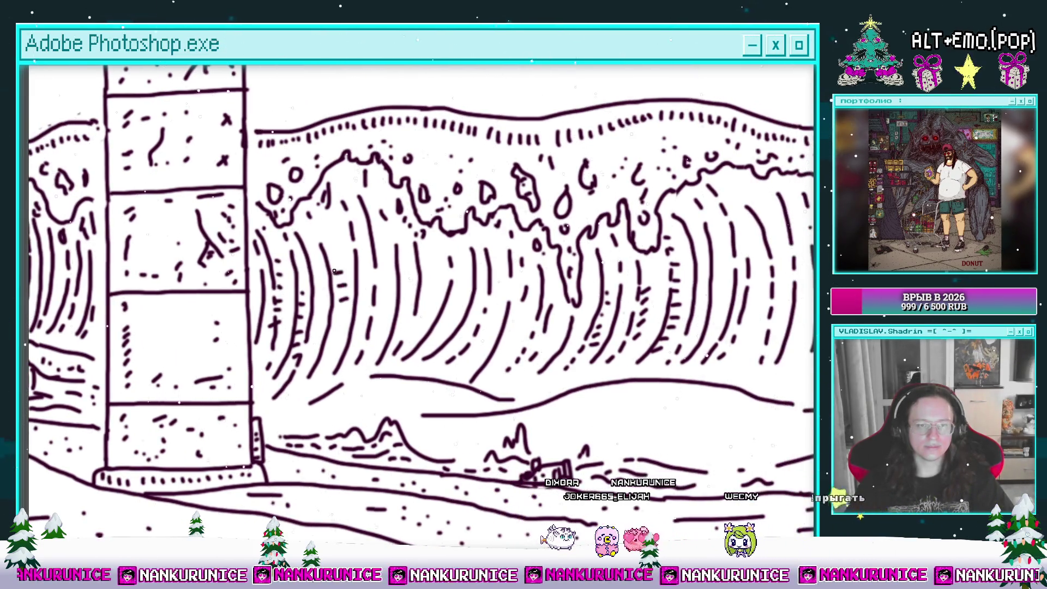
mouse_move(386, 256)
left_mouse_down()
mouse_move(366, 234)
mouse_move(424, 311)
mouse_move(341, 323)
left_mouse_up()
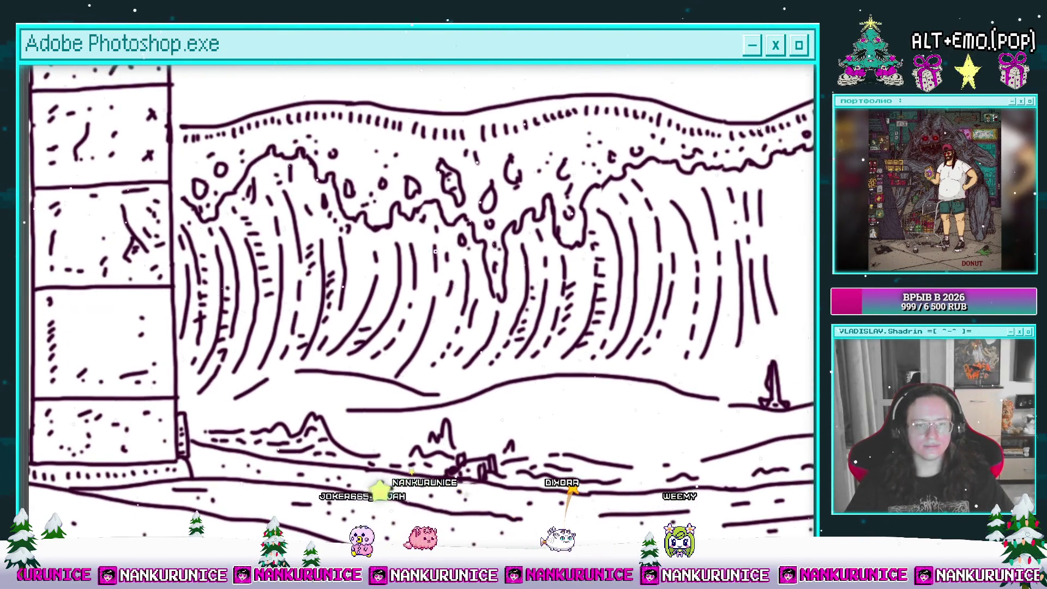
left_click_drag(477, 268, 395, 256)
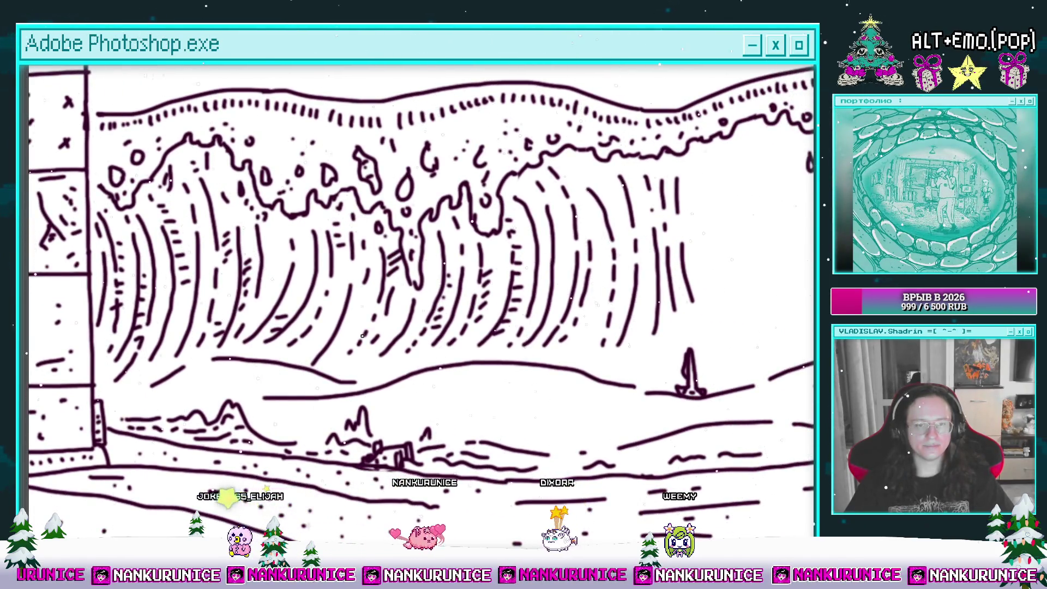
left_click_drag(187, 382, 278, 317)
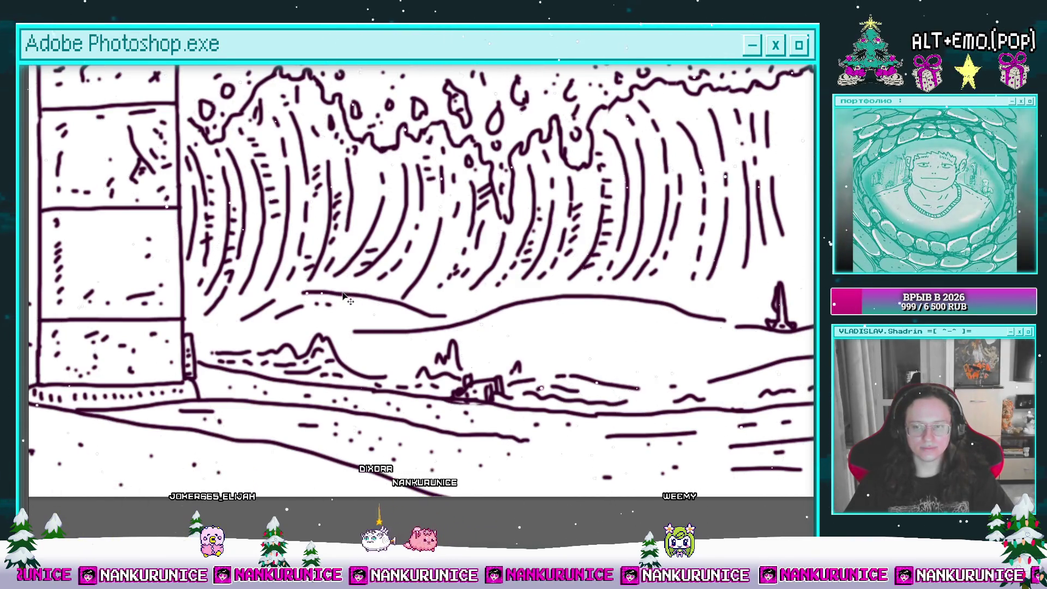
Turn the shore stroke into a dotted line and draw two curved swell lines
left_click_drag(273, 316, 302, 307)
mouse_move(381, 346)
left_mouse_down()
mouse_move(306, 329)
mouse_move(253, 331)
left_mouse_up()
mouse_move(360, 322)
left_mouse_down()
mouse_move(477, 310)
mouse_move(586, 320)
left_mouse_up()
left_click_drag(401, 335, 559, 333)
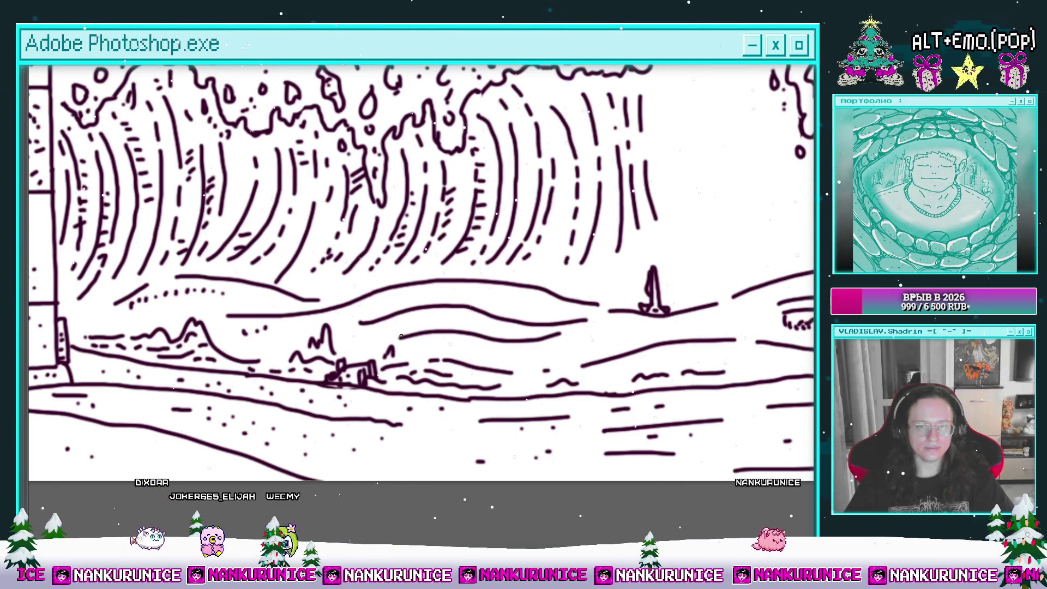
Stipple dots onto the sea surface beside the boat
left_click(430, 290)
left_click(453, 289)
left_click(462, 289)
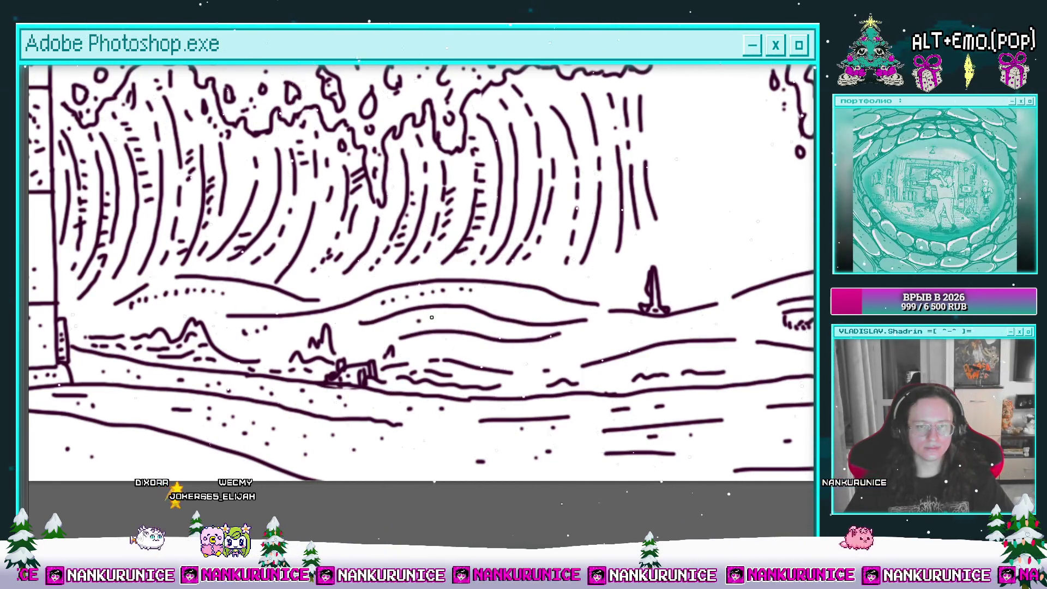
left_click_drag(475, 322, 576, 298)
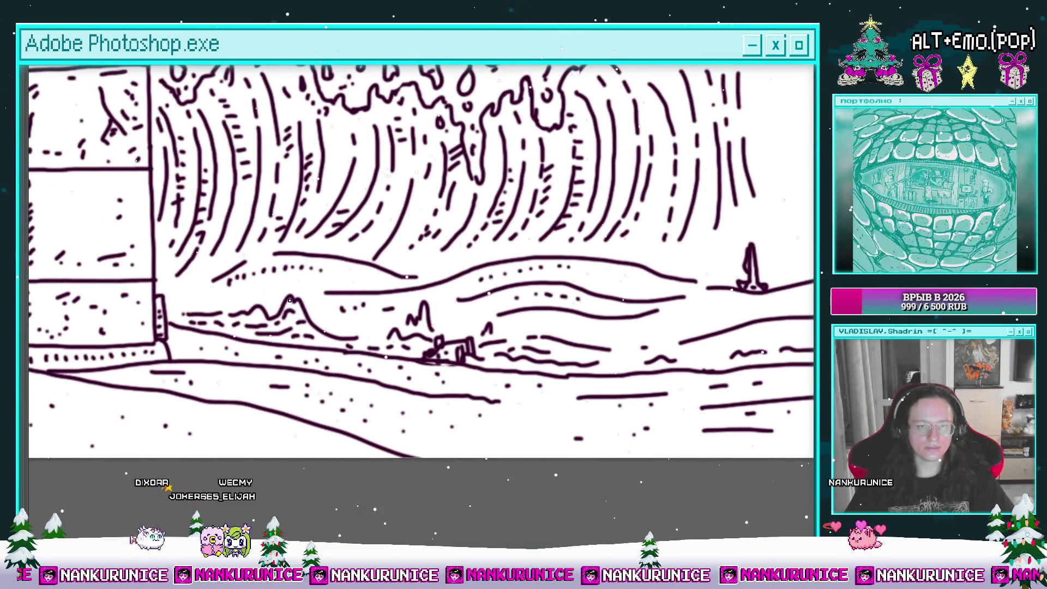
left_click_drag(369, 277, 449, 317)
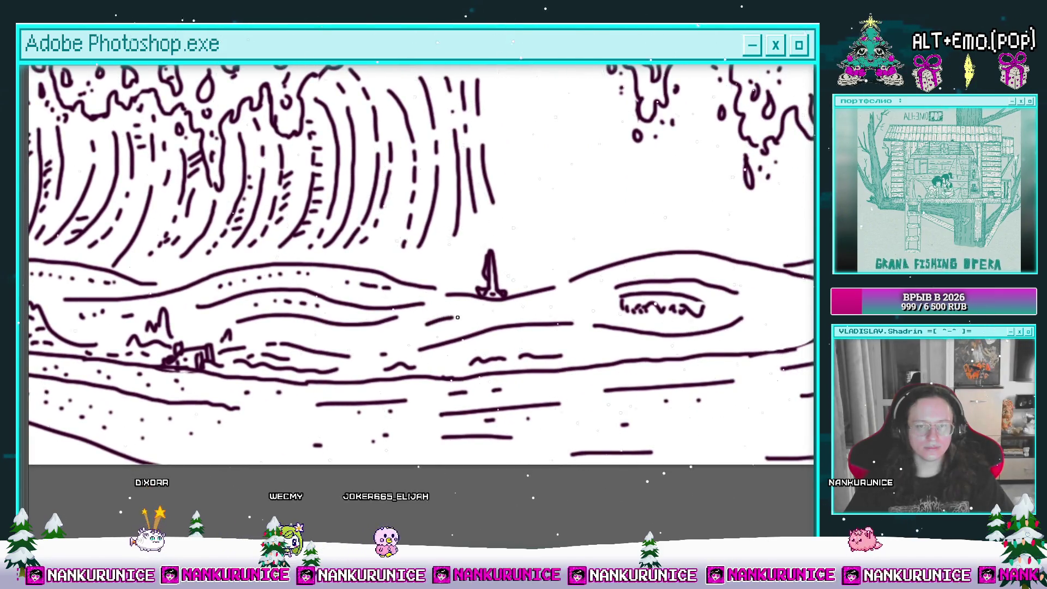
left_click_drag(657, 298, 386, 318)
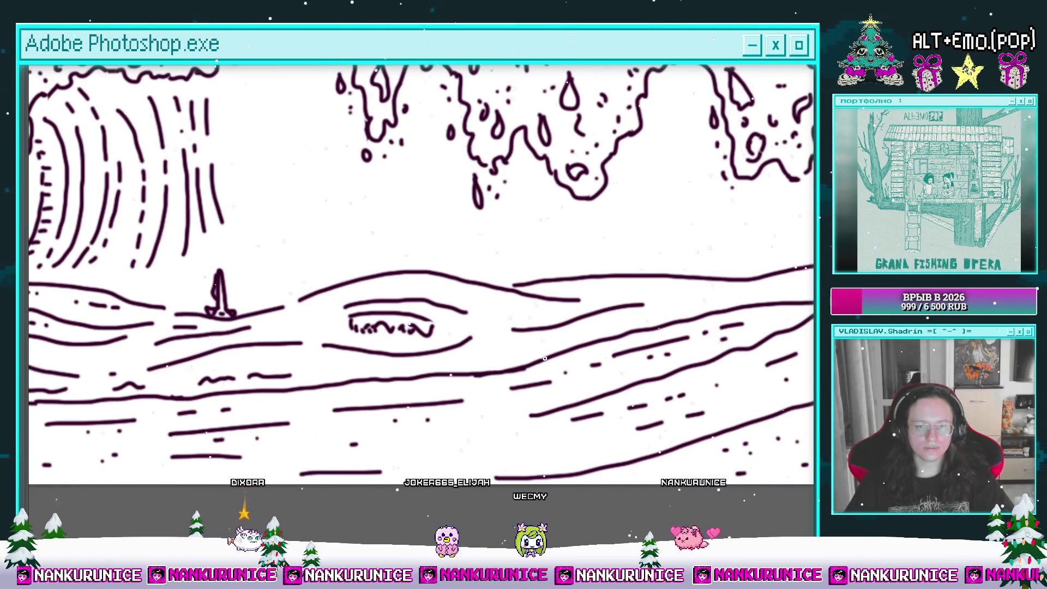
mouse_move(549, 333)
left_mouse_down()
mouse_move(523, 345)
mouse_move(586, 336)
left_mouse_up()
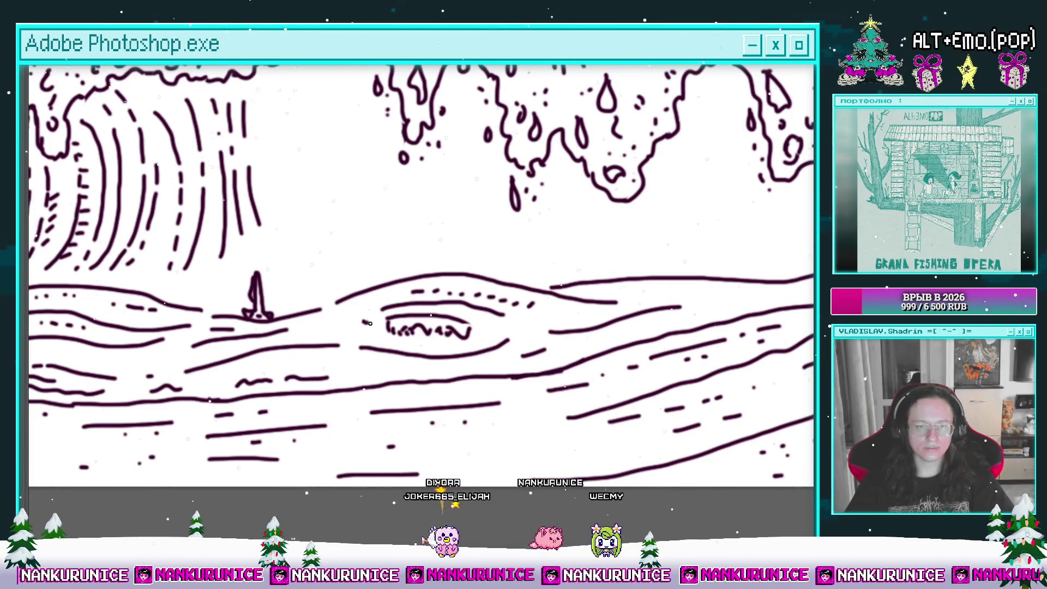
left_click_drag(369, 323, 560, 375)
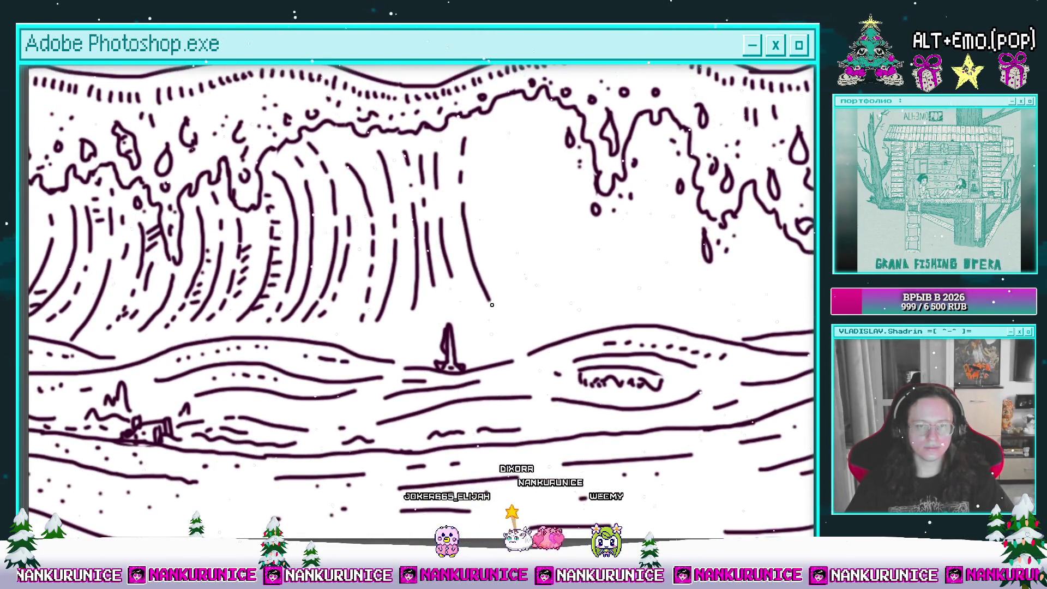
Draw new curved lines and short hatch marks inside the wave curl
left_click_drag(462, 250, 433, 296)
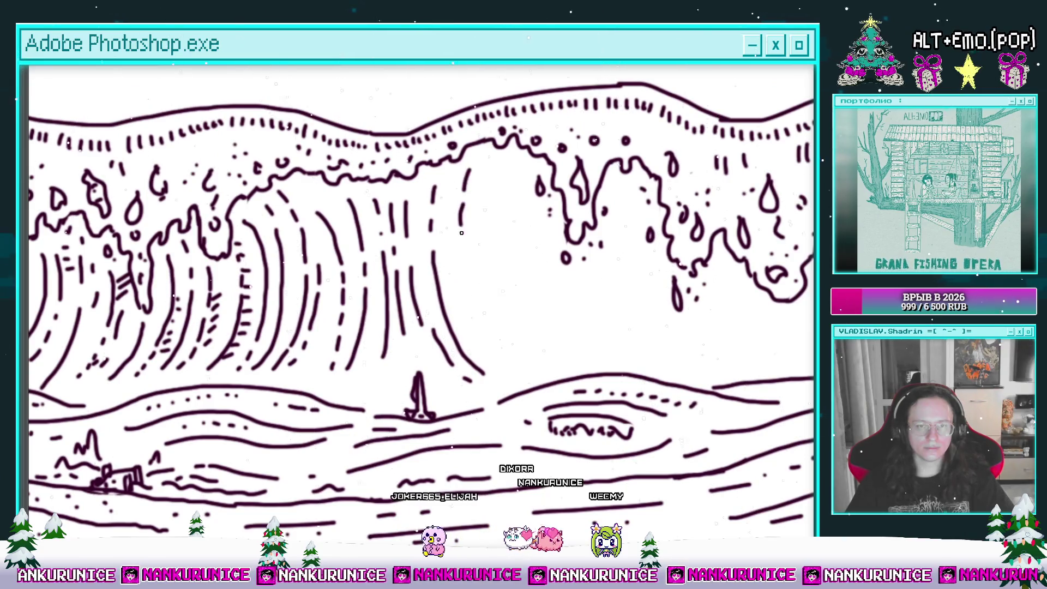
mouse_move(504, 278)
left_mouse_down()
mouse_move(459, 295)
mouse_move(475, 367)
left_mouse_up()
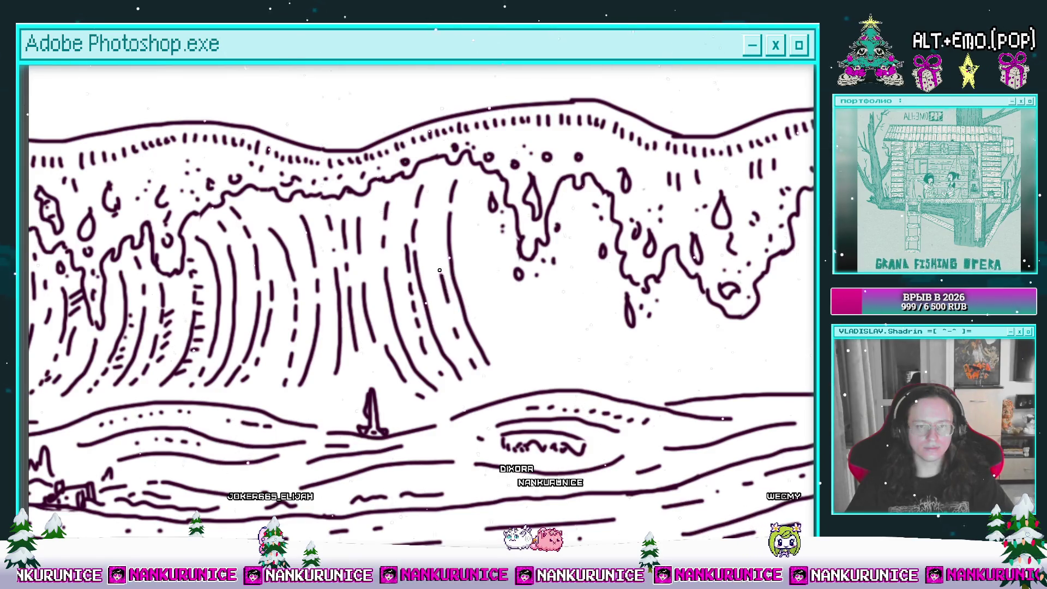
left_click_drag(441, 213, 468, 198)
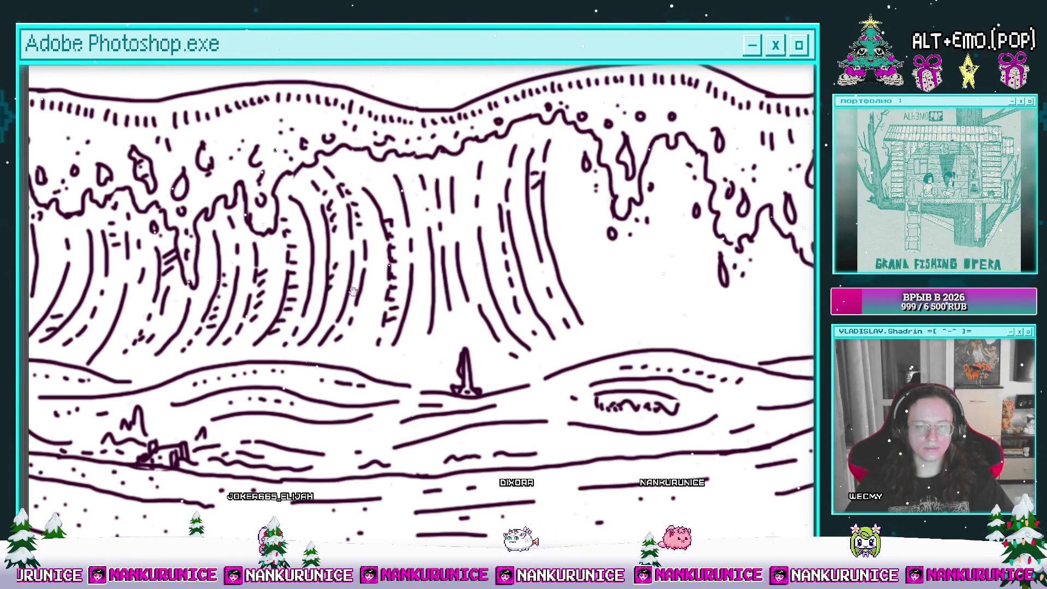
left_click_drag(340, 292, 249, 303)
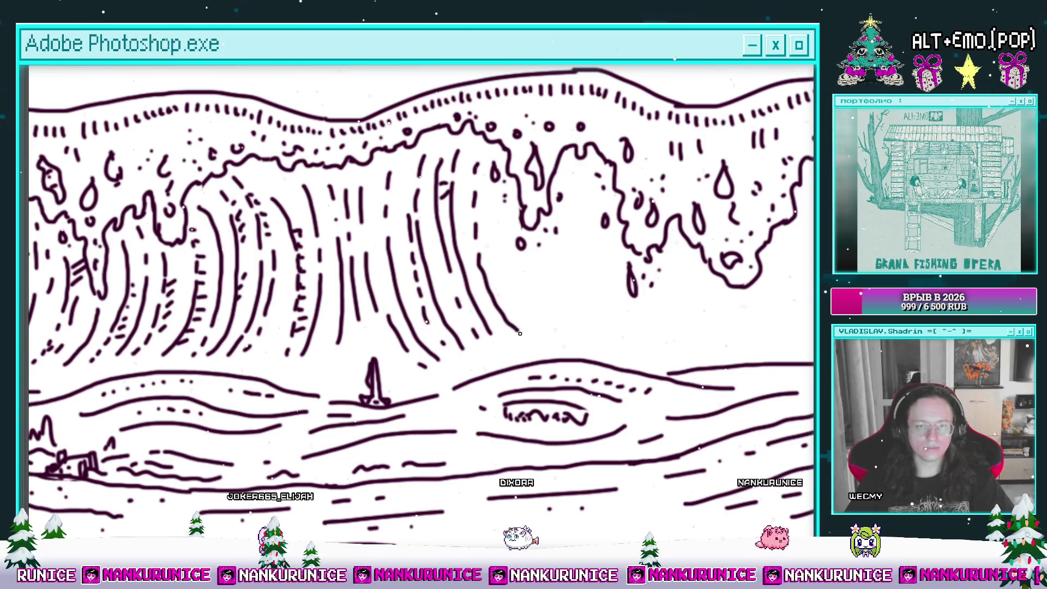
mouse_move(496, 326)
left_mouse_down()
mouse_move(431, 234)
mouse_move(410, 279)
left_mouse_up()
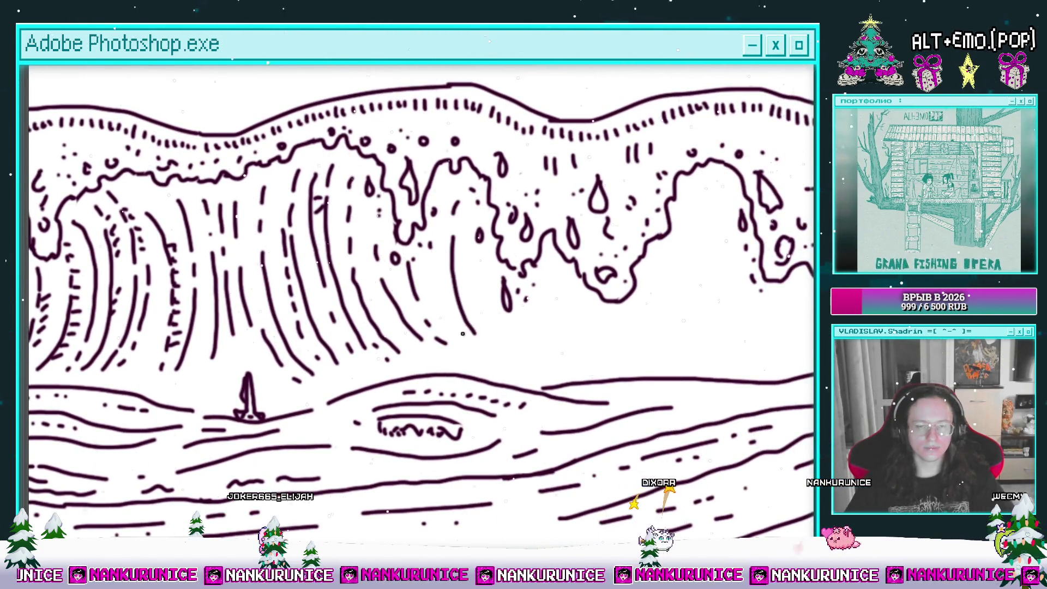
left_click_drag(460, 258, 421, 240)
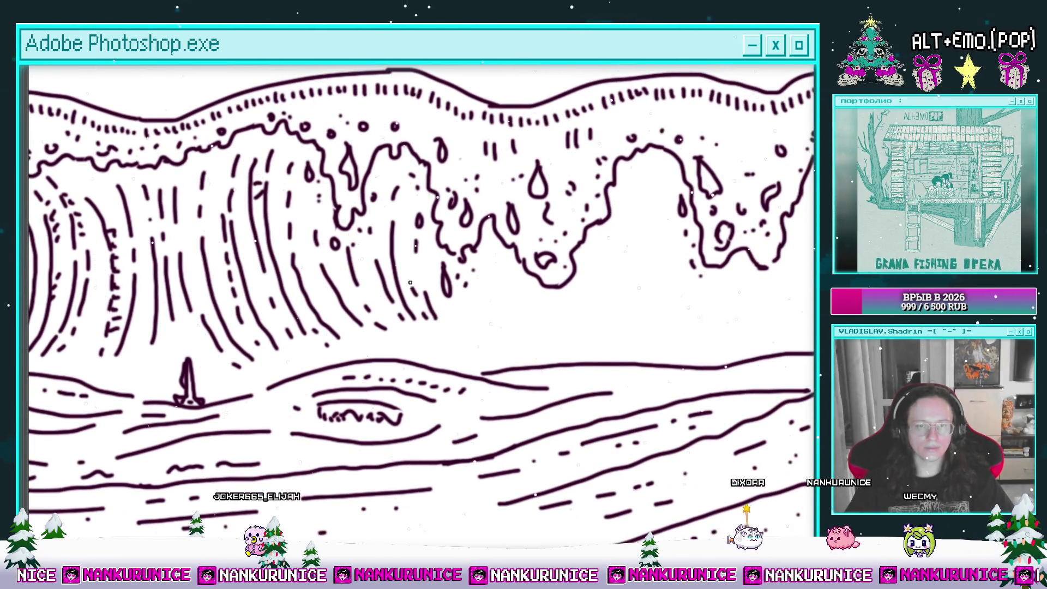
left_click_drag(411, 289, 366, 272)
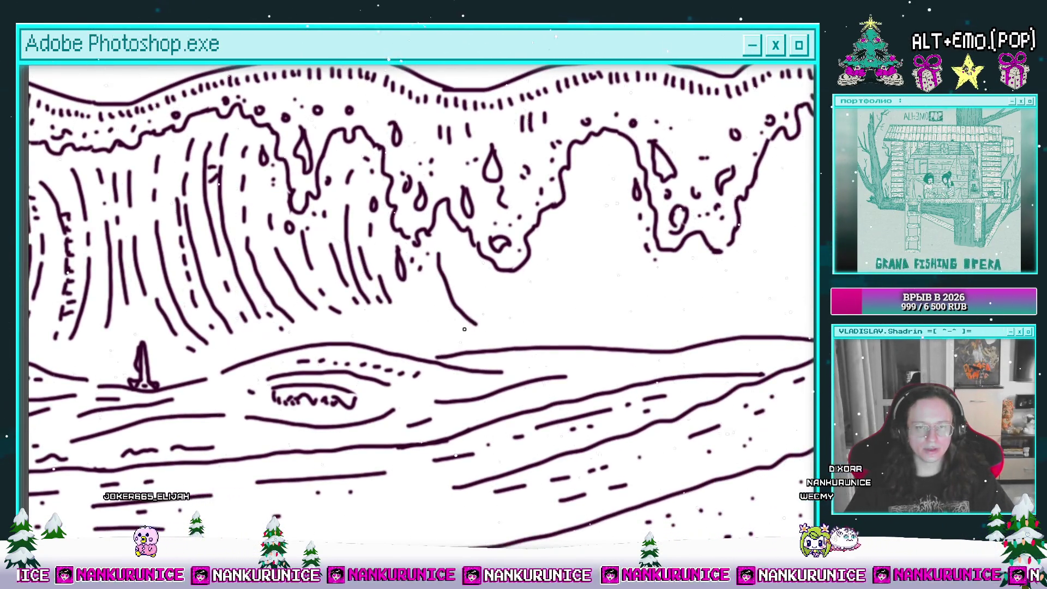
mouse_move(404, 301)
left_mouse_down()
mouse_move(471, 302)
mouse_move(409, 326)
mouse_move(347, 315)
left_mouse_up()
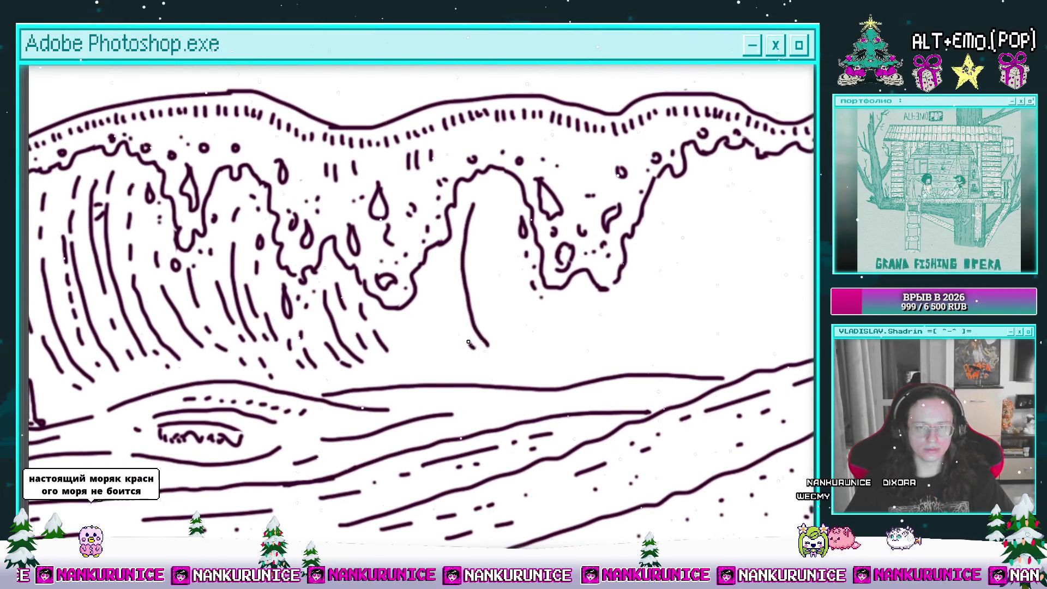
mouse_move(433, 268)
left_mouse_down()
mouse_move(443, 357)
mouse_move(348, 367)
left_mouse_up()
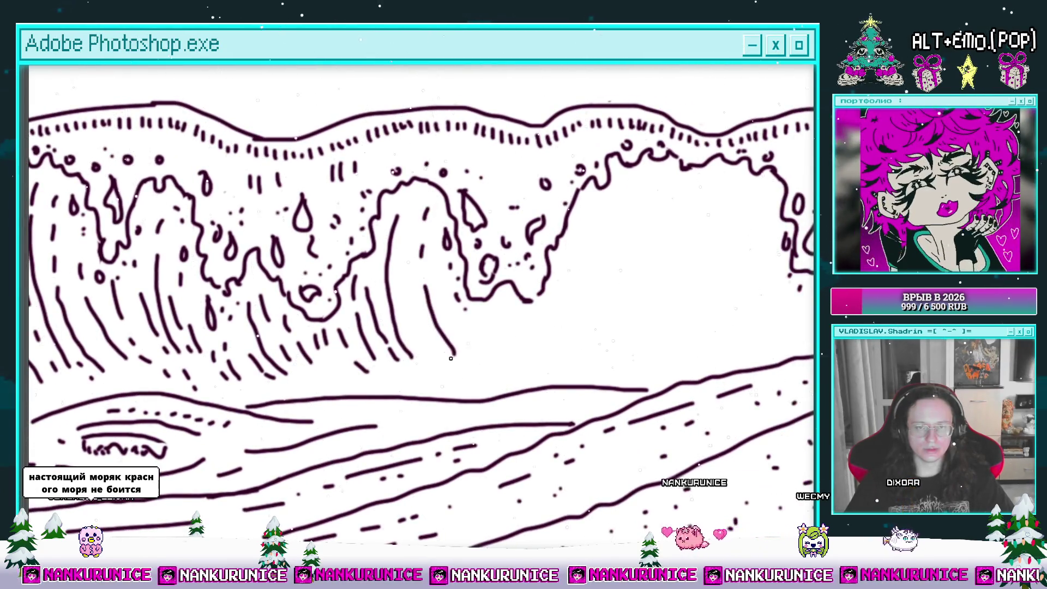
left_click_drag(407, 213, 412, 333)
Extend the curl's inner curves down toward the water with more curved lines and short strokes
left_click_drag(399, 299, 481, 261)
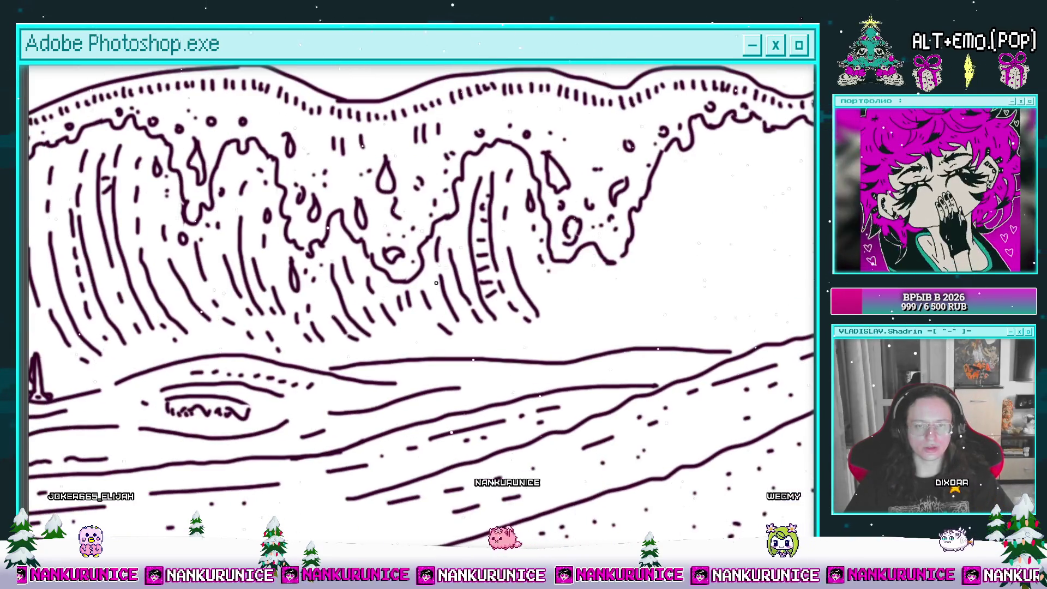
left_click_drag(339, 272, 478, 258)
mouse_move(340, 250)
left_mouse_down()
mouse_move(403, 246)
mouse_move(368, 263)
mouse_move(300, 219)
left_mouse_up()
left_click_drag(437, 290, 339, 298)
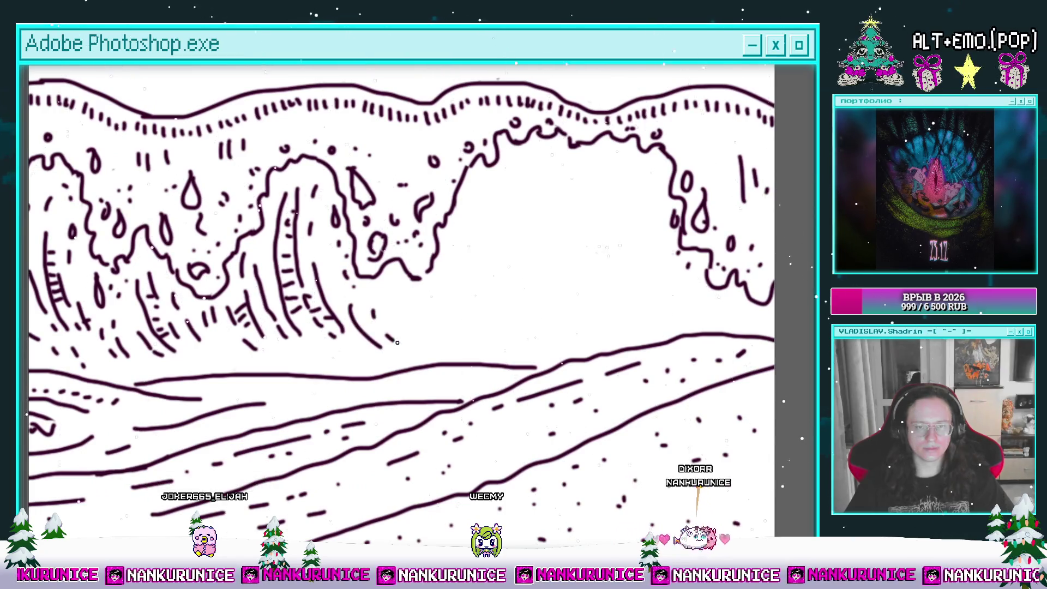
mouse_move(473, 276)
left_mouse_down()
mouse_move(510, 344)
mouse_move(452, 241)
mouse_move(463, 349)
left_mouse_up()
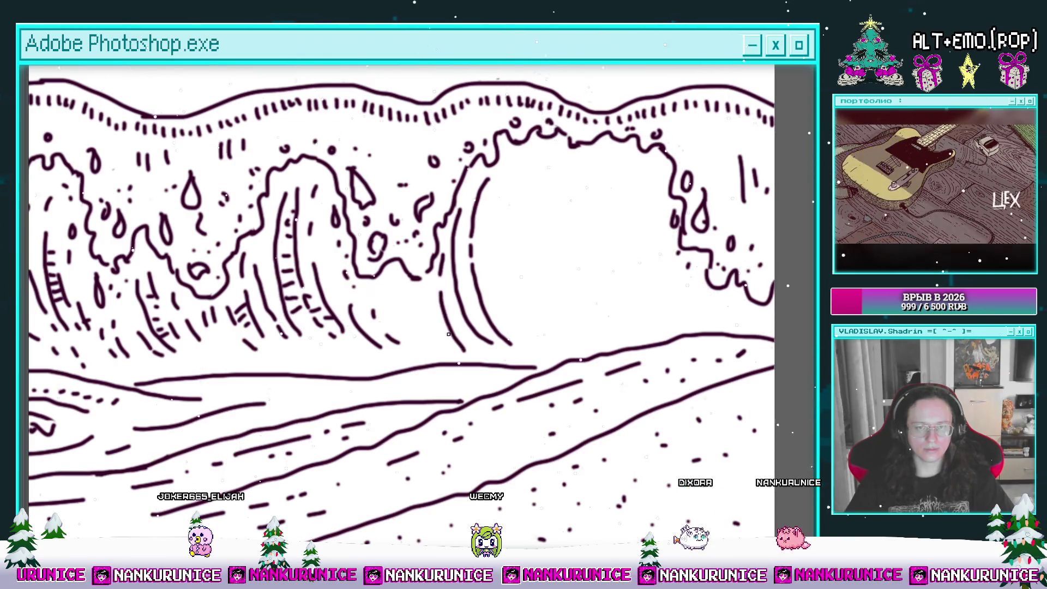
left_click_drag(428, 284, 444, 346)
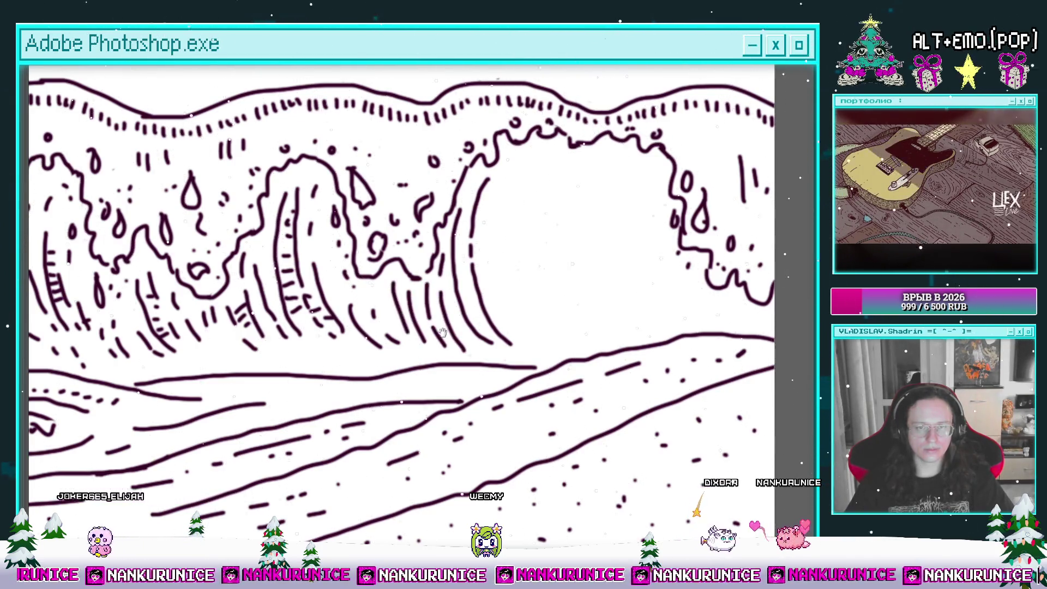
left_click_drag(394, 287, 324, 320)
left_click_drag(460, 366, 438, 328)
left_click_drag(453, 188, 434, 246)
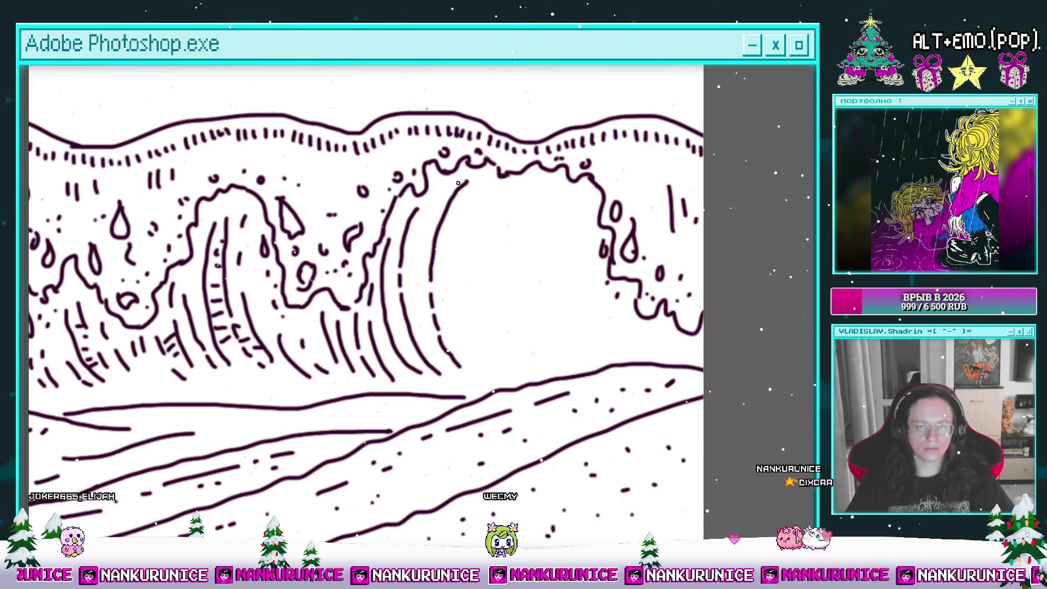
Draw a long curved line down the inner face and short hatch strokes beneath the curl
mouse_move(467, 183)
left_mouse_down()
mouse_move(460, 368)
mouse_move(415, 376)
left_mouse_up()
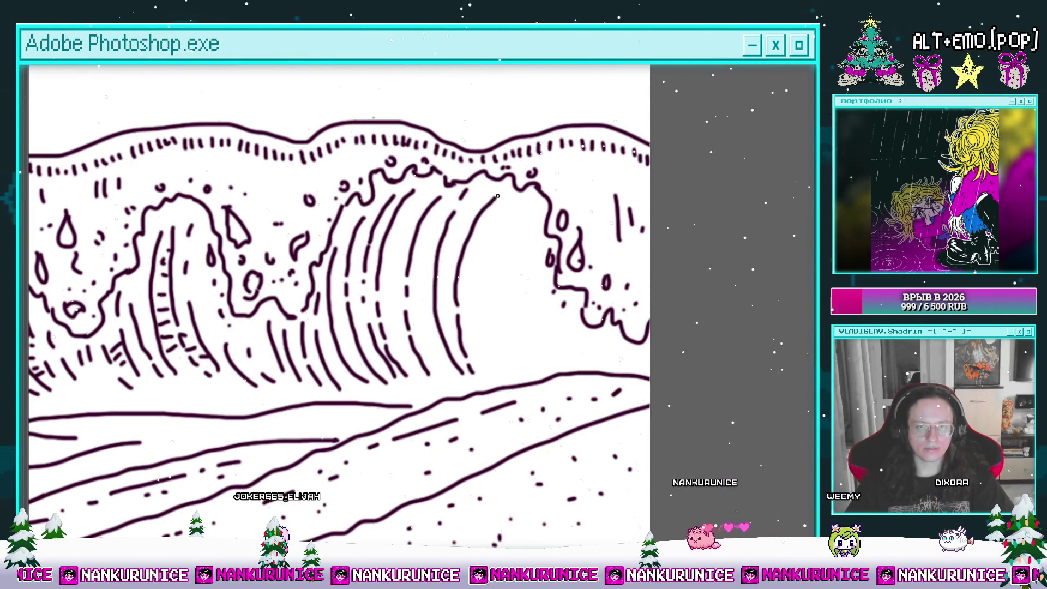
left_click_drag(515, 369, 508, 353)
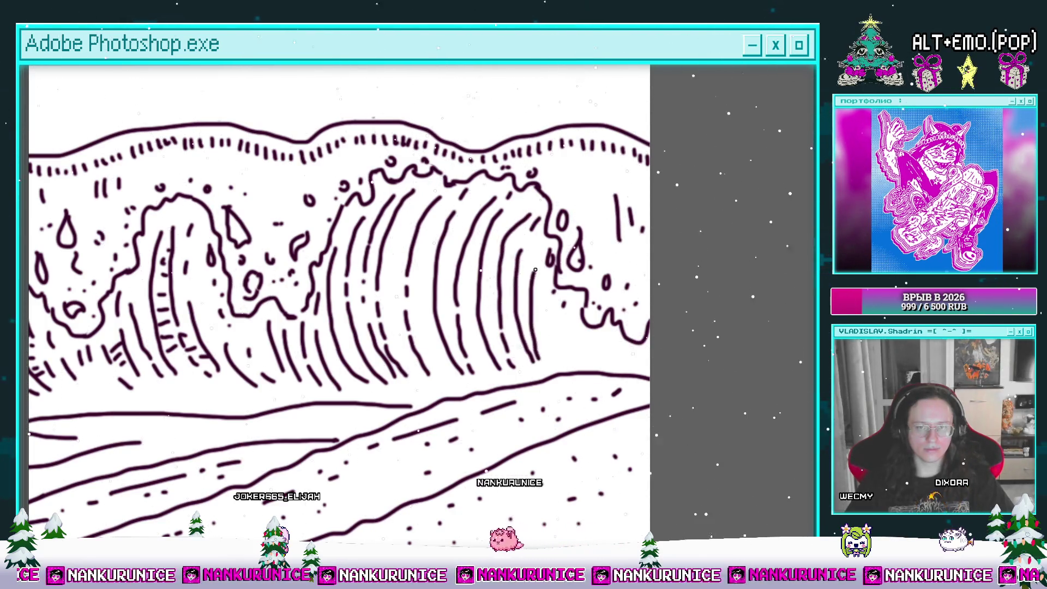
left_click_drag(592, 341, 599, 359)
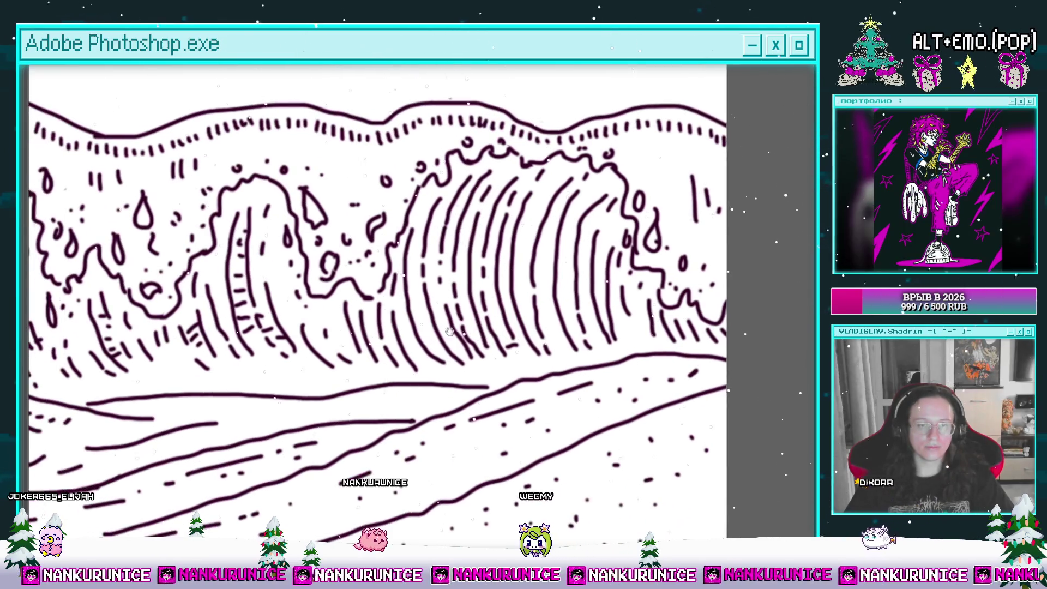
mouse_move(272, 363)
left_mouse_down()
mouse_move(350, 345)
mouse_move(417, 369)
left_mouse_up()
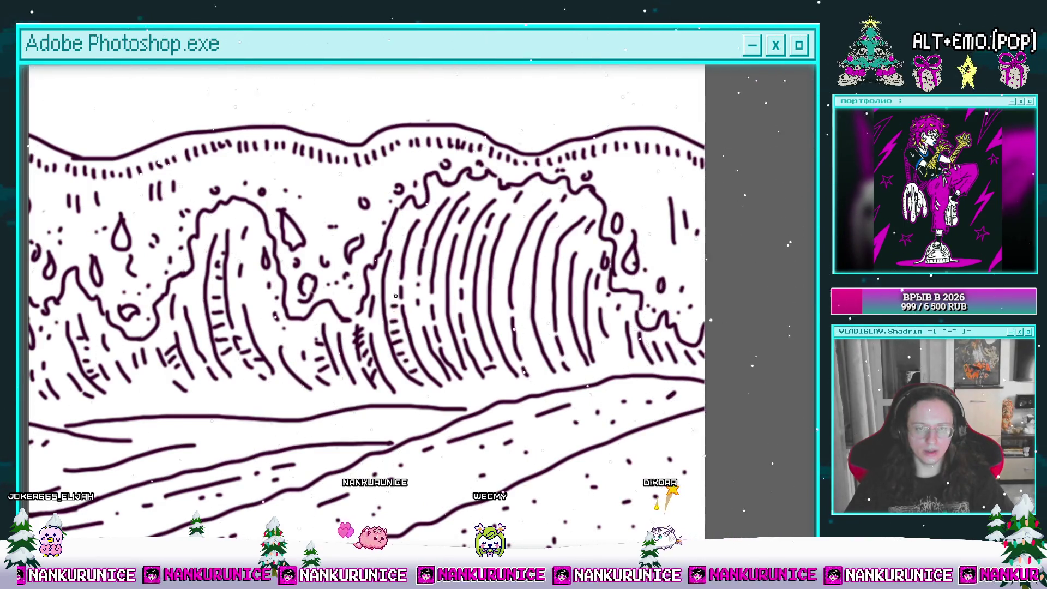
left_click_drag(413, 243, 377, 254)
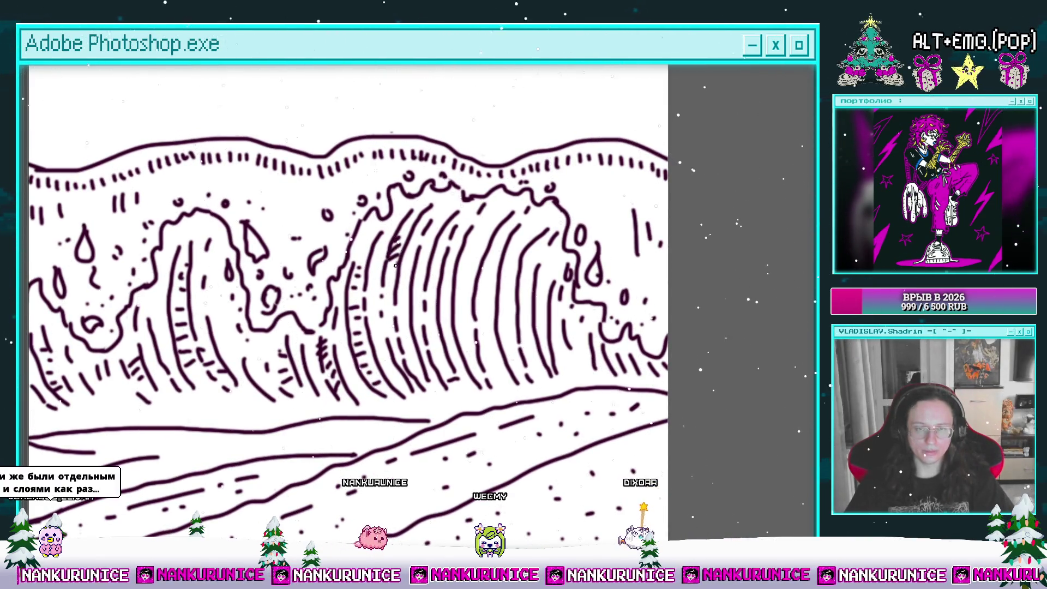
left_click_drag(414, 300, 391, 272)
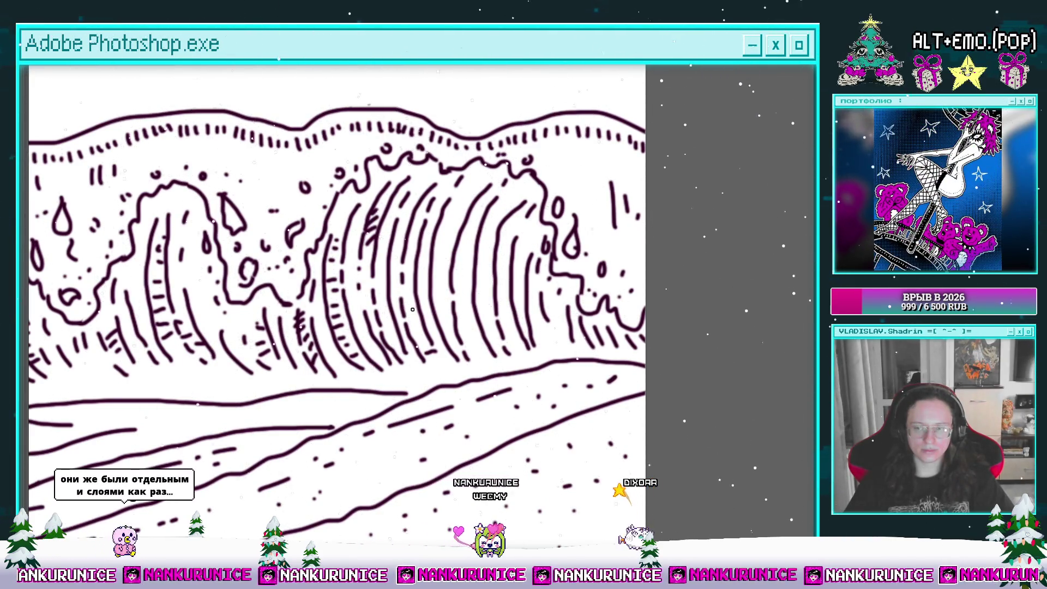
left_click_drag(337, 303, 309, 336)
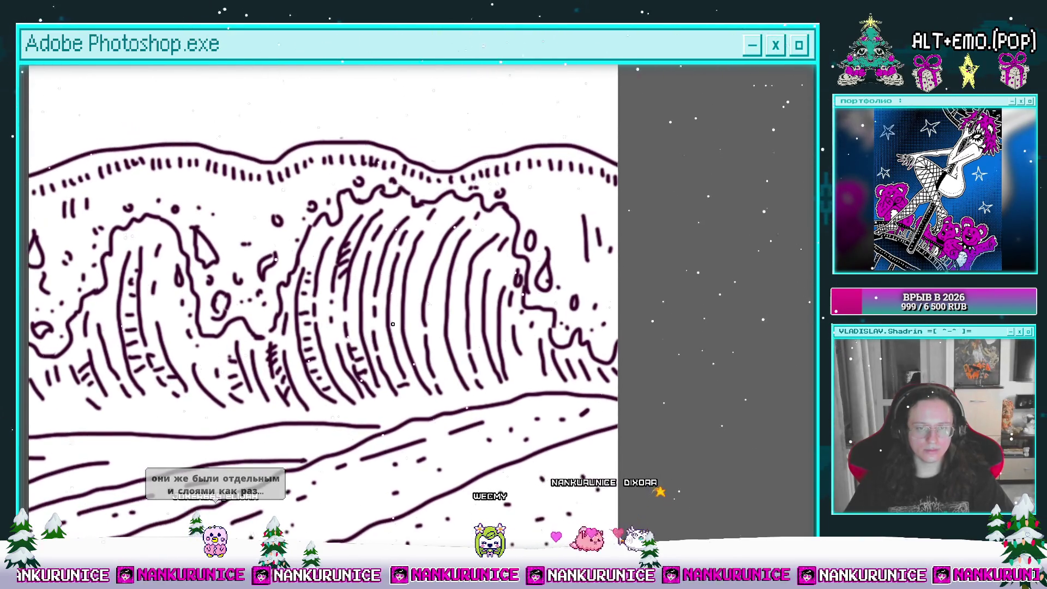
scroll(401, 253, "right", 2)
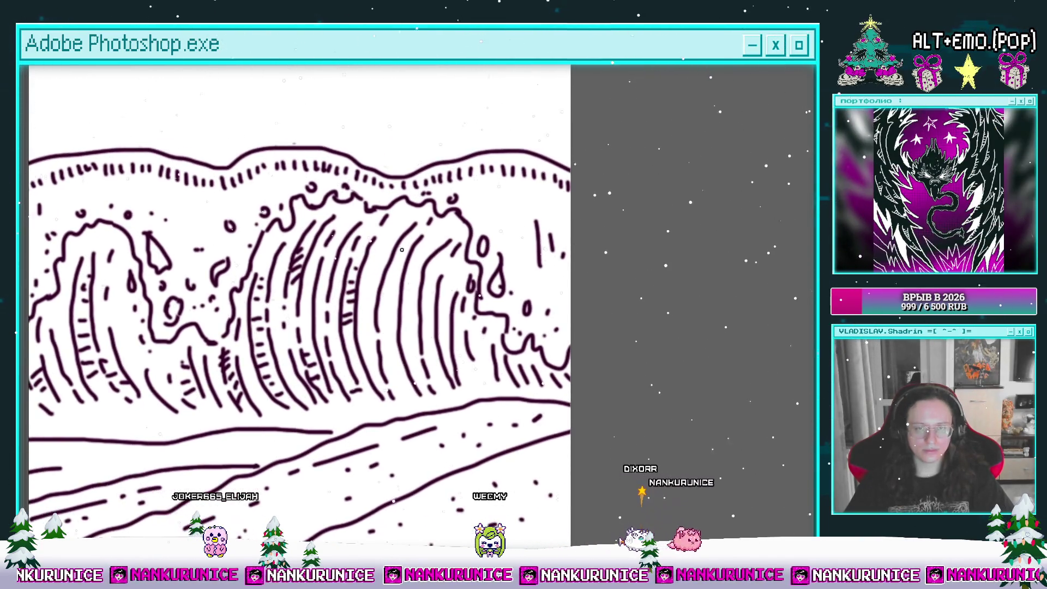
Zoom out to the whole lighthouse drawing and bring the editing panels back
scroll(391, 321, "down", 3)
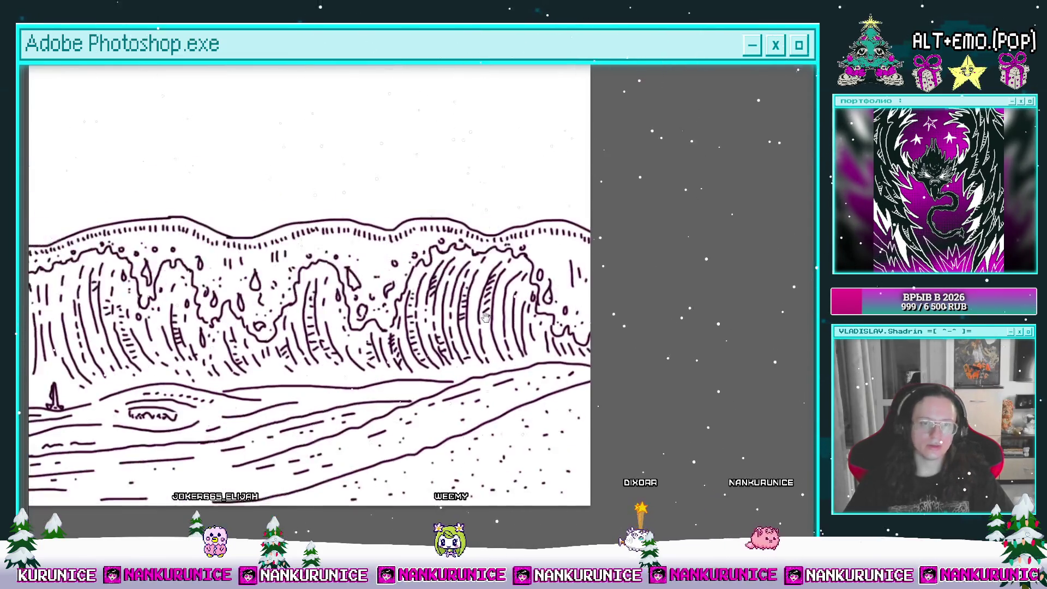
scroll(464, 284, "down", 1)
scroll(554, 252, "down", 1)
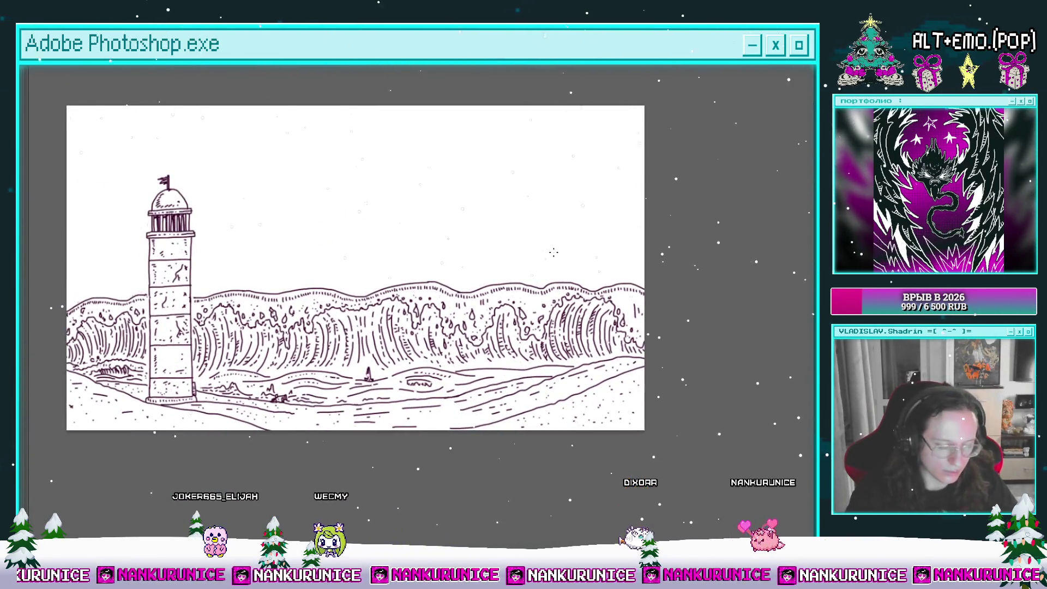
key("Tab")
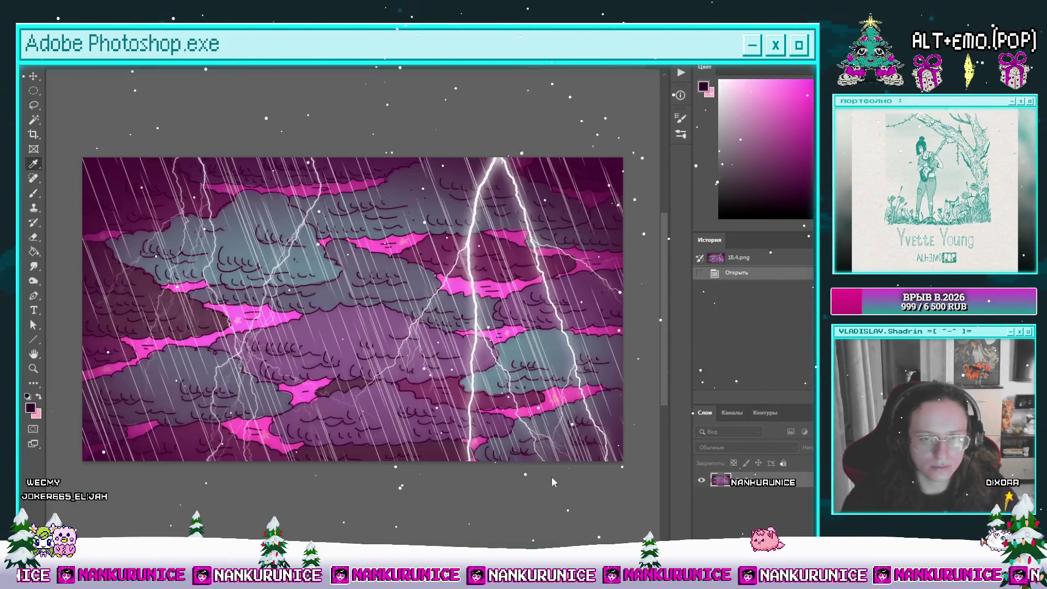
Copy the whole cloud artwork and paste it into the lighthouse drawing as a new layer
key("ctrl+a")
key("ctrl+c")
key("ctrl+Tab")
key("ctrl+v")
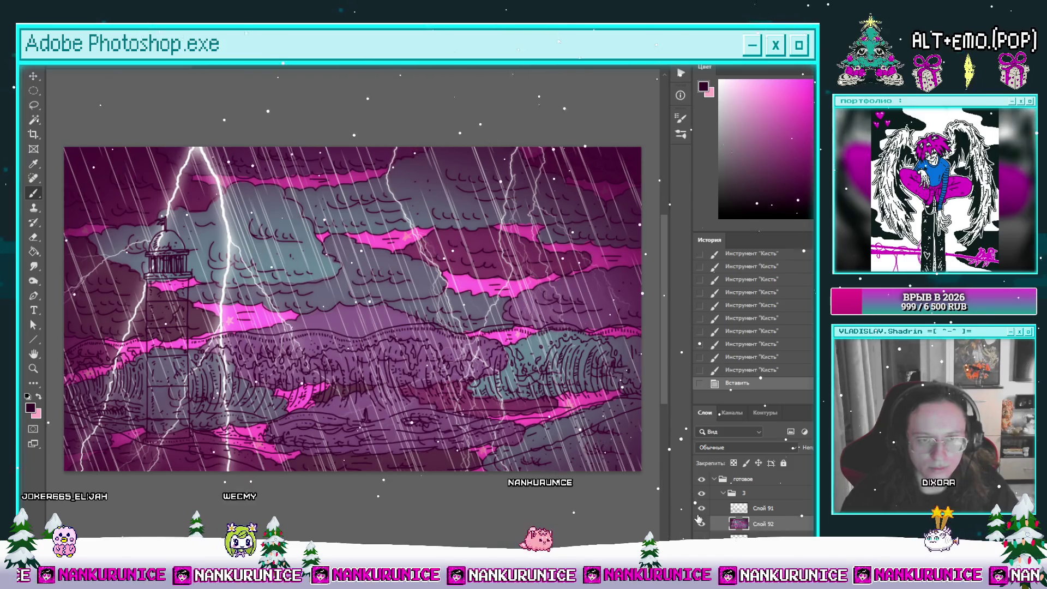
Free-transform the pasted clouds, moving them and stretching them out to the canvas edges
key("l")
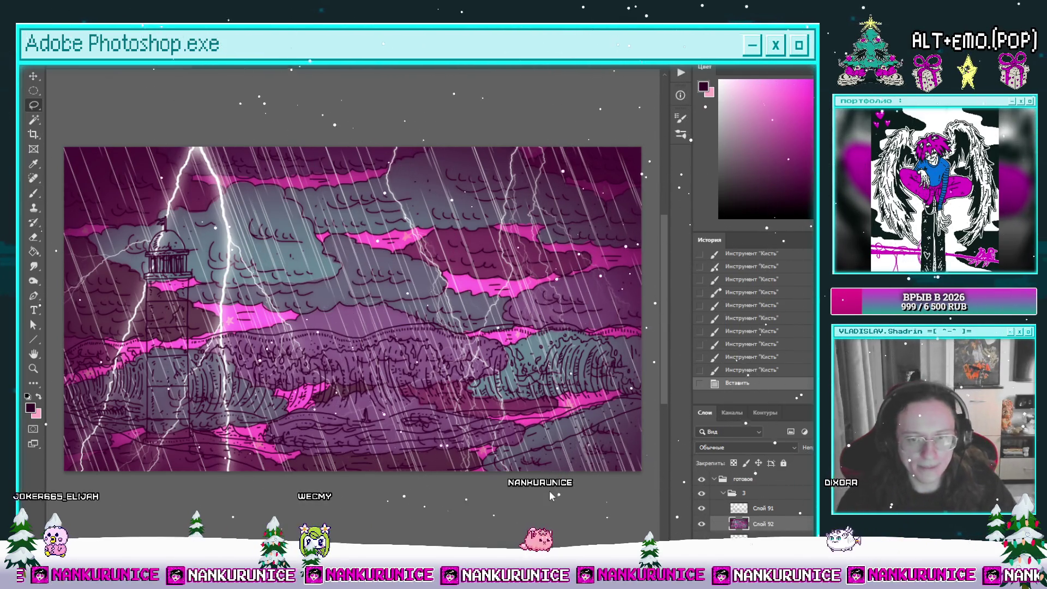
key("ctrl+t")
left_click_drag(641, 470, 509, 398)
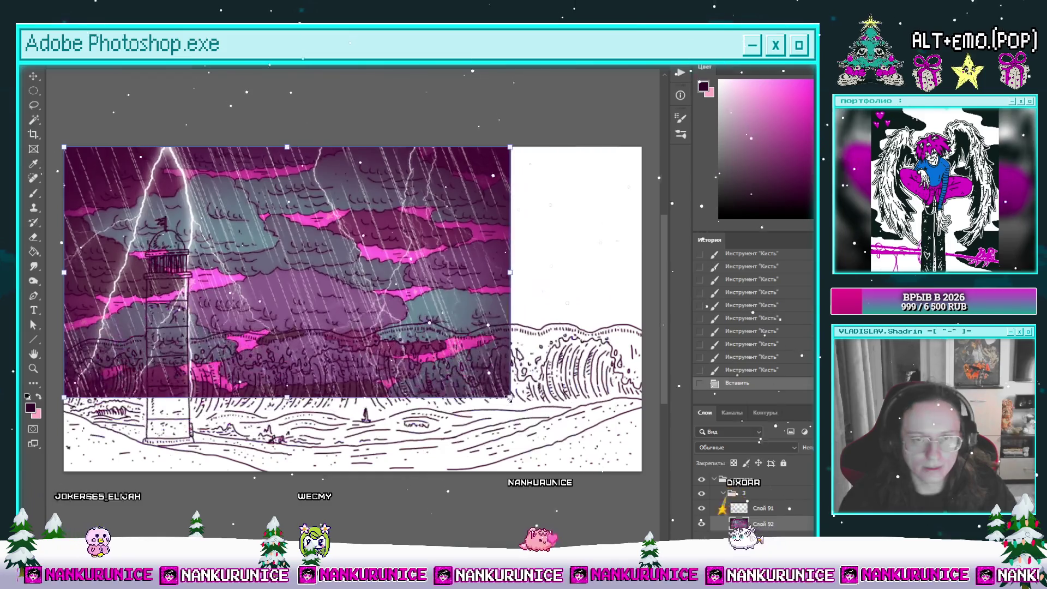
left_click_drag(425, 327, 495, 322)
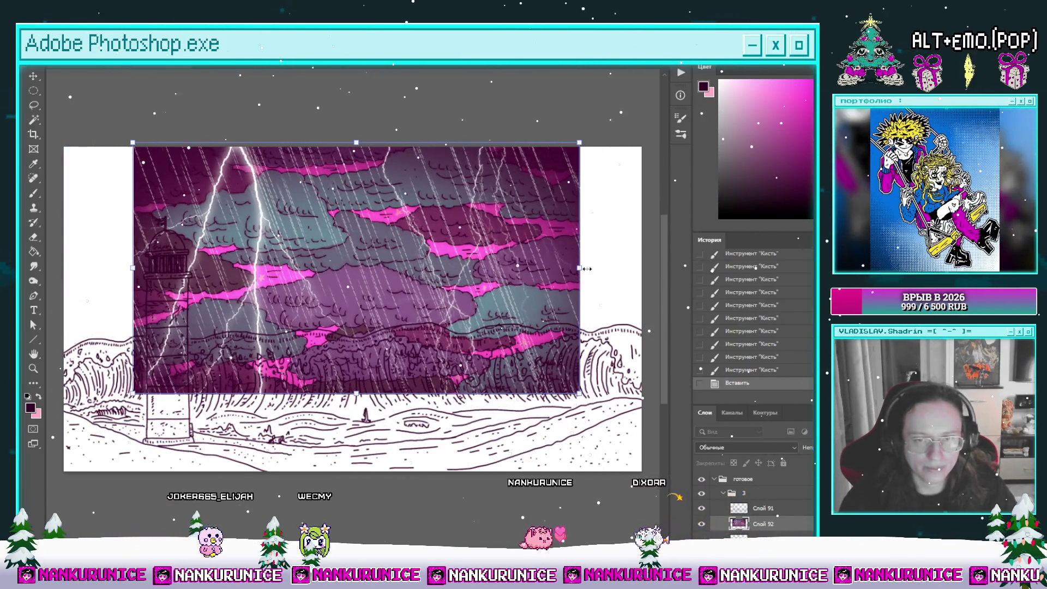
left_click_drag(580, 269, 641, 270)
left_click_drag(133, 269, 62, 269)
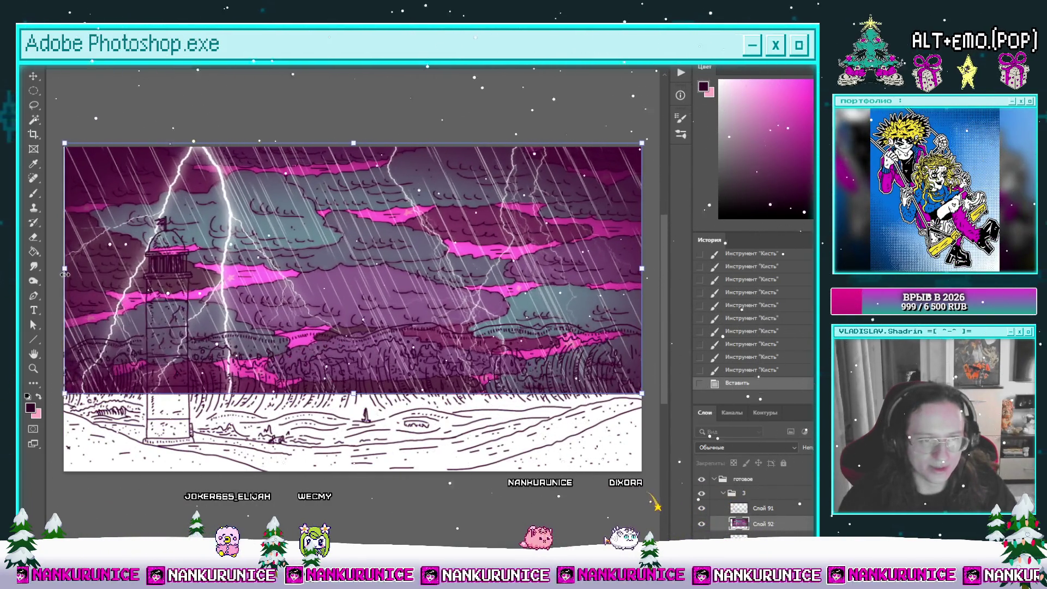
key("Return")
Try a colour-based selection on layer Слой 91, then deselect it
key("l")
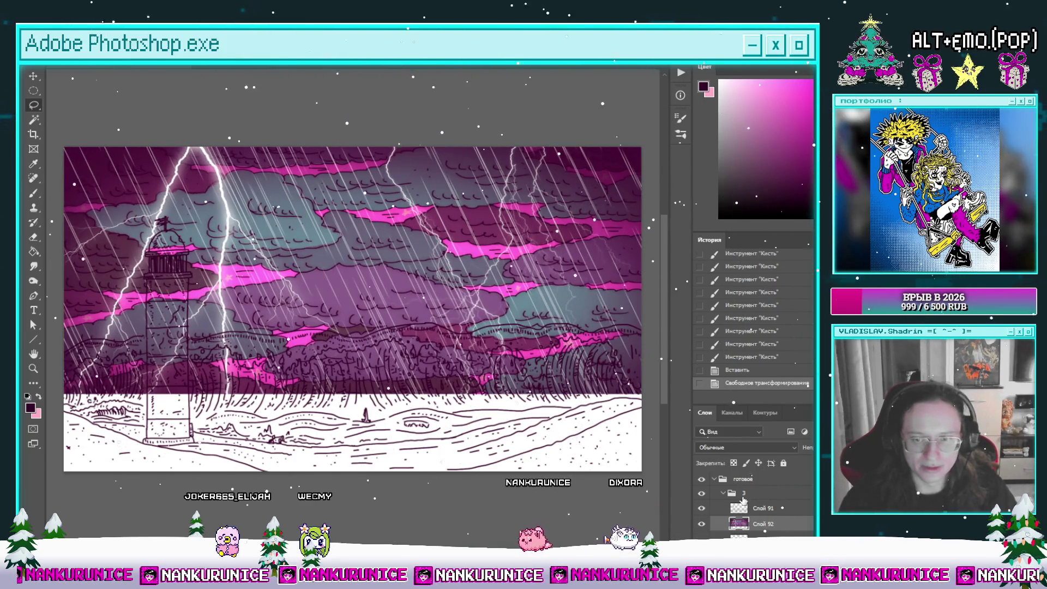
left_click(761, 510)
left_click(493, 255)
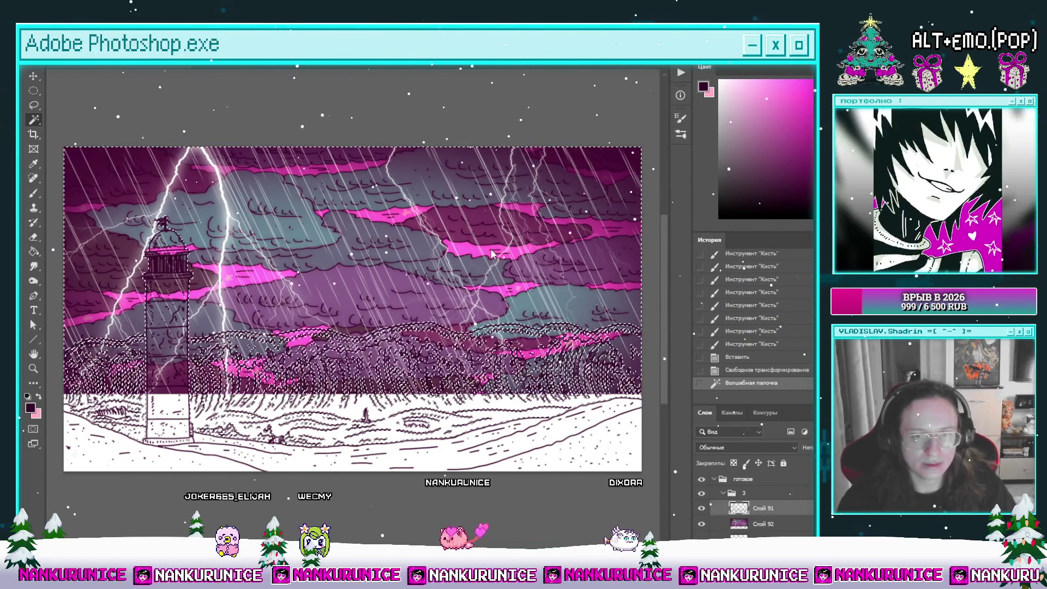
key("l")
key("ctrl+d")
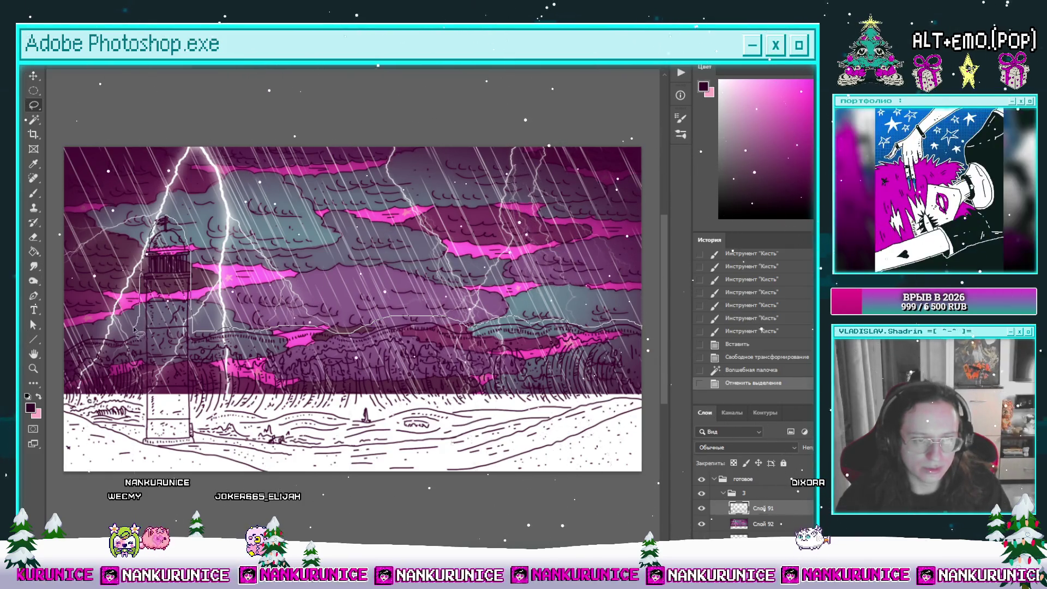
Lasso the lower sky around the wave and clear it from layer Слой 92
left_click_drag(703, 455, 674, 488)
key("Delete")
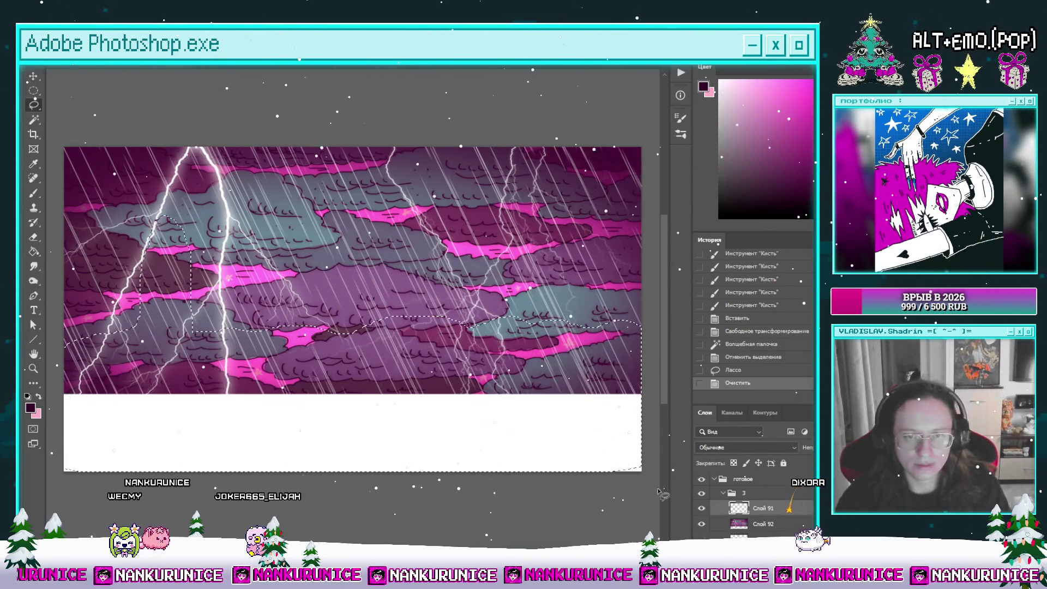
key("ctrl+z")
left_click(771, 524)
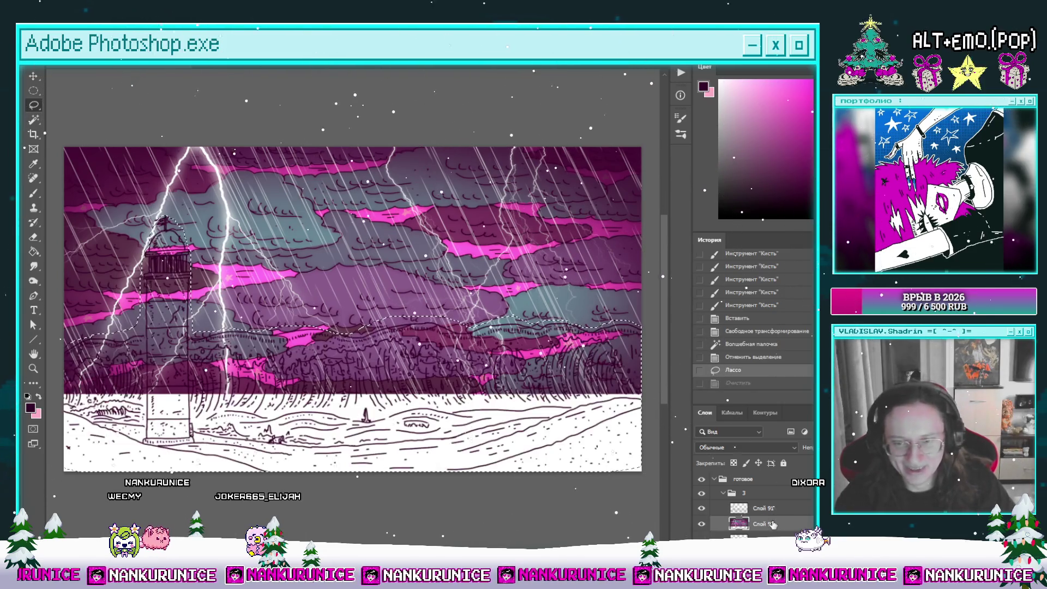
key("Delete")
key("ctrl+d")
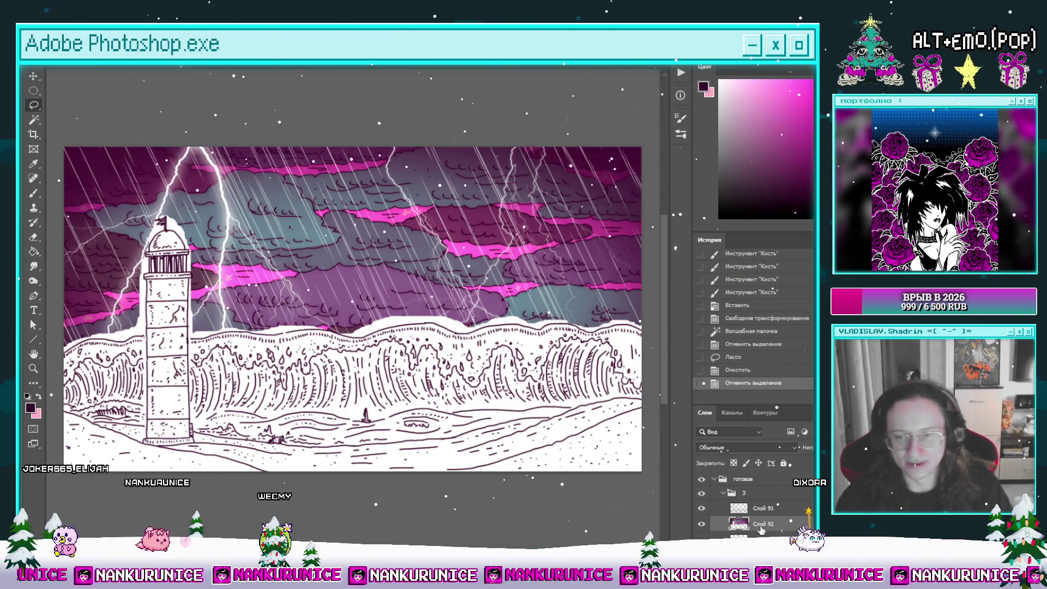
Delete the stormy sky layer and check the visibility of line layer Слой 91
key("Delete")
left_click(763, 508)
left_click(702, 507)
left_click(701, 508)
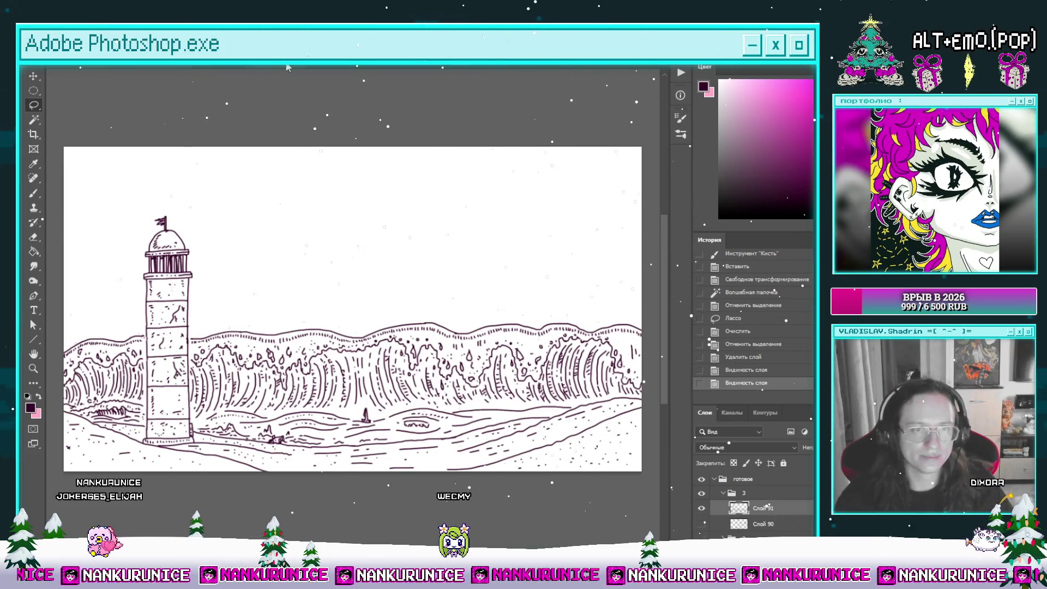
Browse the references финал 22.jpg, 18.1.png, 18.3.png and 18.4.png and the teal wave image
left_click(310, 68)
left_click(305, 66)
left_click(332, 63)
left_click(364, 65)
left_click(387, 66)
left_click(409, 66)
left_click(428, 66)
left_click(449, 67)
left_click(455, 66)
left_click(526, 66)
Return to постеры.psd with all panels hidden and zoom in on the drawing
left_click(305, 66)
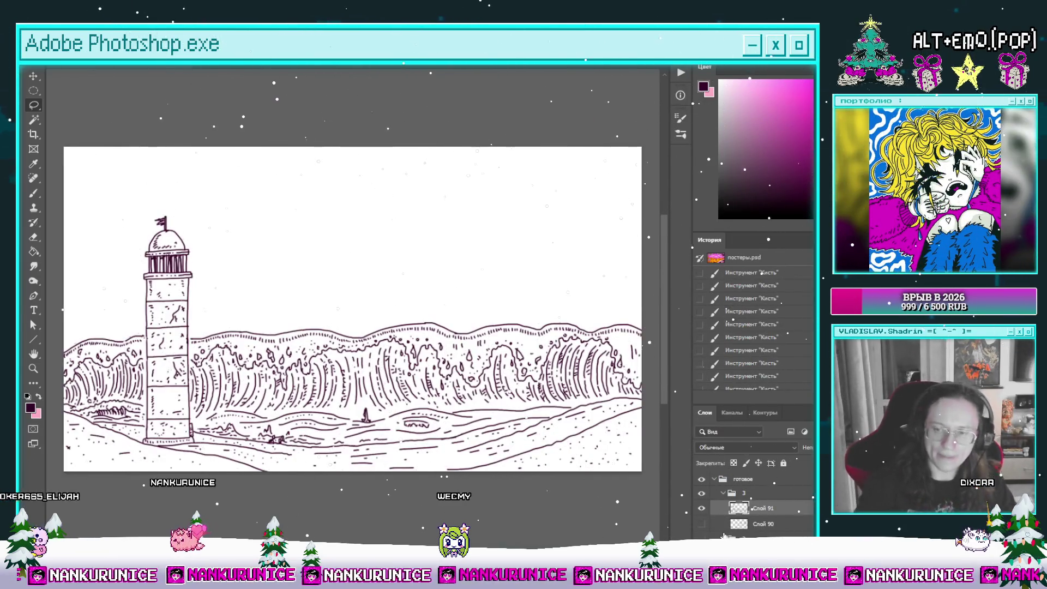
key("Tab")
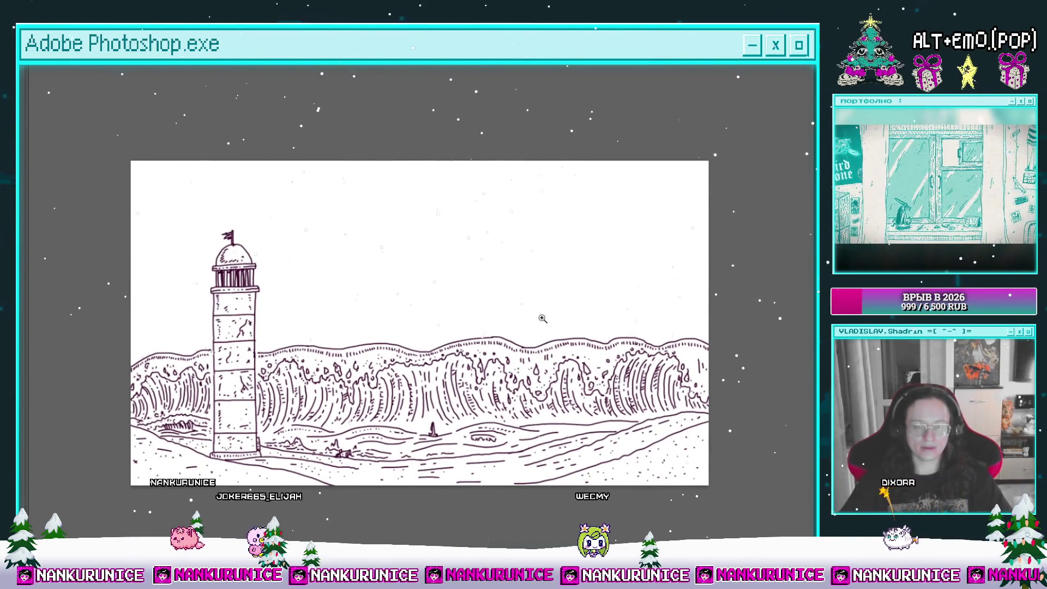
left_click(600, 306)
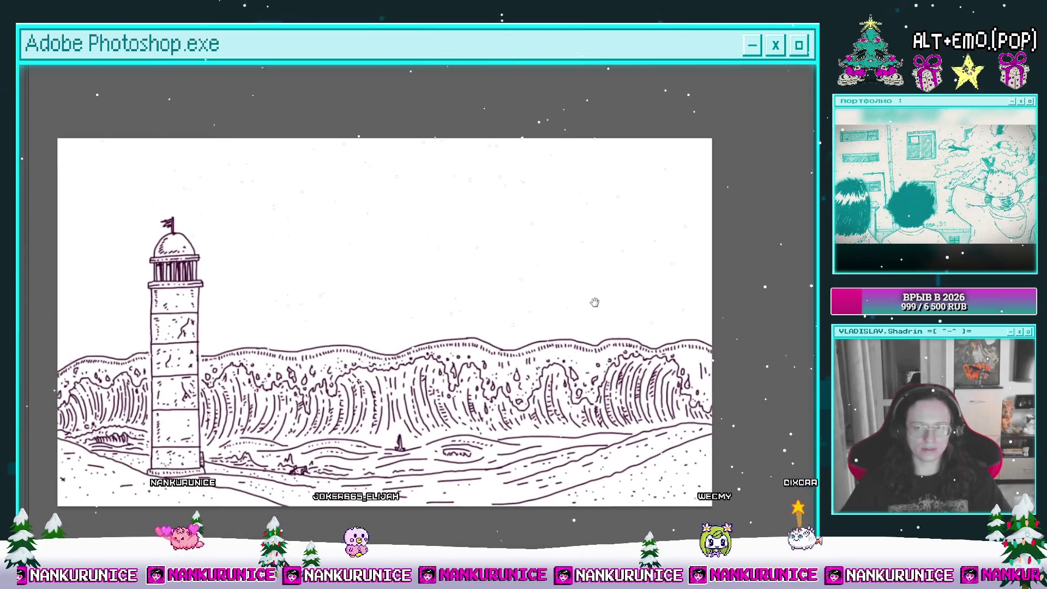
mouse_move(538, 286)
left_mouse_down()
mouse_move(561, 285)
mouse_move(535, 285)
left_mouse_up()
key("l")
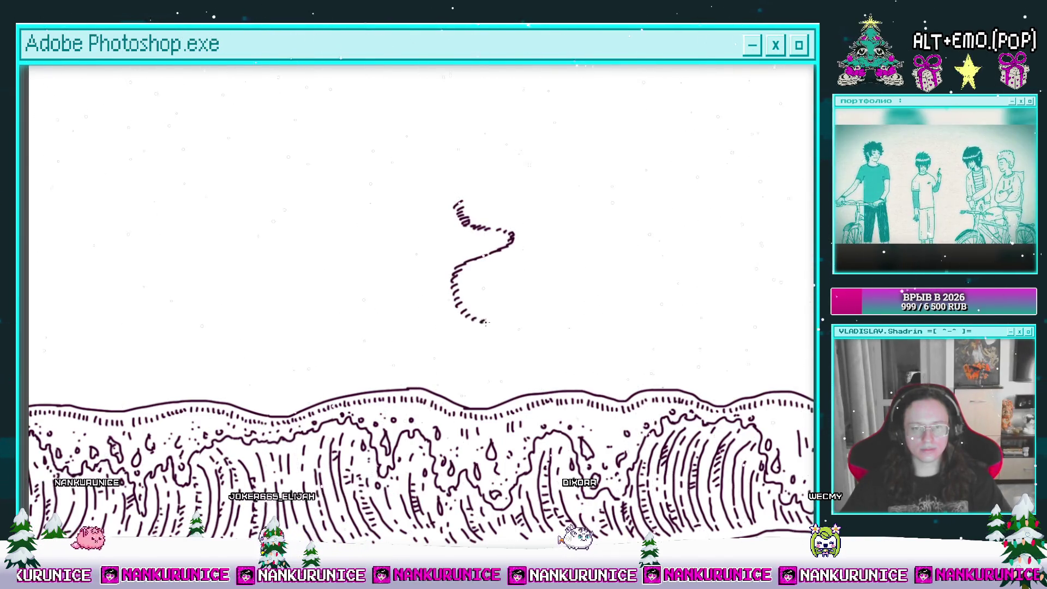
left_click_drag(509, 330, 512, 390)
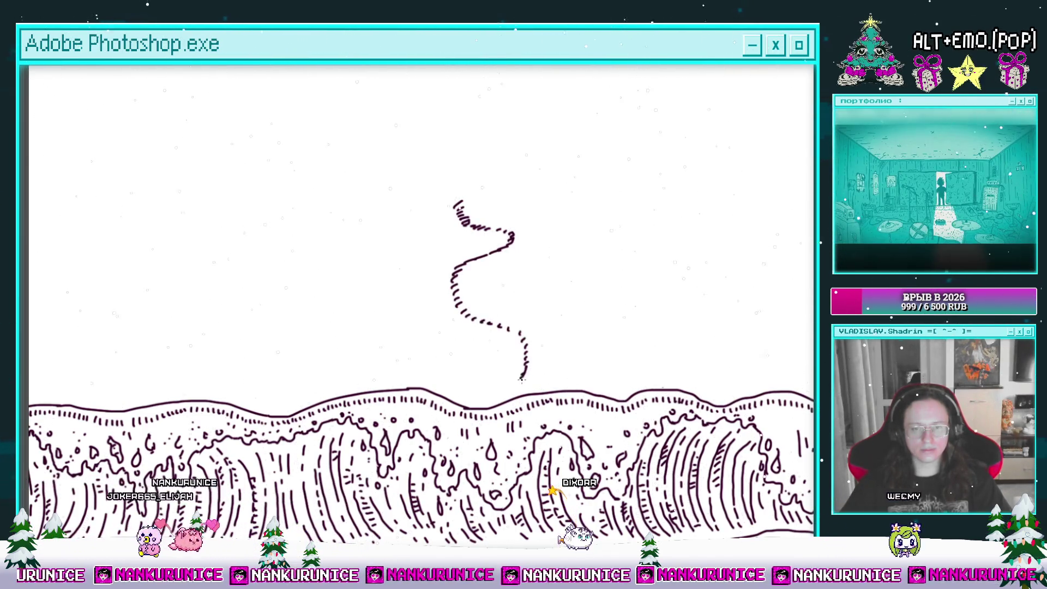
key("ctrl+0")
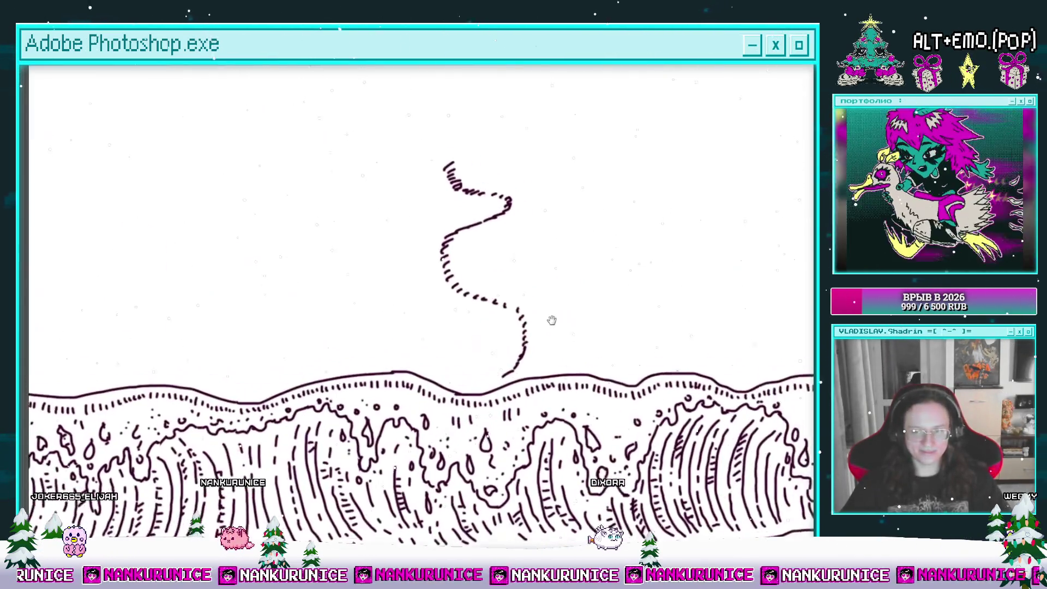
left_click(571, 301)
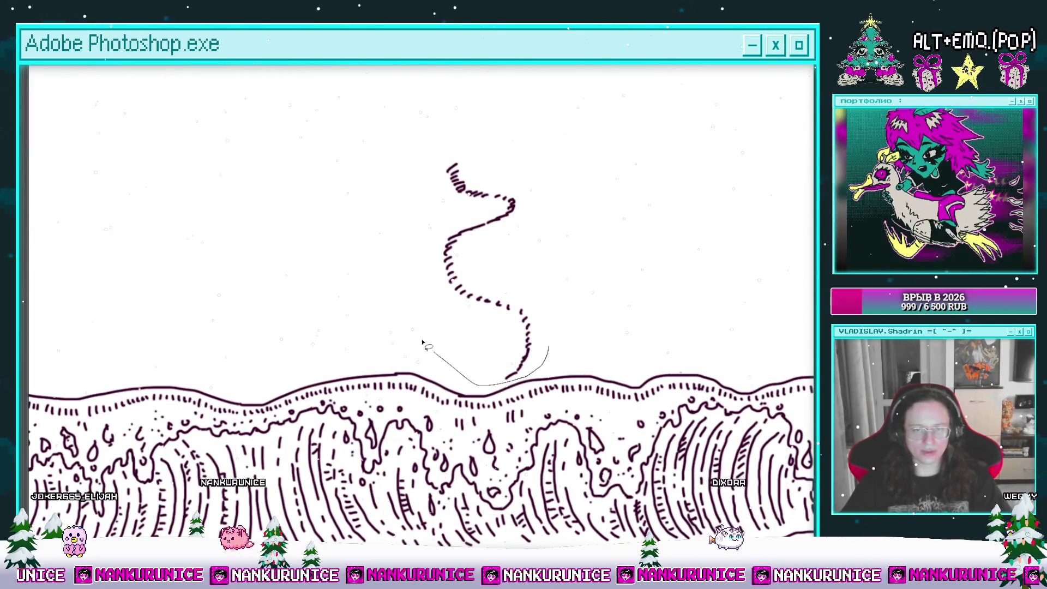
key("ctrl+t")
left_click_drag(561, 358, 714, 346)
left_click_drag(758, 188, 719, 246)
key("Escape")
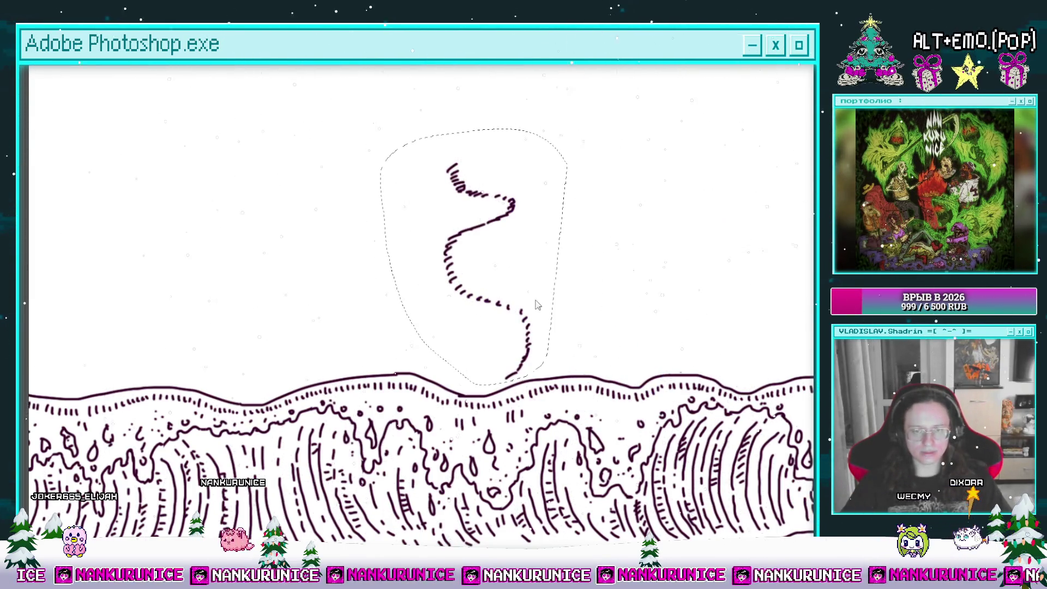
key("ctrl+t")
left_click_drag(562, 360, 714, 346)
key("Return")
key("ctrl+d")
scroll(675, 233, "down", 5)
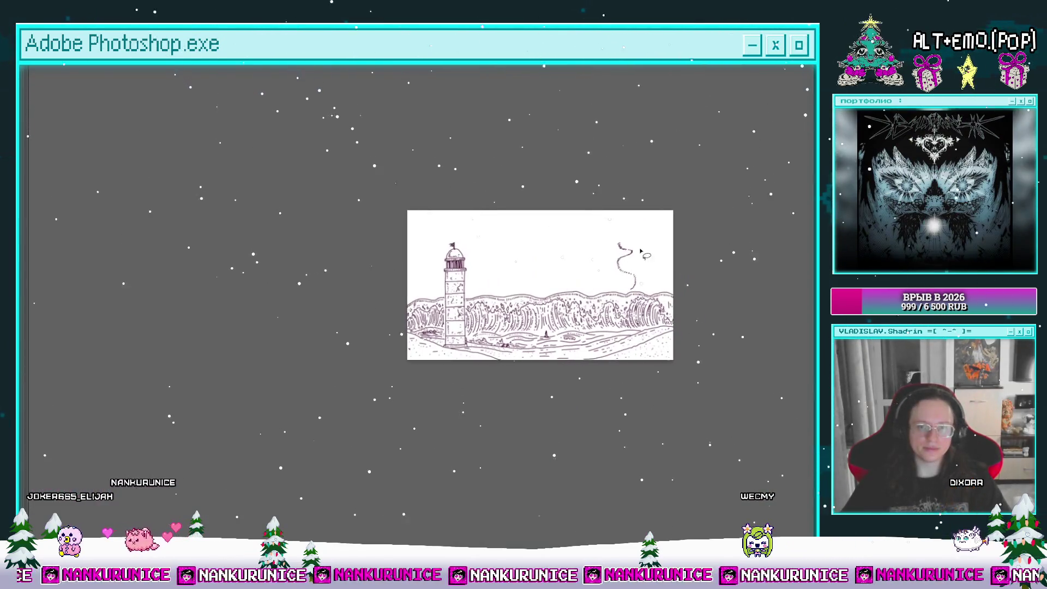
scroll(654, 240, "up", 3)
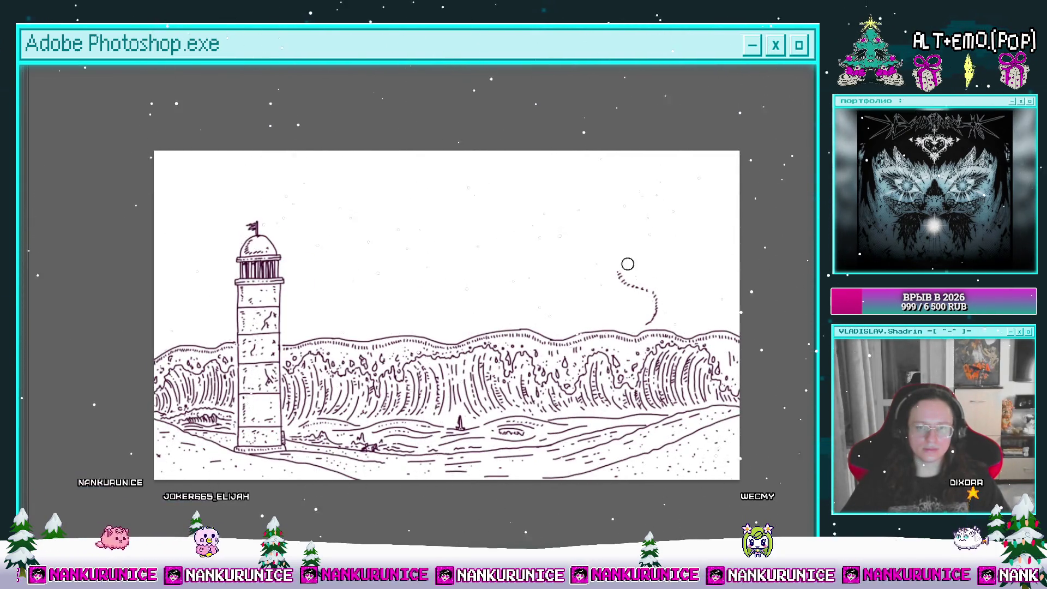
key("ctrl+z")
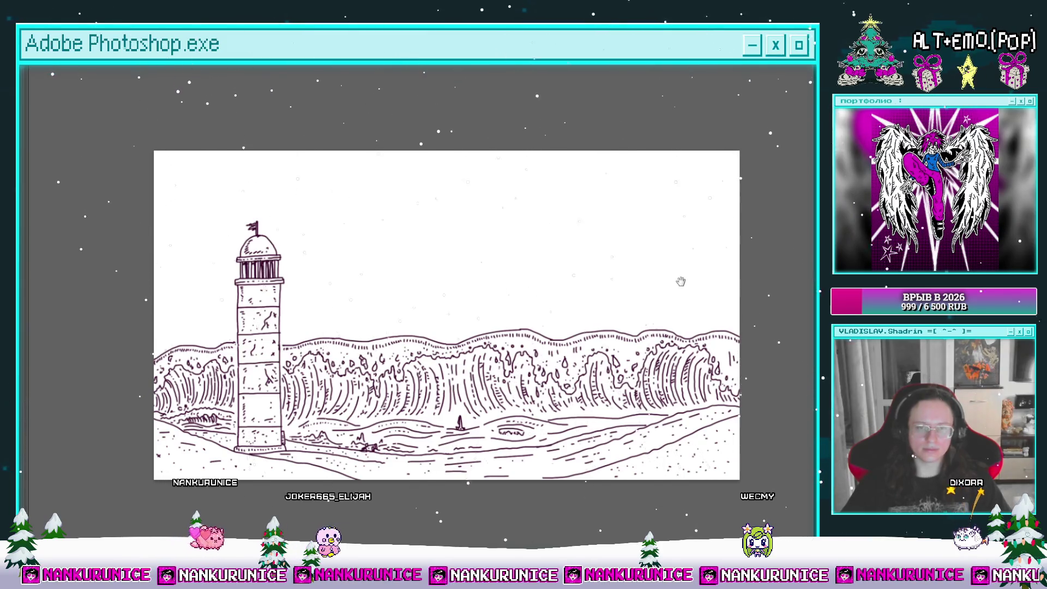
Draw two V-shaped tornado funnels from angled strokes above the wave
left_click_drag(677, 283, 666, 267)
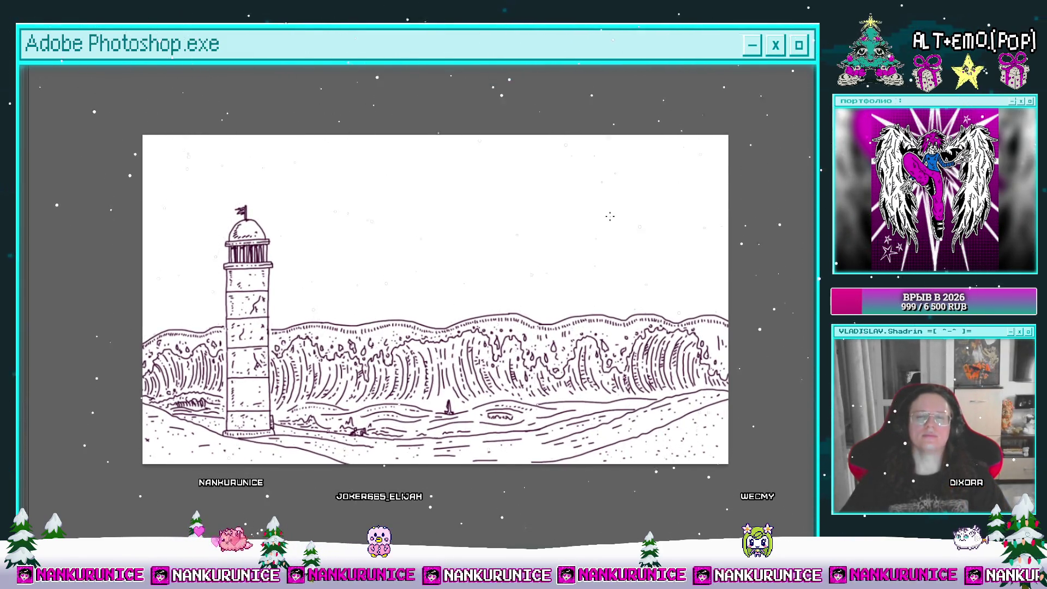
left_click_drag(609, 214, 630, 307)
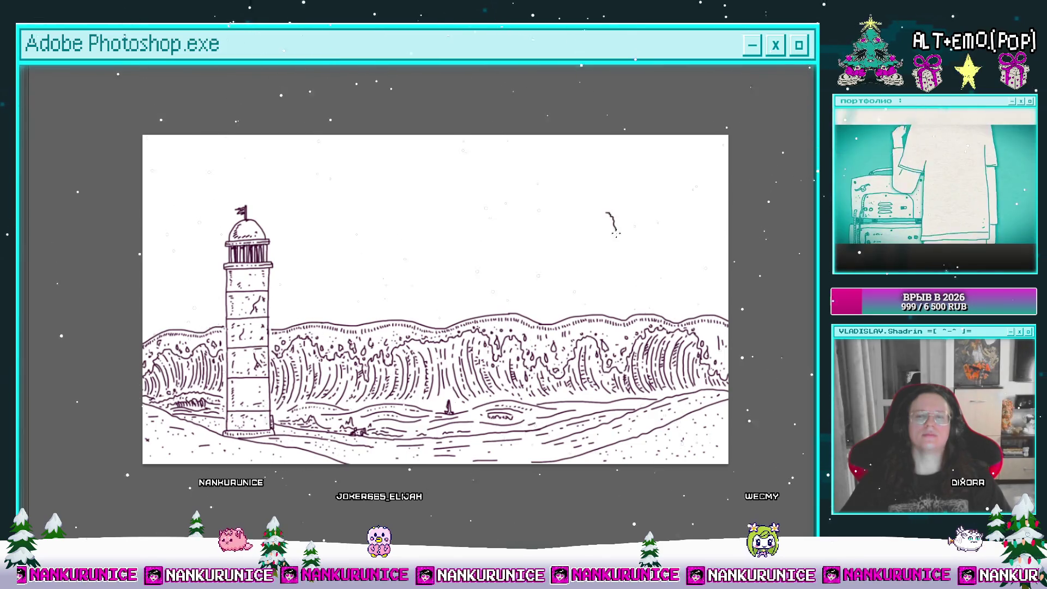
mouse_move(682, 210)
left_mouse_down()
mouse_move(649, 290)
mouse_move(688, 300)
left_mouse_up()
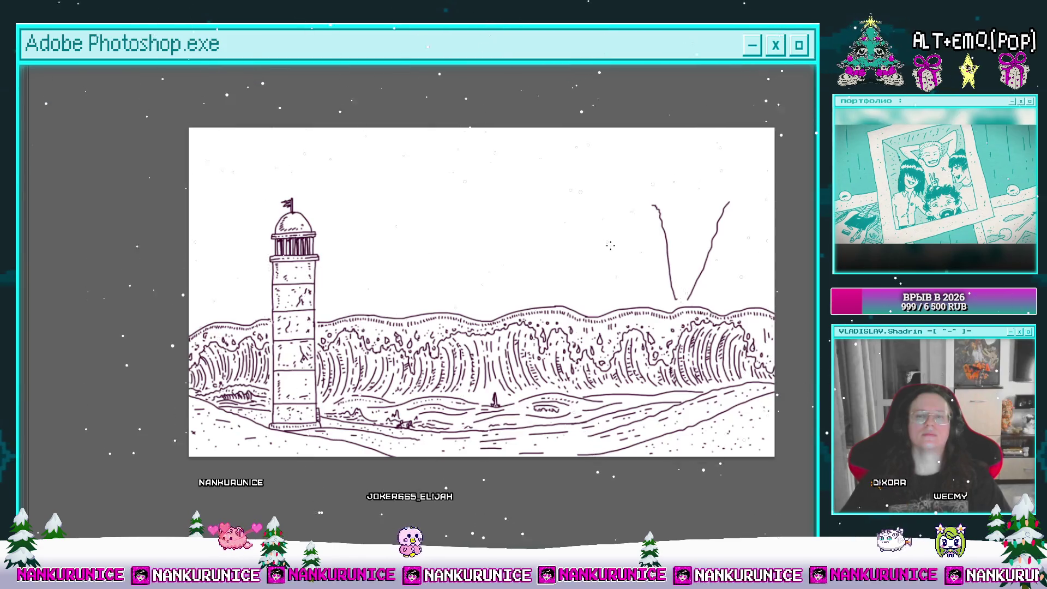
left_click_drag(581, 254, 589, 297)
Start a wavy cloud outline from the left edge beside the lighthouse
scroll(433, 264, "left", 2)
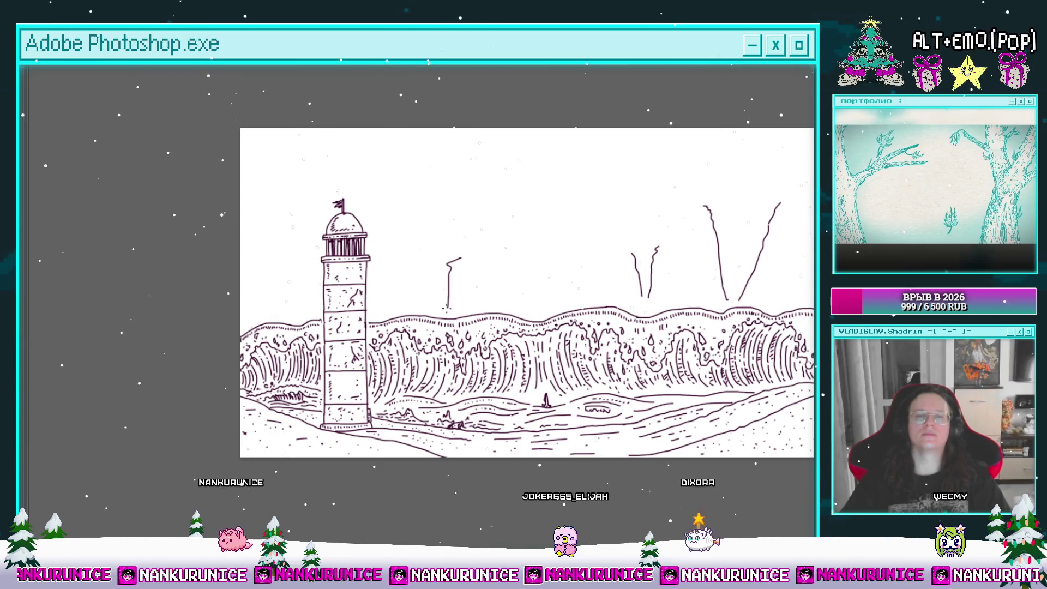
scroll(428, 272, "right", 2)
scroll(505, 236, "left", 1)
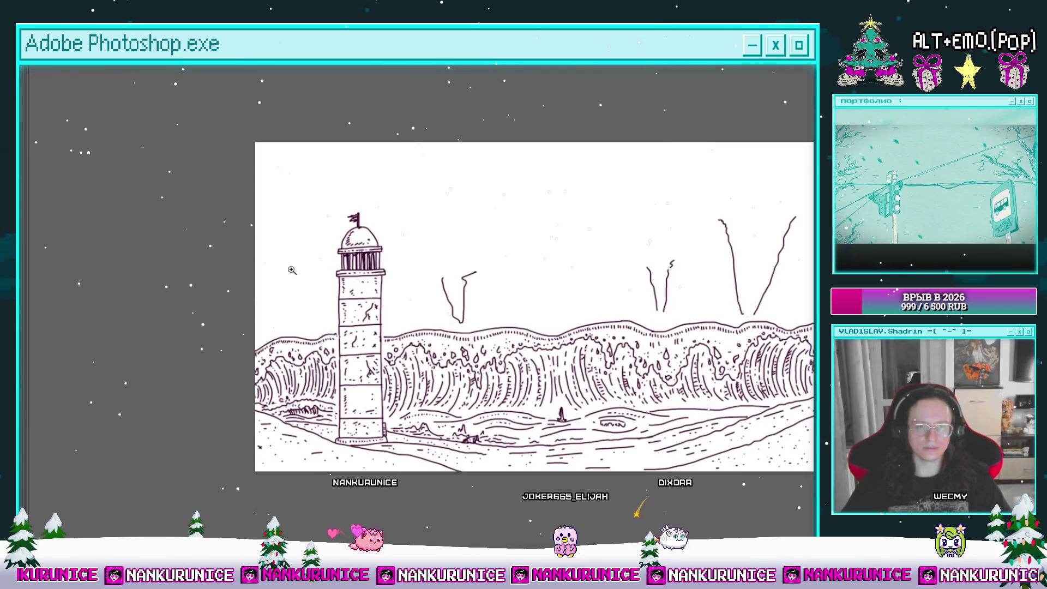
scroll(236, 274, "up", 3)
left_click_drag(230, 305, 299, 323)
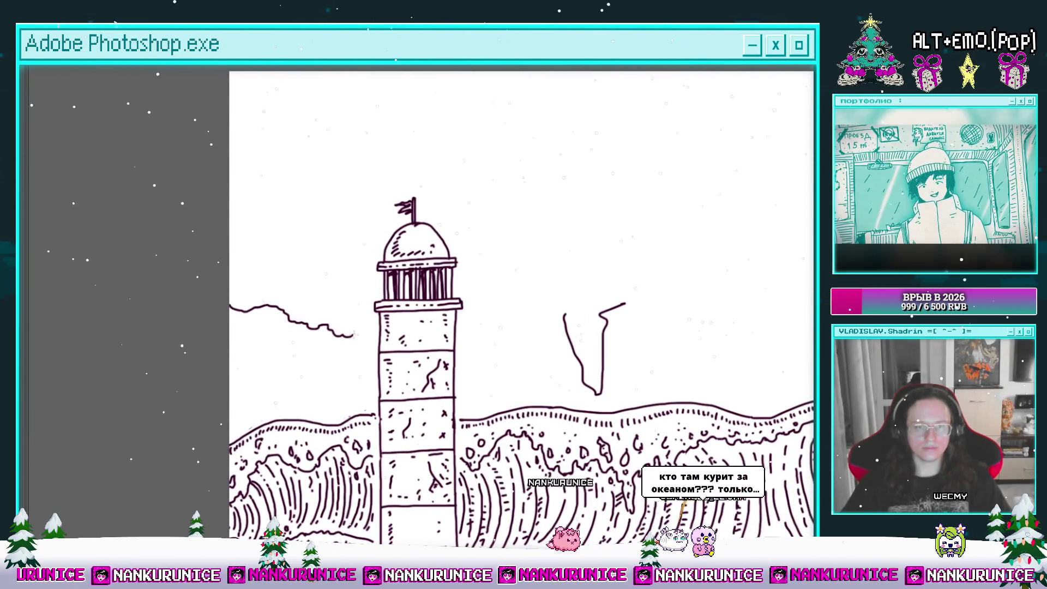
left_click_drag(328, 326, 369, 345)
mouse_move(276, 343)
left_mouse_down()
mouse_move(302, 332)
mouse_move(319, 339)
left_mouse_up()
left_click(302, 332)
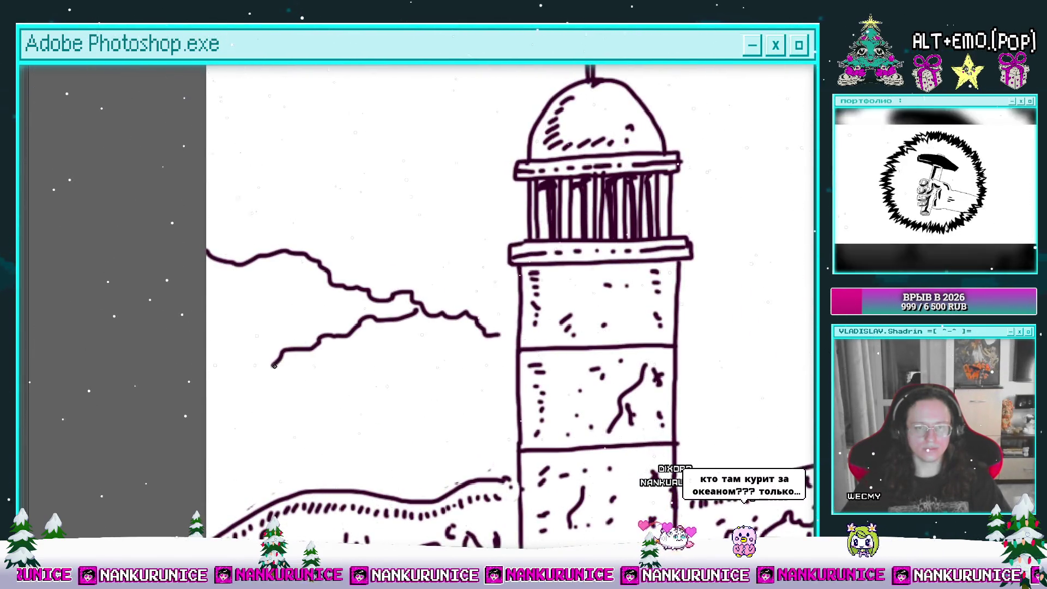
left_click_drag(238, 408, 207, 417)
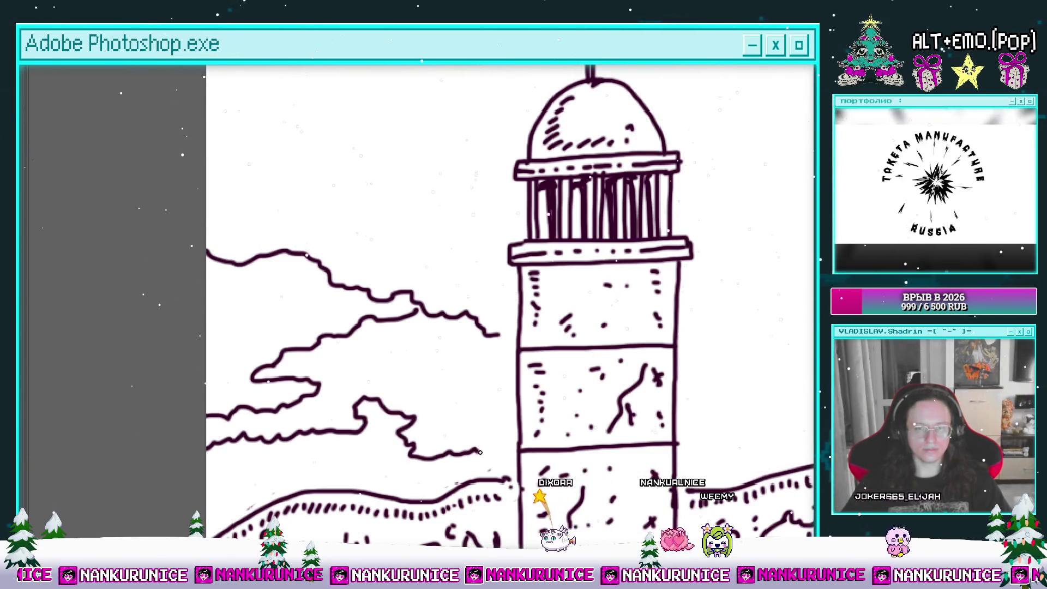
scroll(500, 449, "down", 2)
scroll(491, 436, "down", 2)
scroll(469, 408, "up", 4)
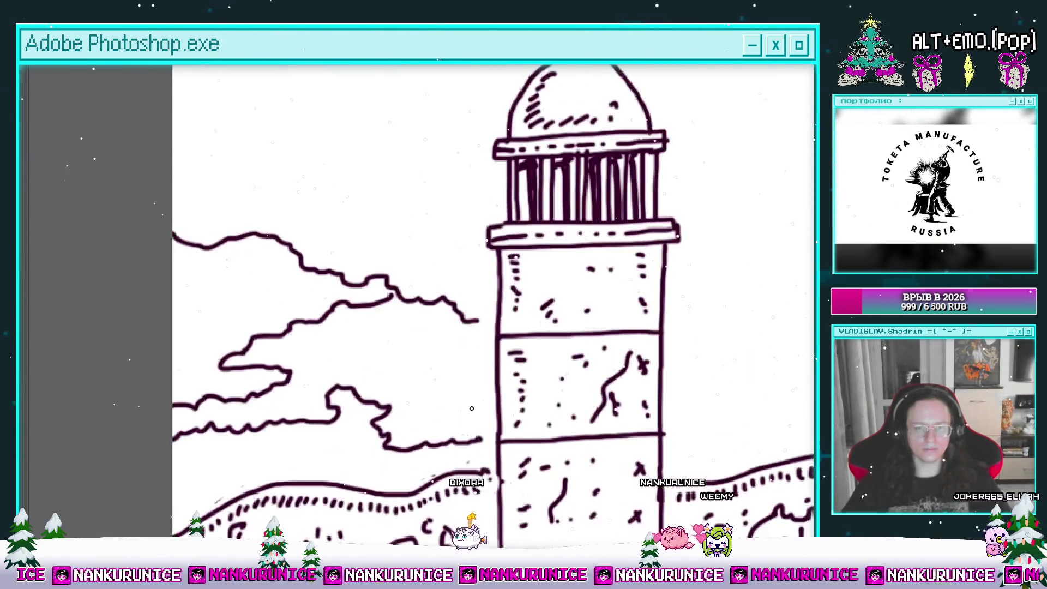
scroll(486, 384, "down", 3)
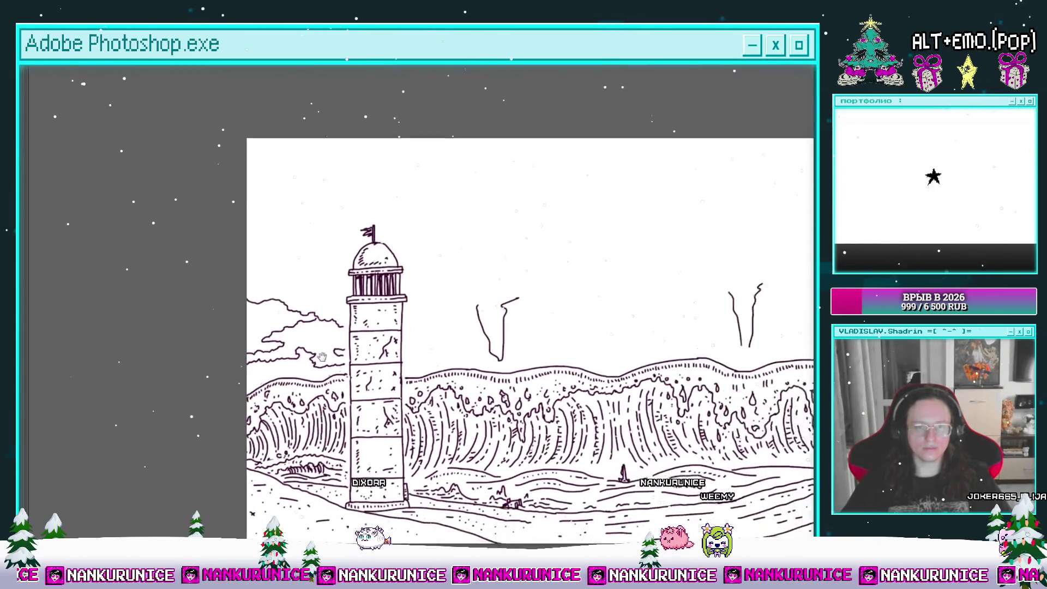
scroll(425, 351, "up", 4)
left_click_drag(300, 339, 365, 339)
scroll(365, 339, "down", 3)
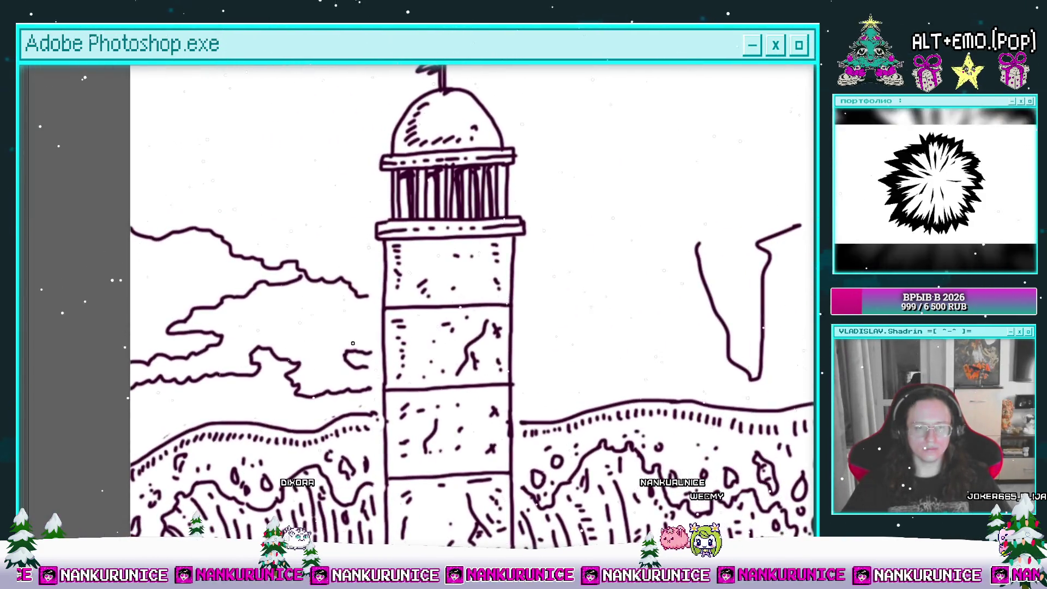
scroll(383, 350, "up", 3)
mouse_move(466, 391)
left_mouse_down()
mouse_move(643, 338)
mouse_move(500, 345)
left_mouse_up()
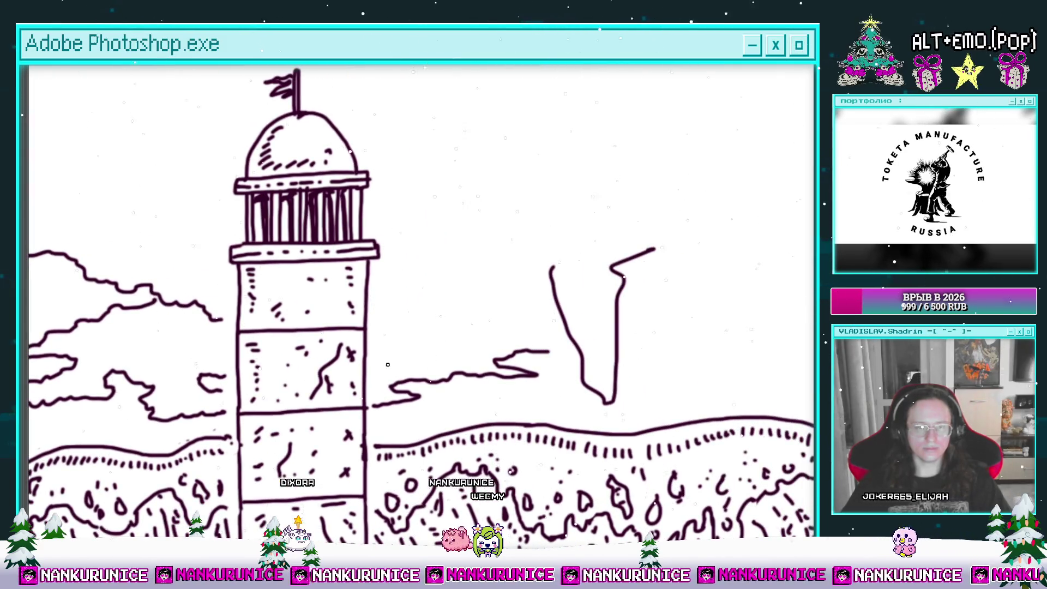
scroll(488, 331, "down", 3)
scroll(488, 331, "down", 1)
scroll(488, 331, "up", 3)
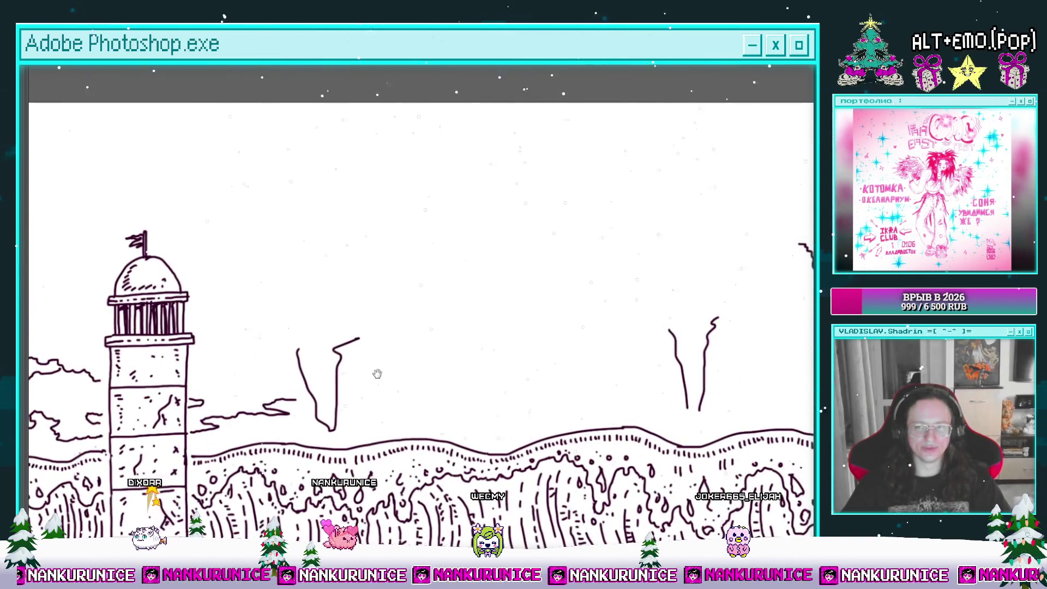
scroll(378, 373, "down", 1)
scroll(456, 303, "up", 3)
mouse_move(376, 270)
left_mouse_down()
mouse_move(416, 394)
mouse_move(507, 246)
left_mouse_up()
Erase the rough V stroke and small scribble beside the lighthouse
key("b")
scroll(362, 247, "up", 1)
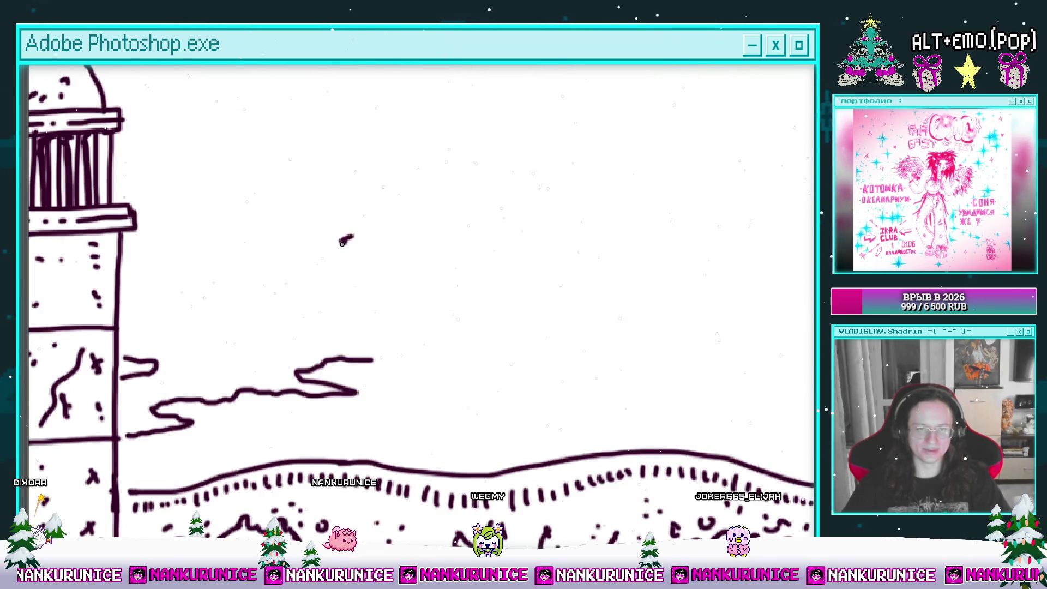
left_click_drag(366, 289, 404, 276)
key("e")
left_click_drag(378, 240, 392, 267)
Ink stacked horizontal hatch strokes that narrow down to the tornado's tip
key("b")
left_click_drag(357, 224, 455, 195)
left_click_drag(381, 218, 545, 202)
mouse_move(387, 232)
left_mouse_down()
mouse_move(436, 215)
mouse_move(407, 246)
mouse_move(531, 237)
left_mouse_up()
mouse_move(403, 257)
left_mouse_down()
mouse_move(539, 255)
mouse_move(515, 257)
left_mouse_up()
mouse_move(428, 292)
left_mouse_down()
mouse_move(482, 282)
mouse_move(411, 270)
mouse_move(490, 275)
left_mouse_up()
left_click_drag(404, 307, 495, 309)
left_click_drag(408, 343, 454, 331)
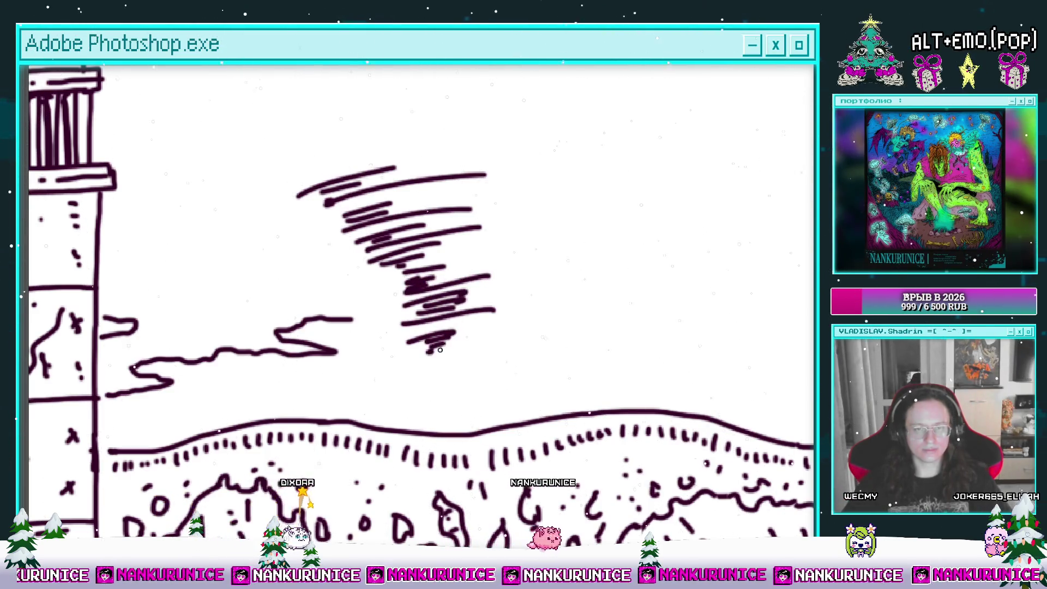
Undo the stray lower ellipse, then add a top loop, hatches and a dash around the tornado
left_click_drag(444, 407, 507, 414)
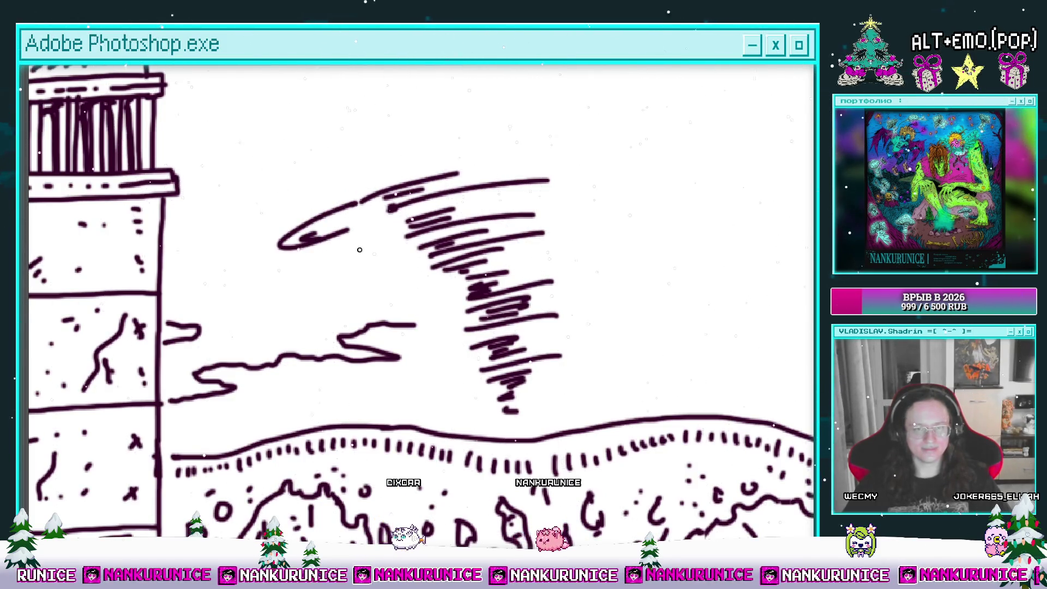
left_click_drag(381, 258, 390, 272)
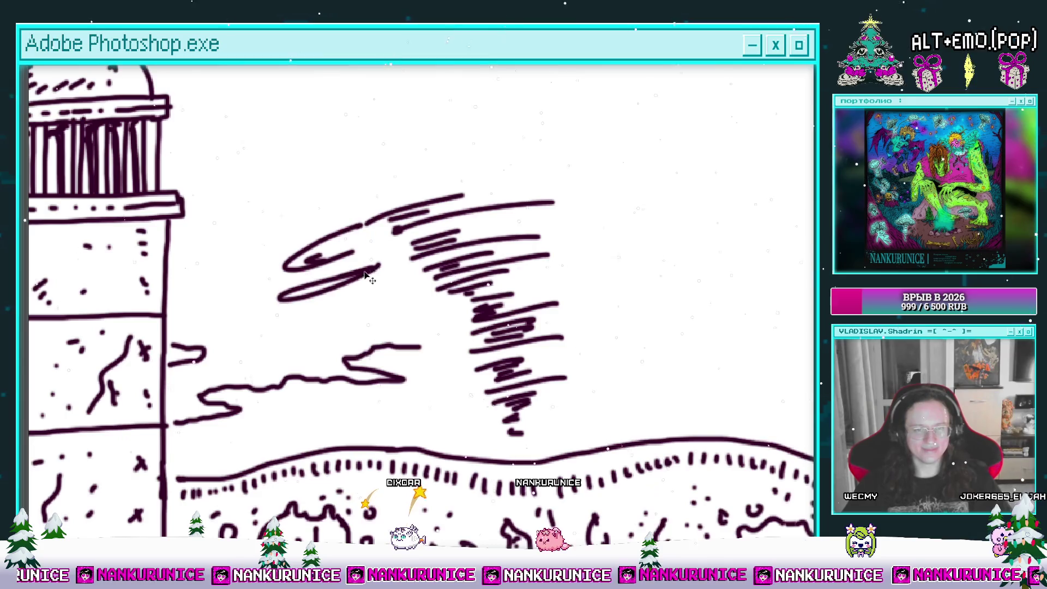
key("ctrl+z")
left_click_drag(279, 288, 209, 305)
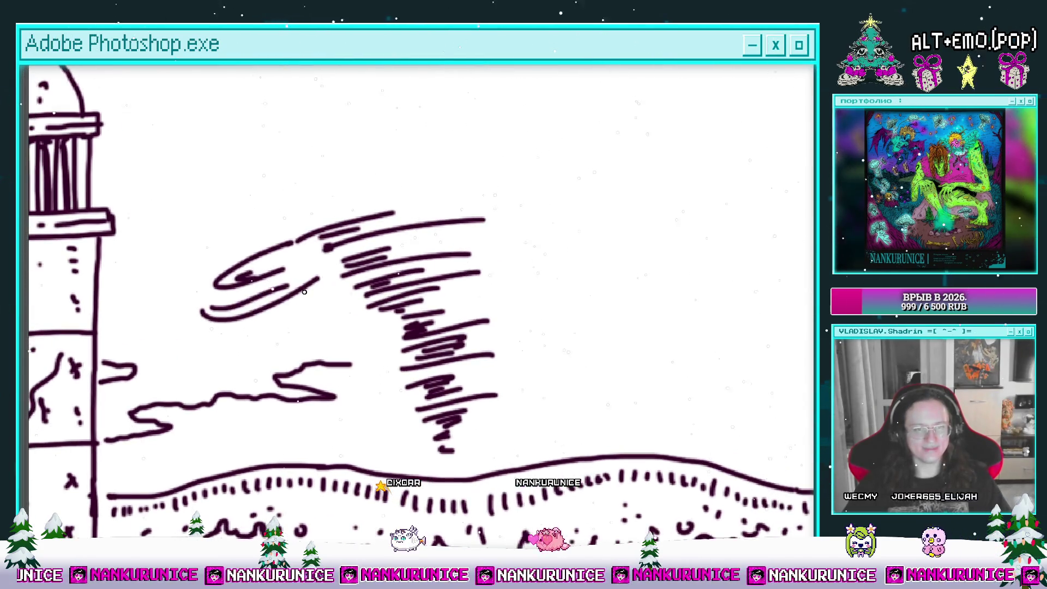
mouse_move(411, 260)
left_mouse_down()
mouse_move(534, 215)
mouse_move(470, 220)
left_mouse_up()
mouse_move(351, 226)
left_mouse_down()
mouse_move(263, 232)
mouse_move(337, 183)
left_mouse_up()
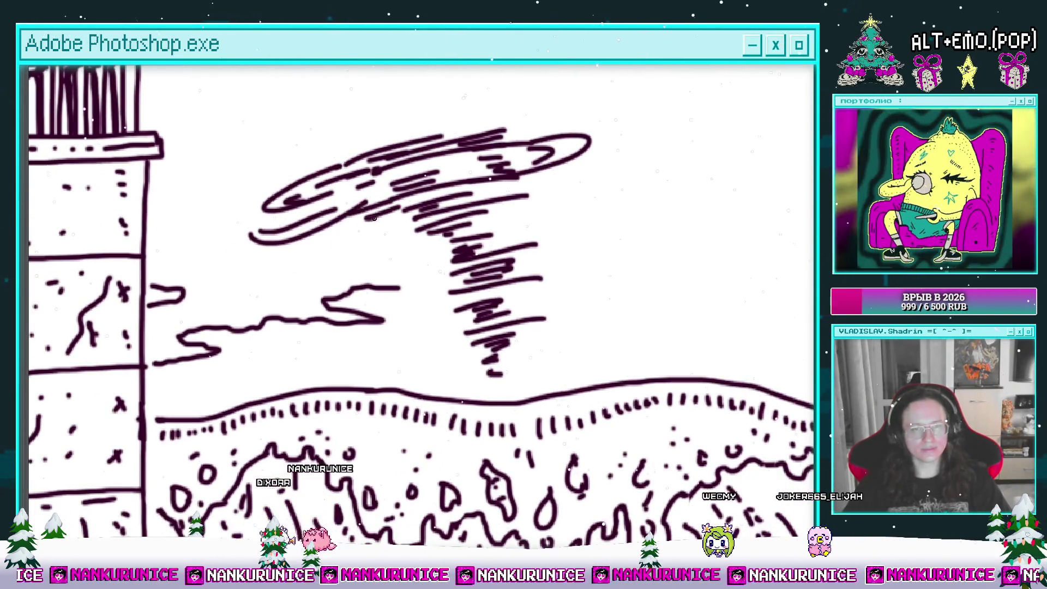
left_click_drag(361, 241, 431, 245)
mouse_move(540, 185)
left_mouse_down()
mouse_move(572, 185)
mouse_move(461, 204)
mouse_move(513, 179)
left_mouse_up()
left_click_drag(431, 221, 442, 243)
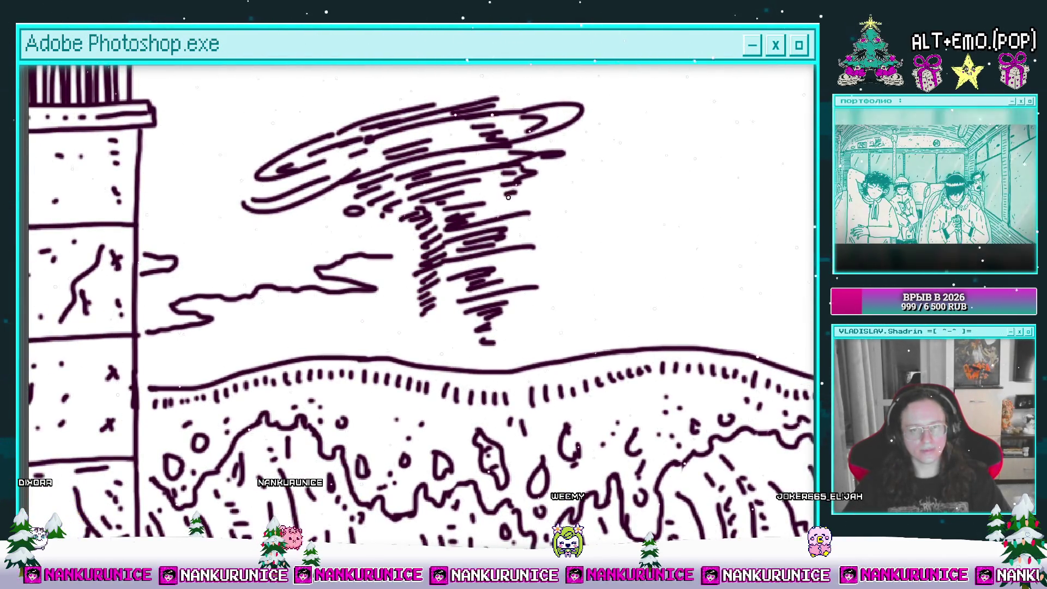
mouse_move(510, 282)
left_mouse_down()
mouse_move(473, 256)
mouse_move(467, 298)
left_mouse_up()
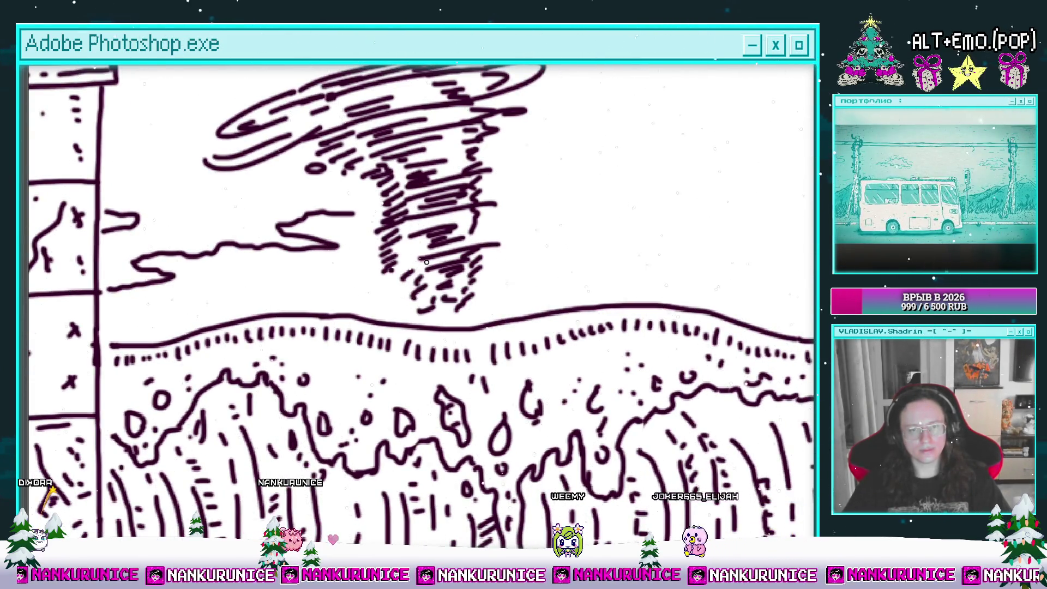
Draw an angular swirl and elongated and oval loops through the tornado
left_click_drag(436, 257, 548, 193)
mouse_move(421, 231)
left_mouse_down()
mouse_move(470, 239)
mouse_move(386, 293)
left_mouse_up()
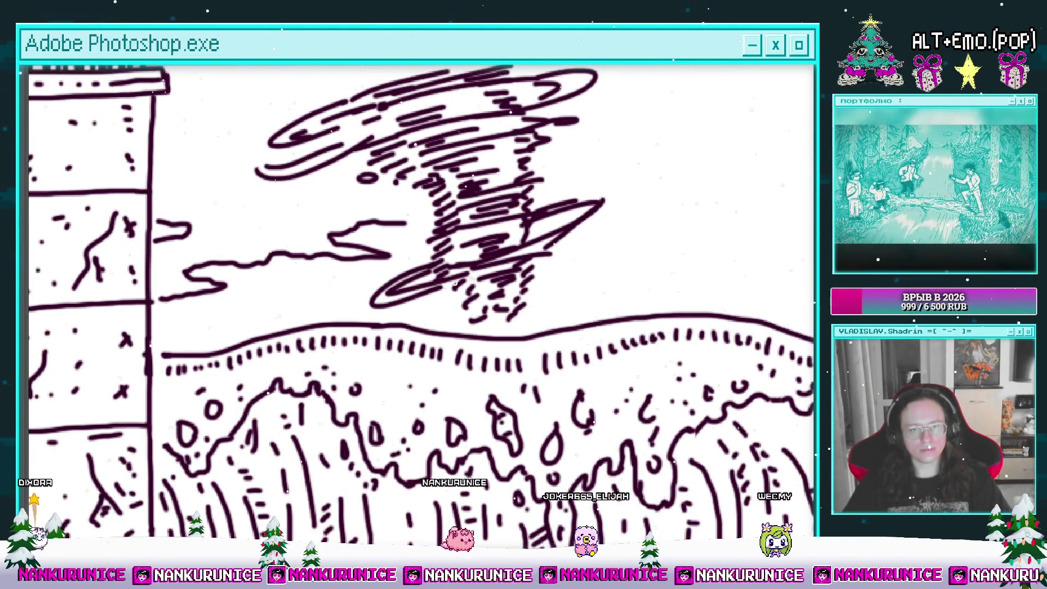
left_click_drag(438, 269, 376, 297)
left_click_drag(408, 283, 357, 329)
left_click_drag(453, 235, 467, 211)
mouse_move(382, 226)
left_mouse_down()
mouse_move(446, 239)
mouse_move(375, 238)
mouse_move(482, 265)
mouse_move(469, 274)
left_mouse_up()
Close the open stroke right of the tornado into a loop and add a lower-left loop
scroll(443, 273, "down", 3)
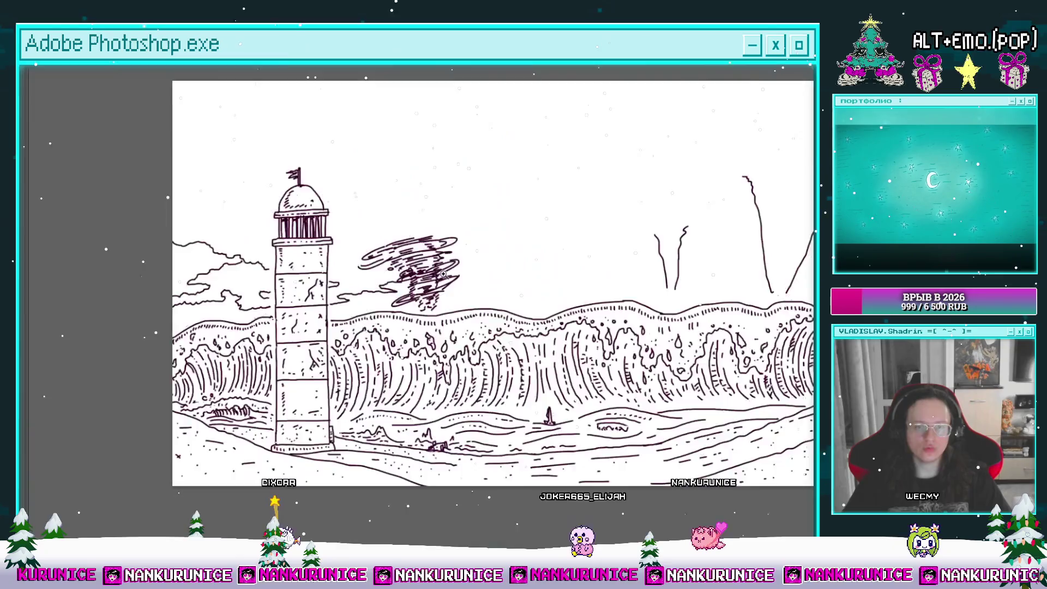
scroll(442, 273, "up", 3)
left_click_drag(417, 371, 458, 295)
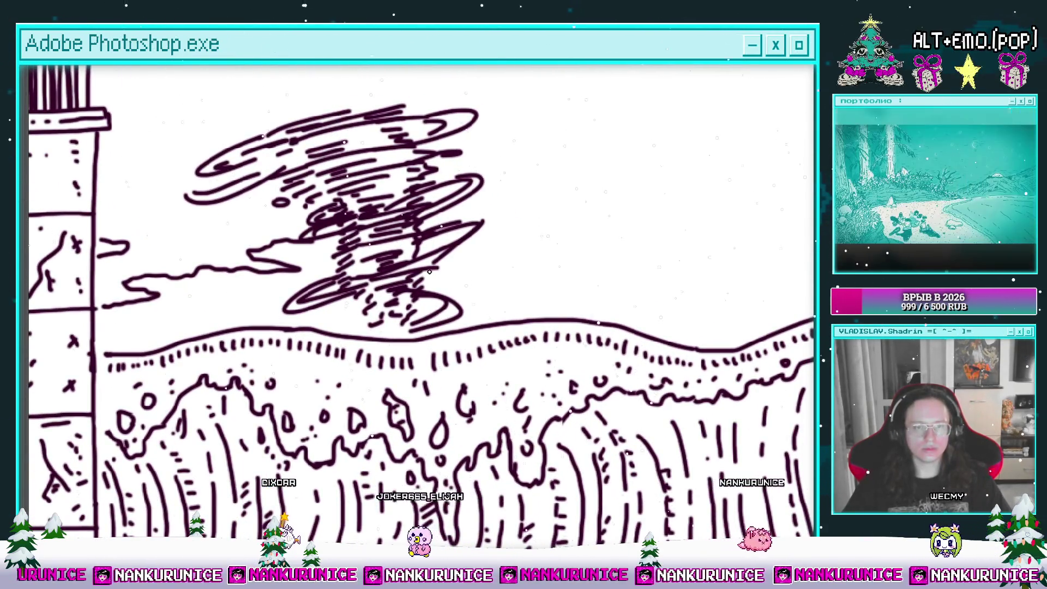
scroll(455, 271, "up", 1)
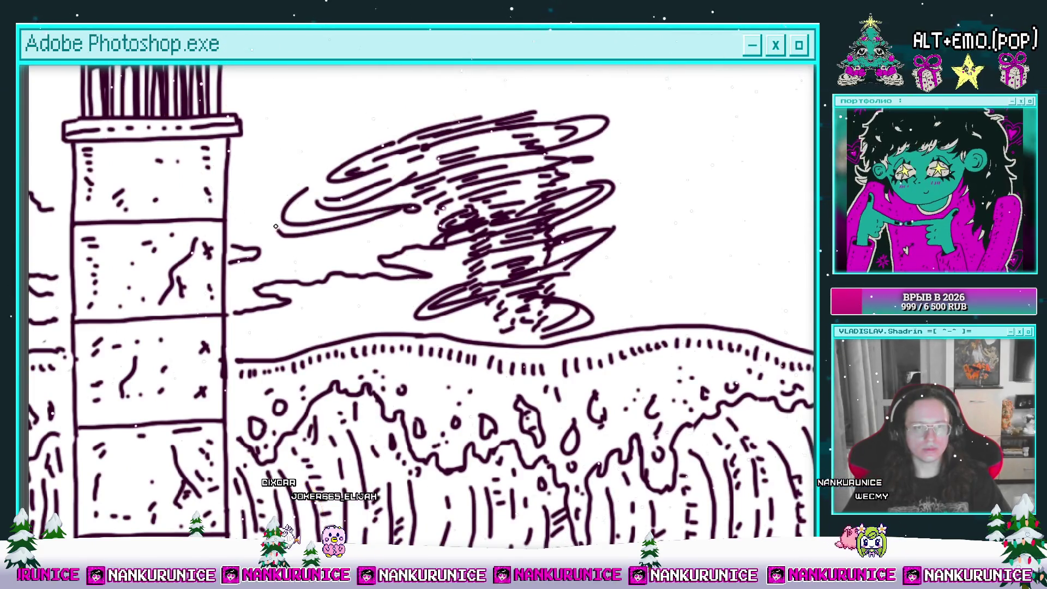
scroll(543, 182, "right", 2)
left_click_drag(604, 205, 548, 226)
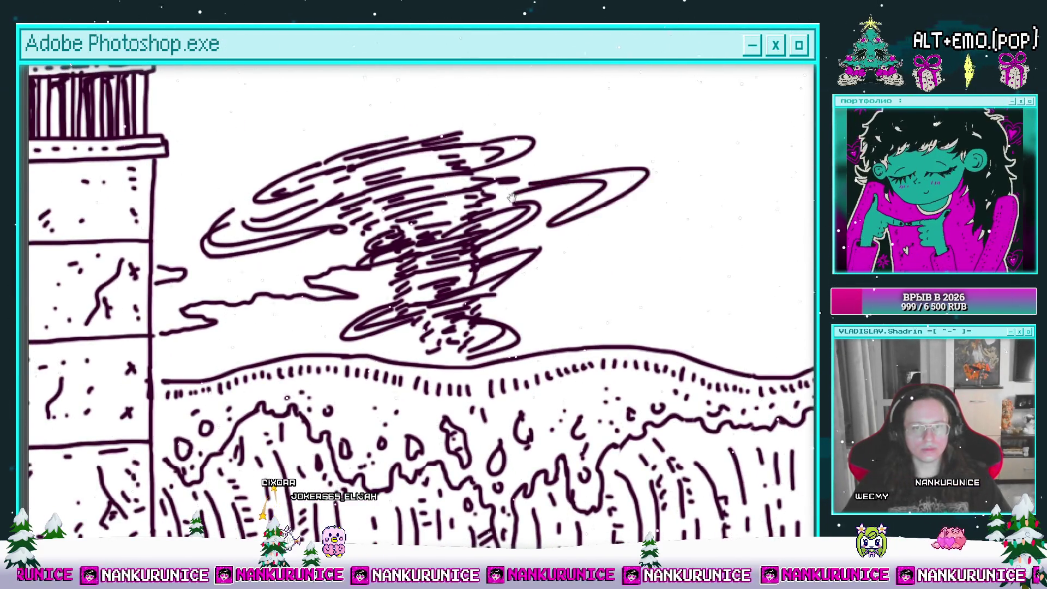
scroll(509, 230, "left", 3)
scroll(508, 230, "down", 1)
left_click_drag(447, 274, 431, 275)
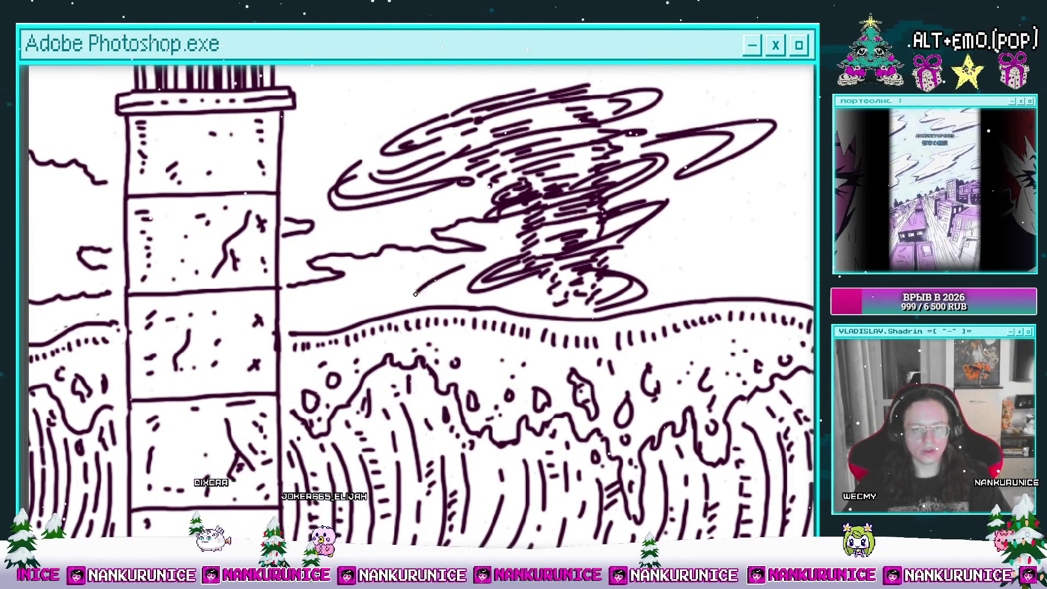
scroll(463, 276, "down", 3)
scroll(355, 301, "up", 3)
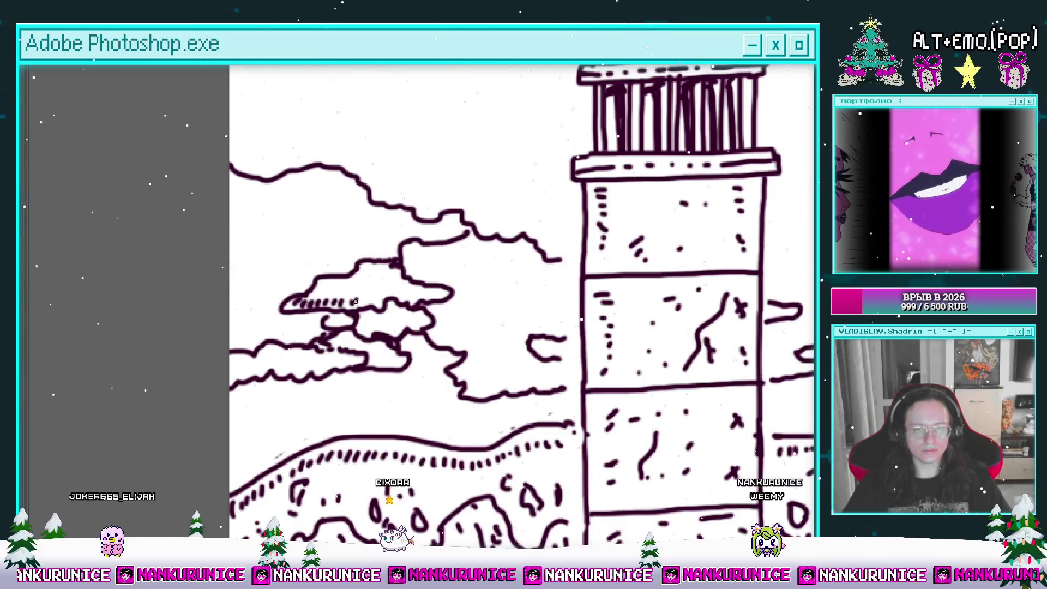
Dot the cloud with ink spots and ink a new cloud outline at lower left
left_click(355, 285)
left_click_drag(402, 299, 414, 261)
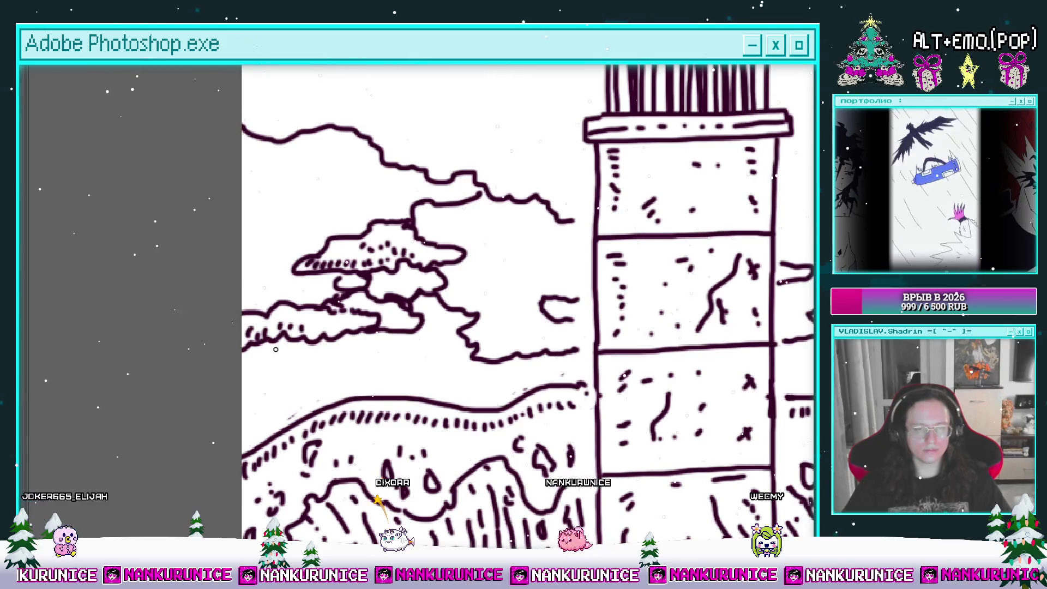
mouse_move(244, 370)
left_mouse_down()
mouse_move(286, 353)
mouse_move(359, 369)
mouse_move(302, 374)
left_mouse_up()
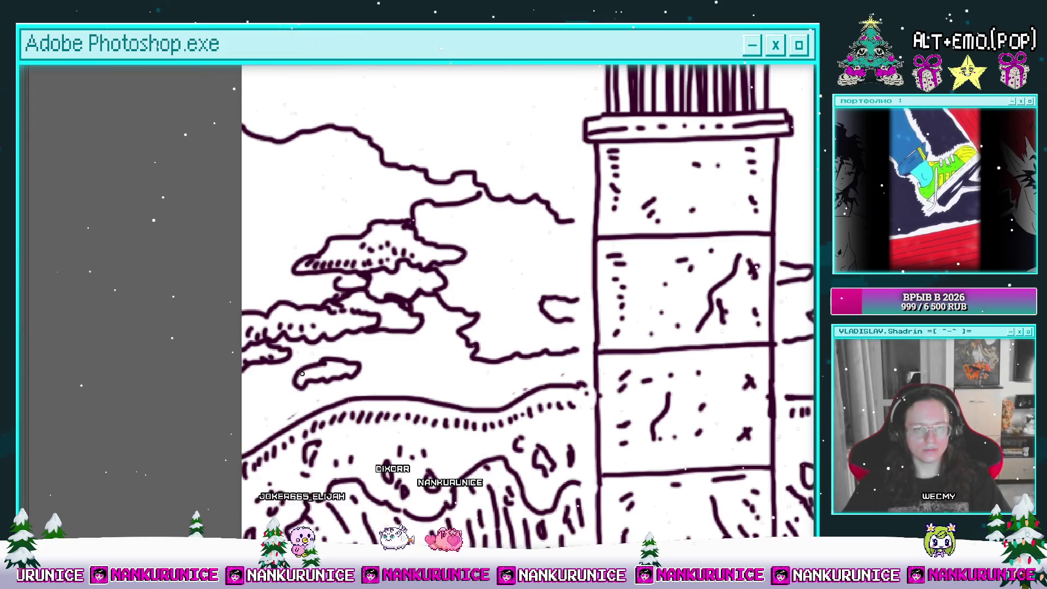
left_click_drag(389, 311, 333, 331)
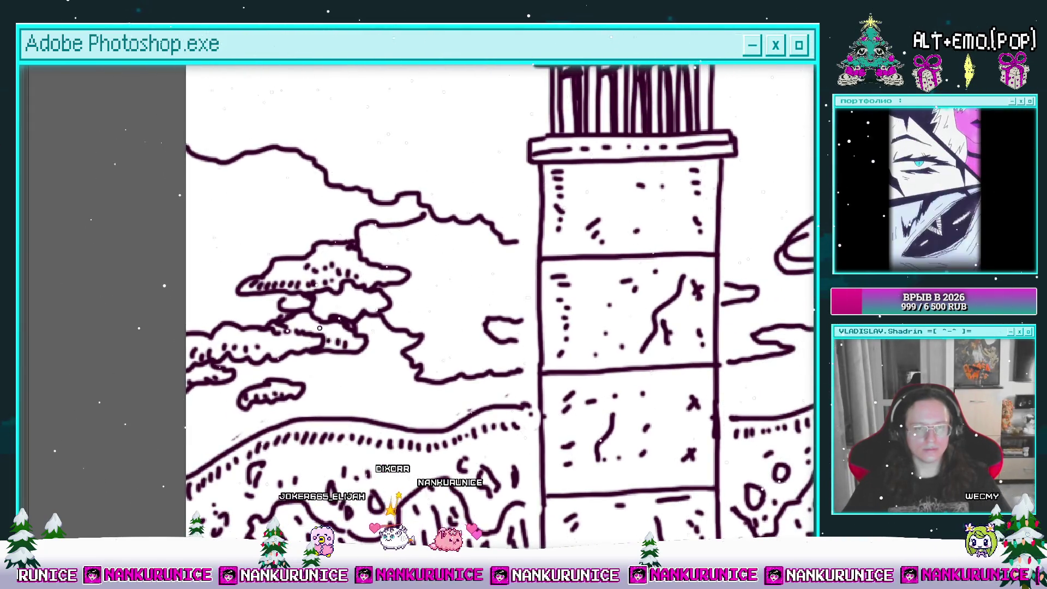
left_click_drag(393, 301, 329, 292)
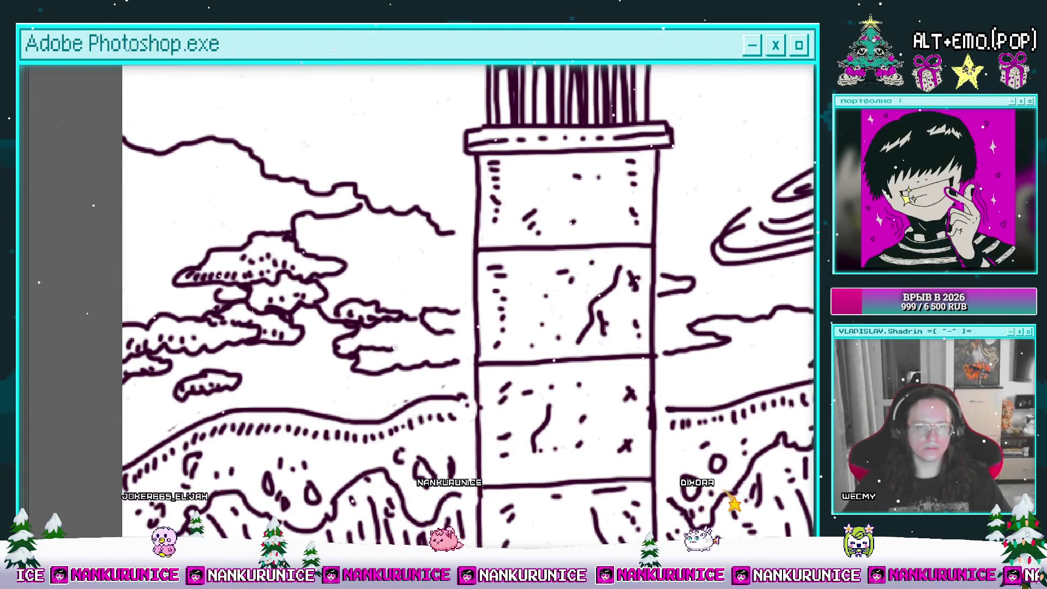
left_click_drag(427, 359, 389, 366)
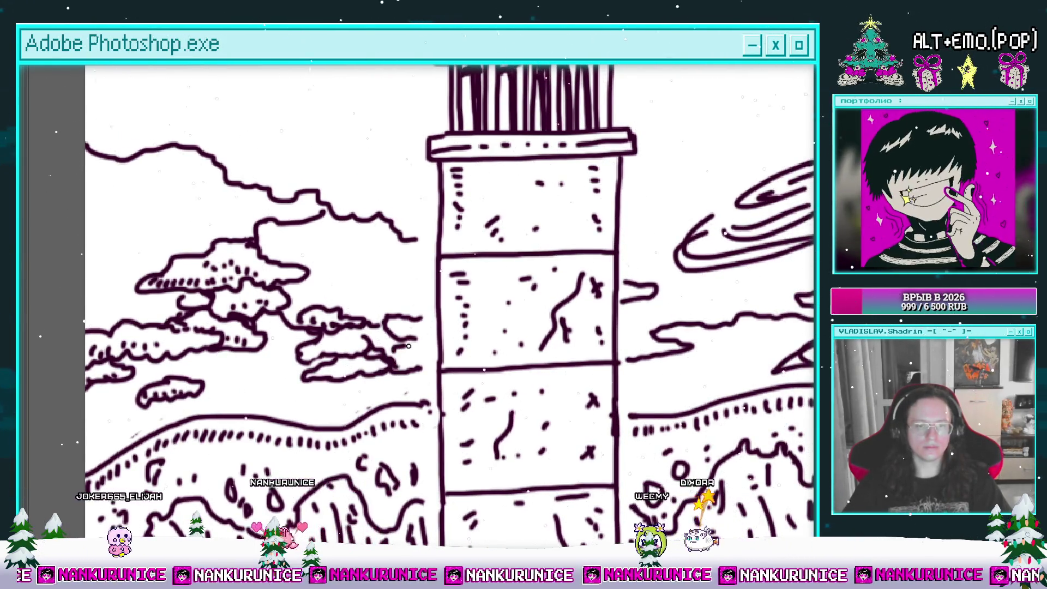
Add dots along the right cloud's lower edge, another curved outline and a short stroke
left_click_drag(406, 346, 326, 376)
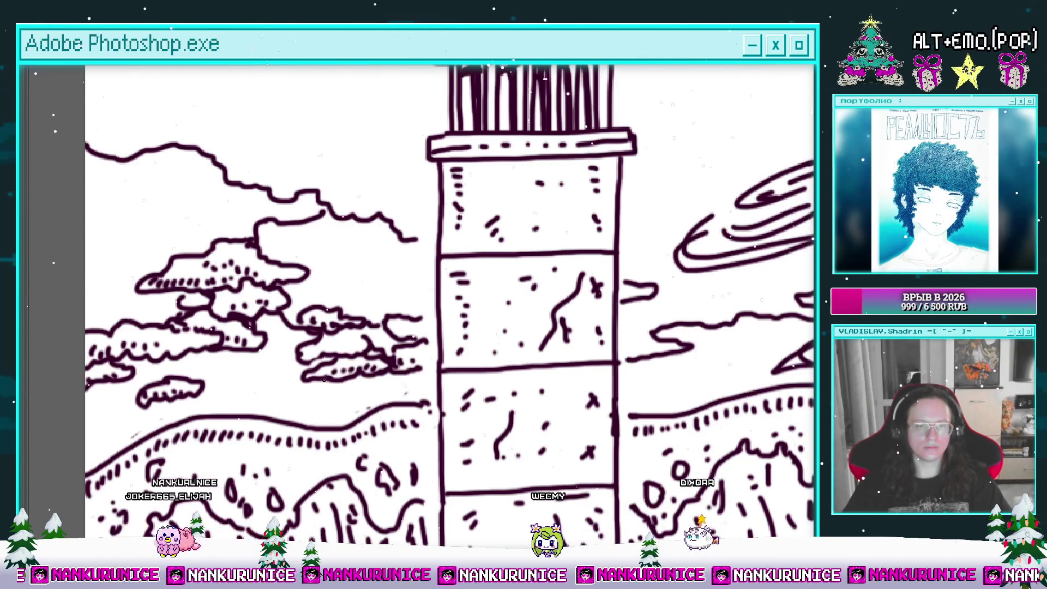
scroll(361, 343, "up", 2)
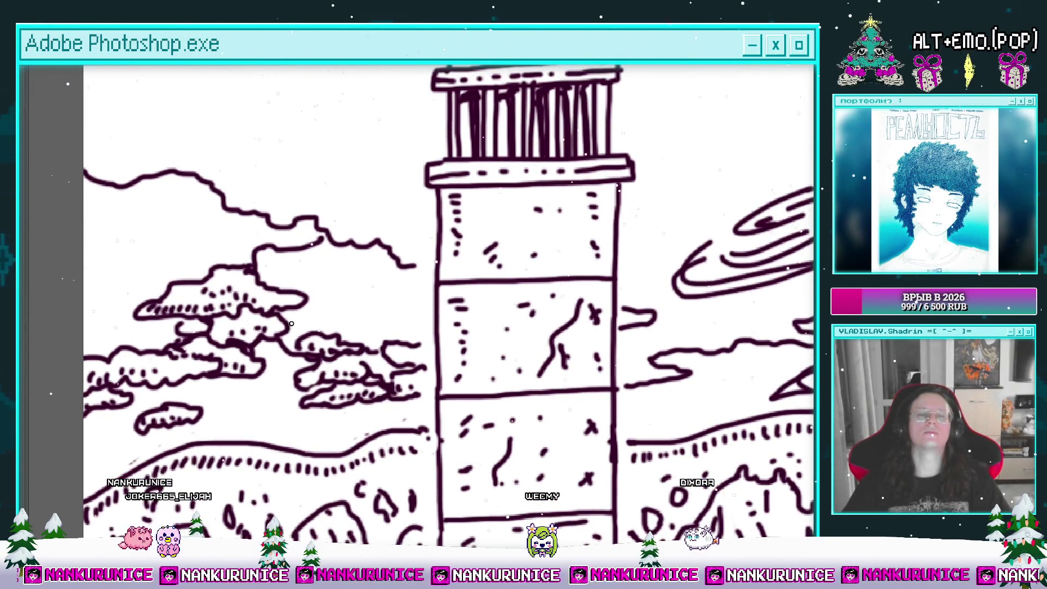
scroll(296, 339, "up", 1)
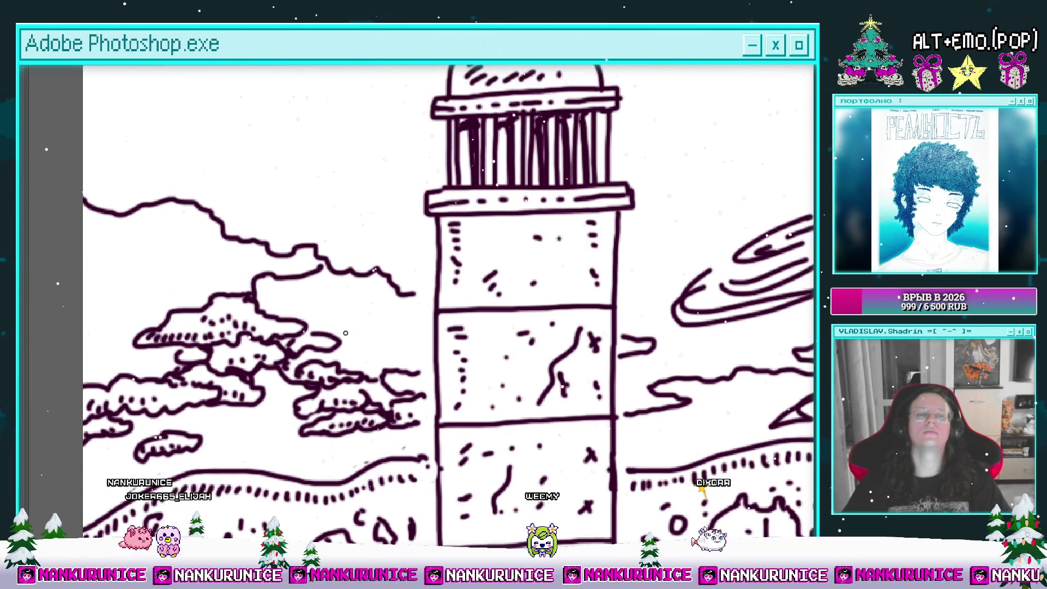
left_click_drag(359, 325, 361, 296)
scroll(361, 296, "up", 1)
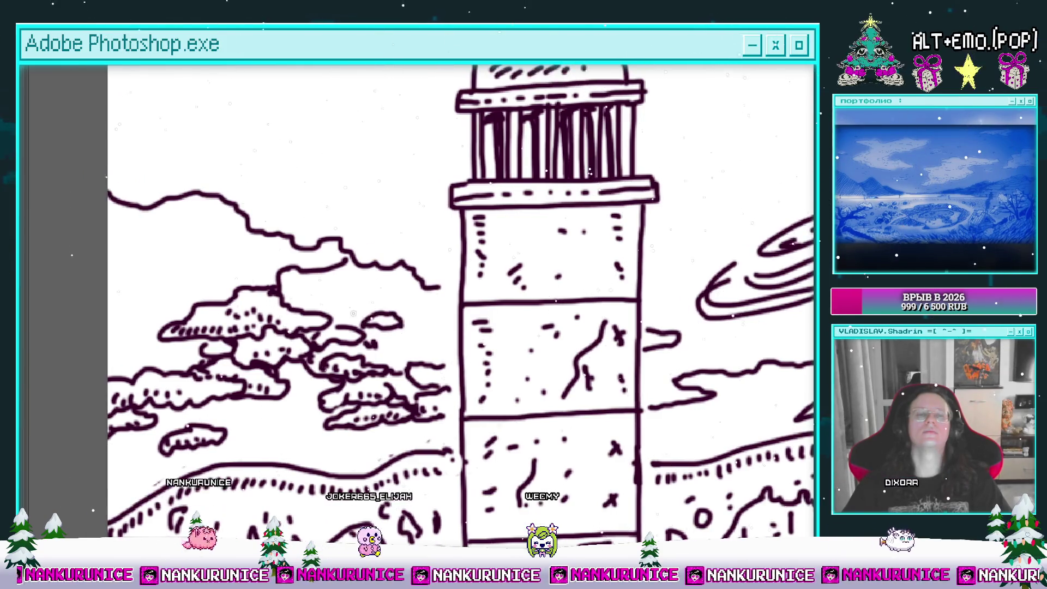
scroll(326, 283, "up", 2)
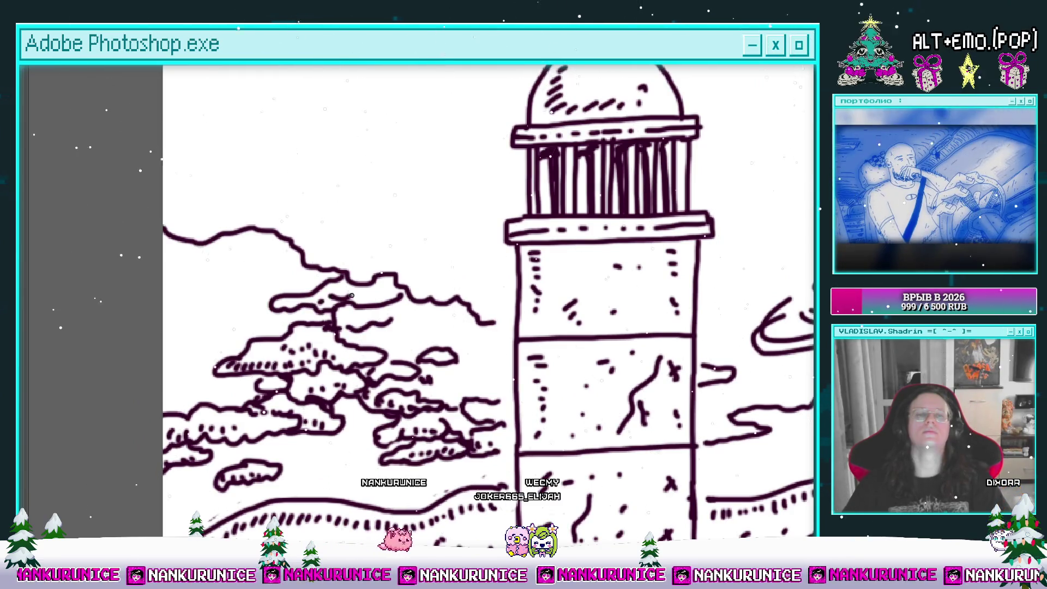
scroll(368, 294, "down", 1)
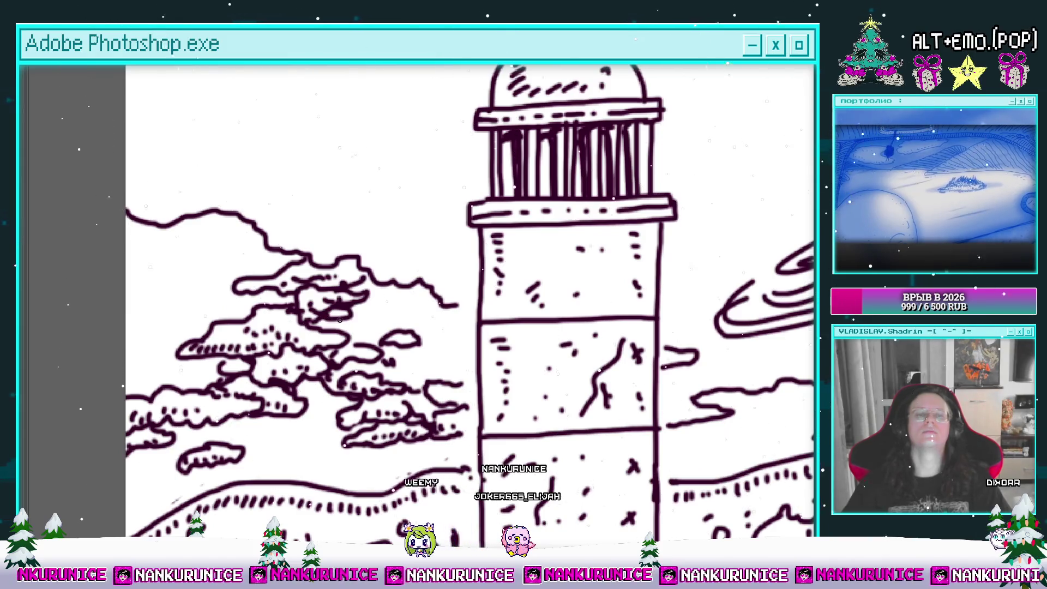
scroll(332, 302, "right", 1)
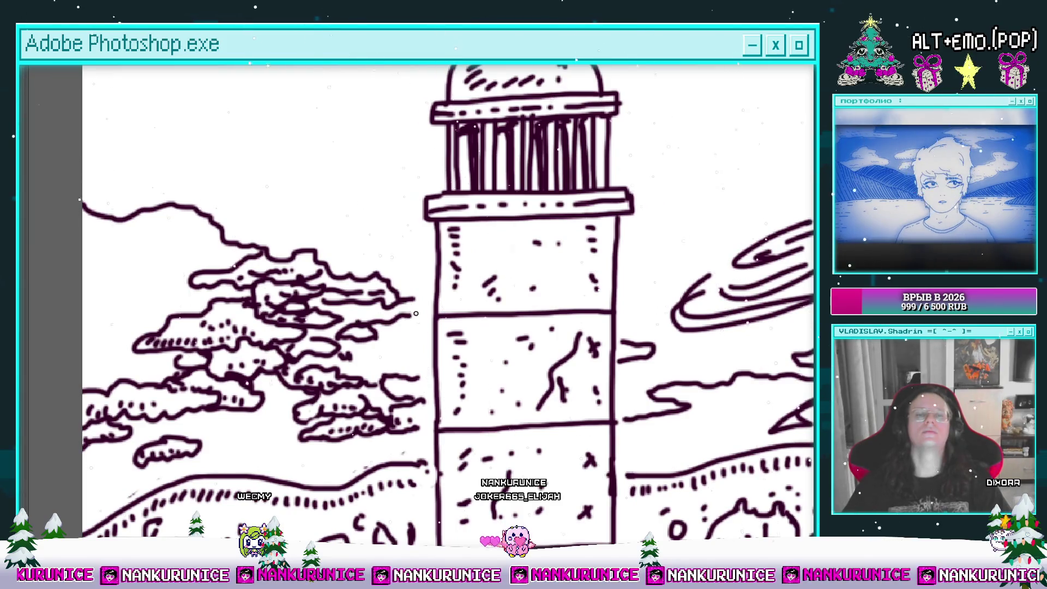
left_click_drag(362, 350, 389, 349)
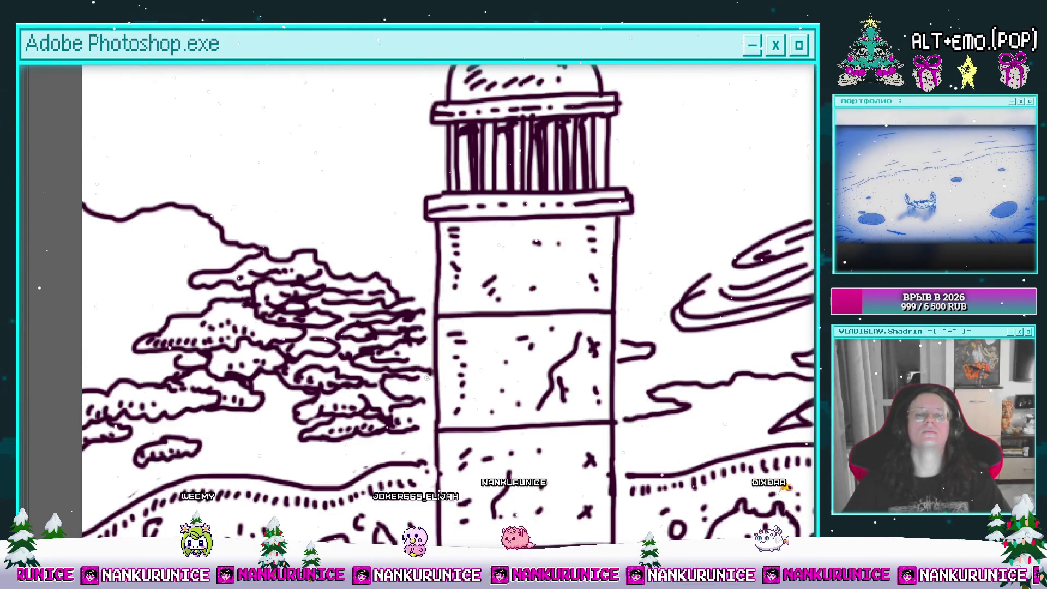
scroll(360, 279, "down", 3)
Start a scalloped cloud outline in the upper sky with a rounded bulge
scroll(360, 279, "up", 2)
scroll(360, 279, "up", 2)
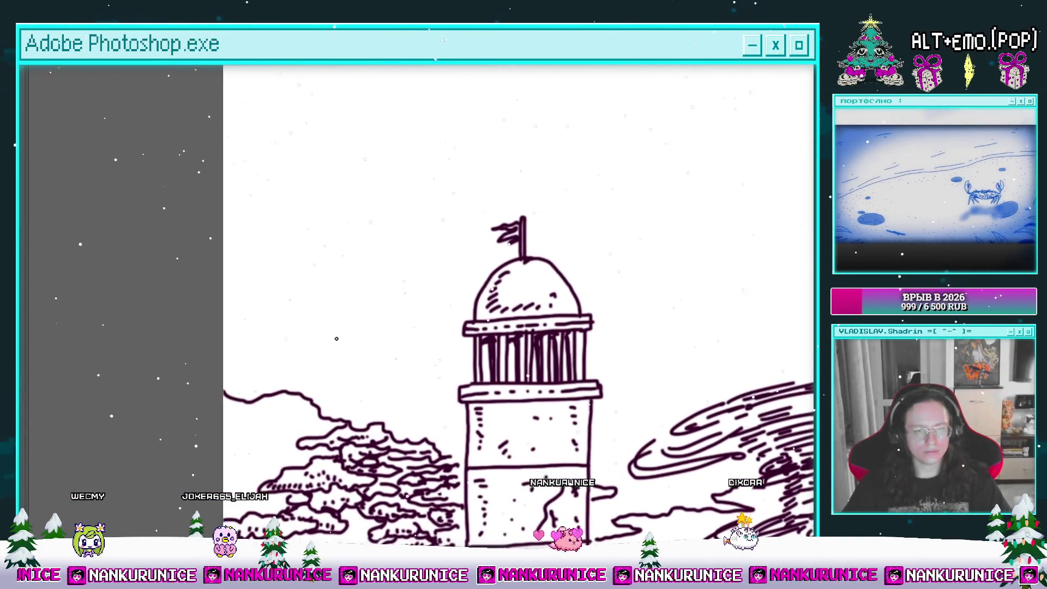
scroll(257, 292, "up", 1)
scroll(246, 295, "up", 2)
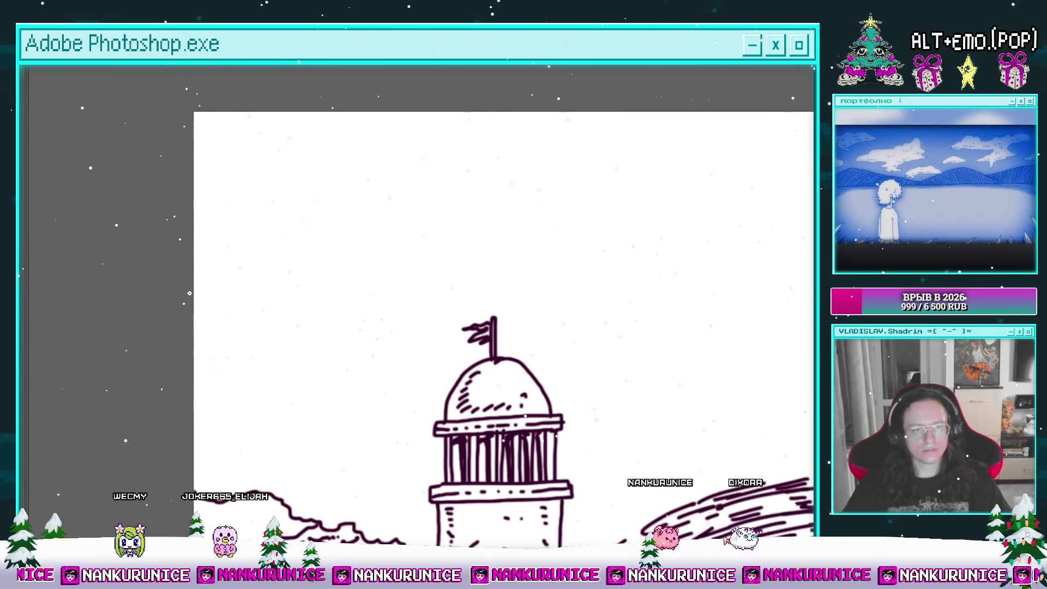
left_click_drag(313, 293, 342, 245)
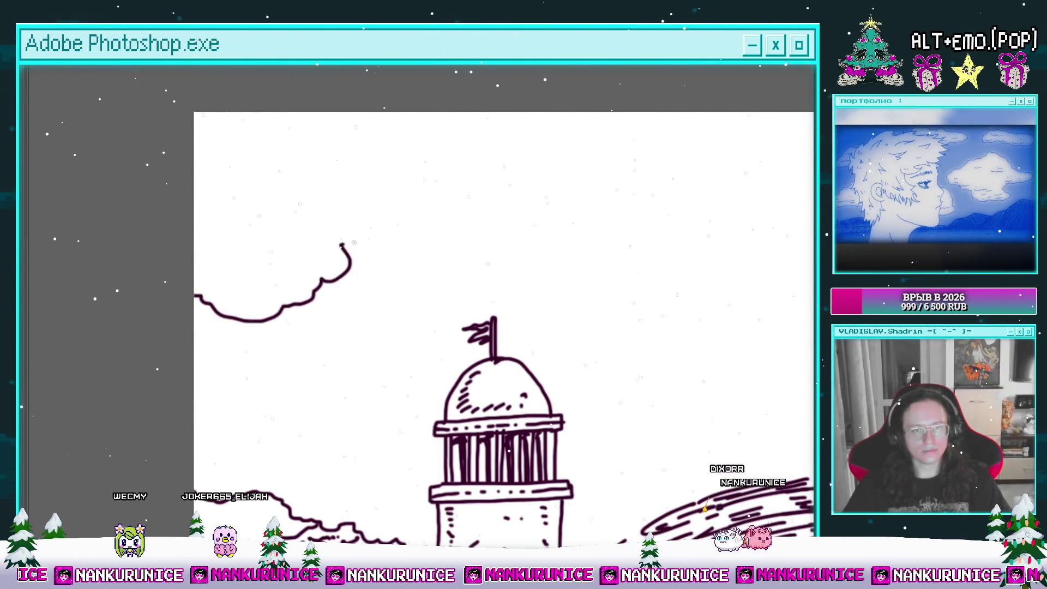
left_click_drag(447, 267, 356, 285)
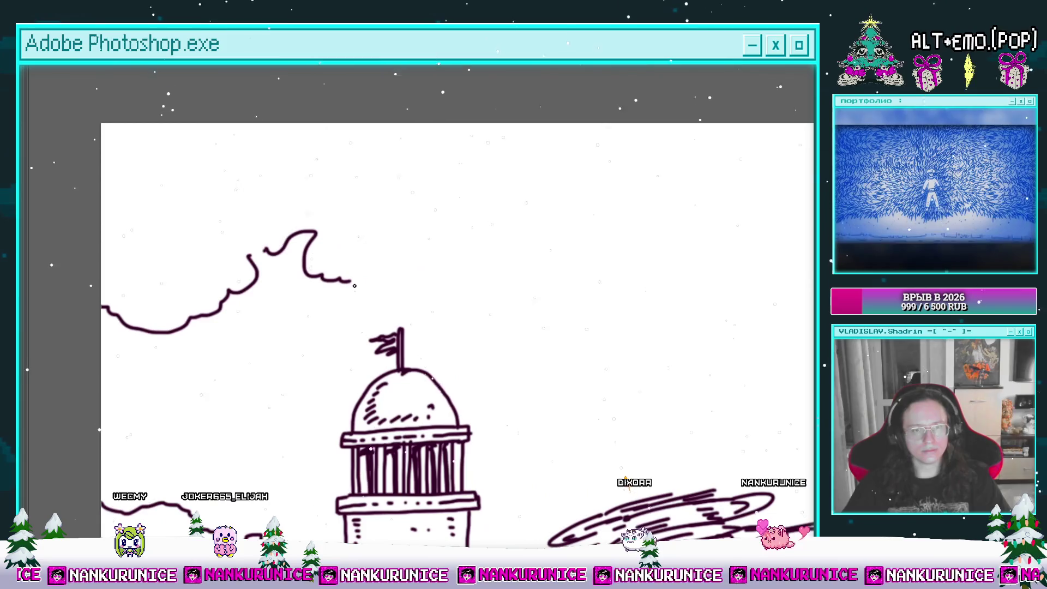
left_click_drag(400, 254, 446, 256)
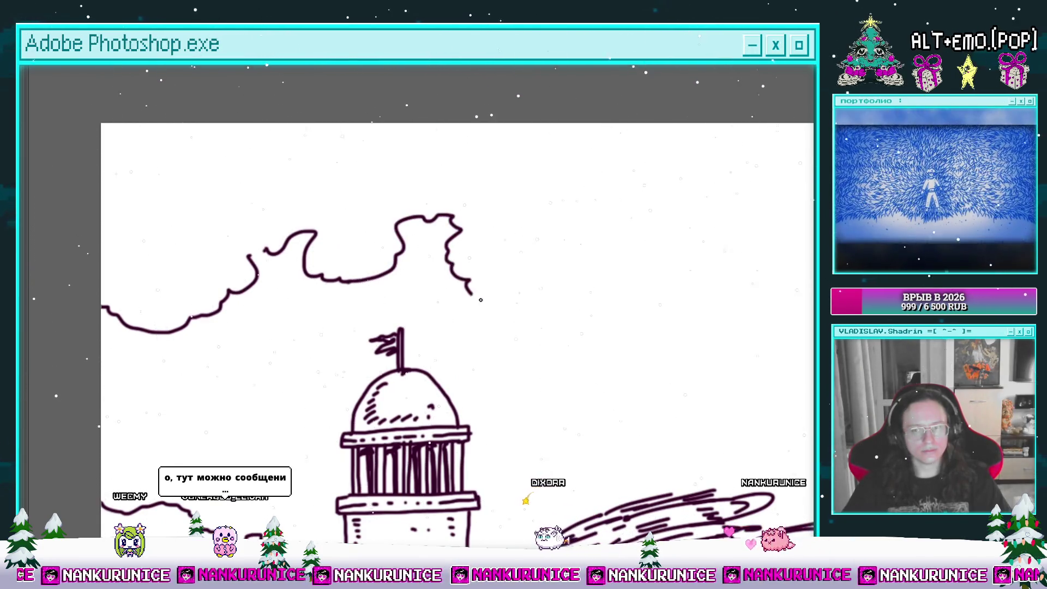
Extend the cloud outline right, ending in an upward curl, and reframe around the tower
left_click_drag(561, 309, 598, 289)
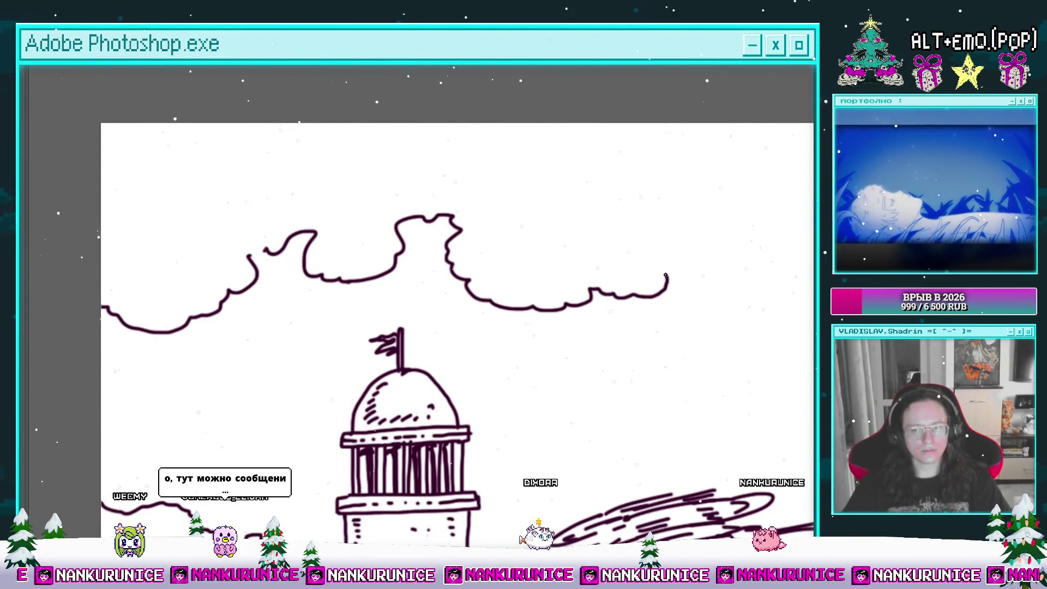
mouse_move(637, 246)
left_mouse_down()
mouse_move(596, 274)
mouse_move(546, 207)
left_mouse_up()
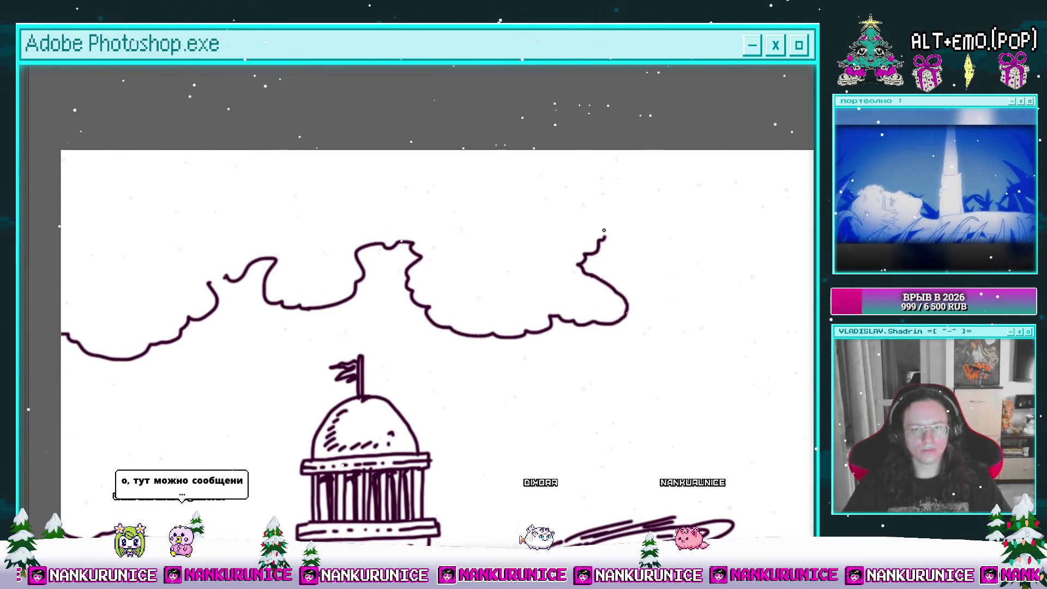
mouse_move(528, 272)
left_mouse_down()
mouse_move(645, 152)
mouse_move(707, 114)
left_mouse_up()
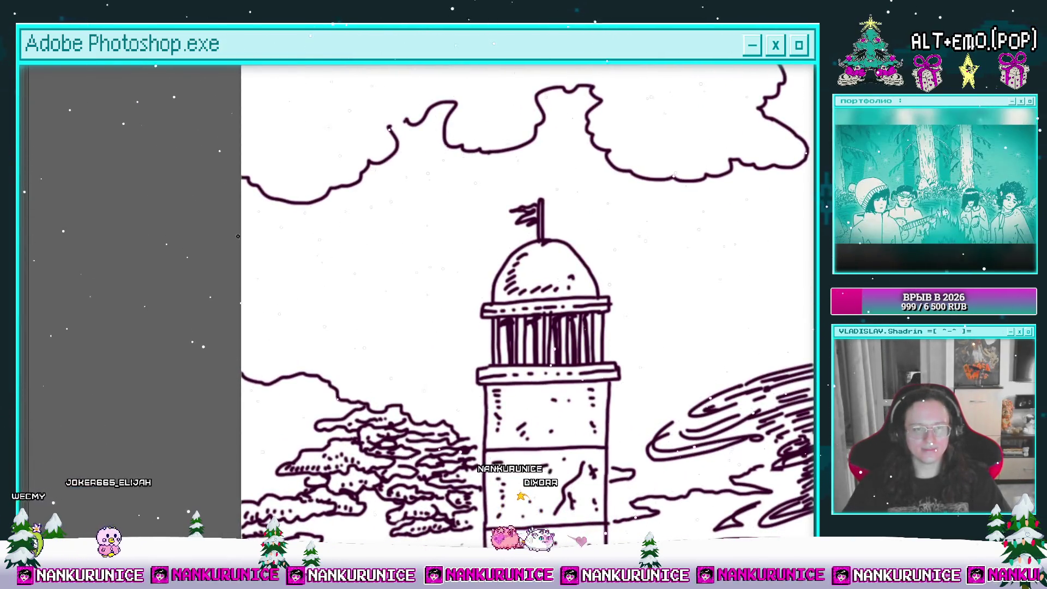
left_click_drag(351, 186, 317, 166)
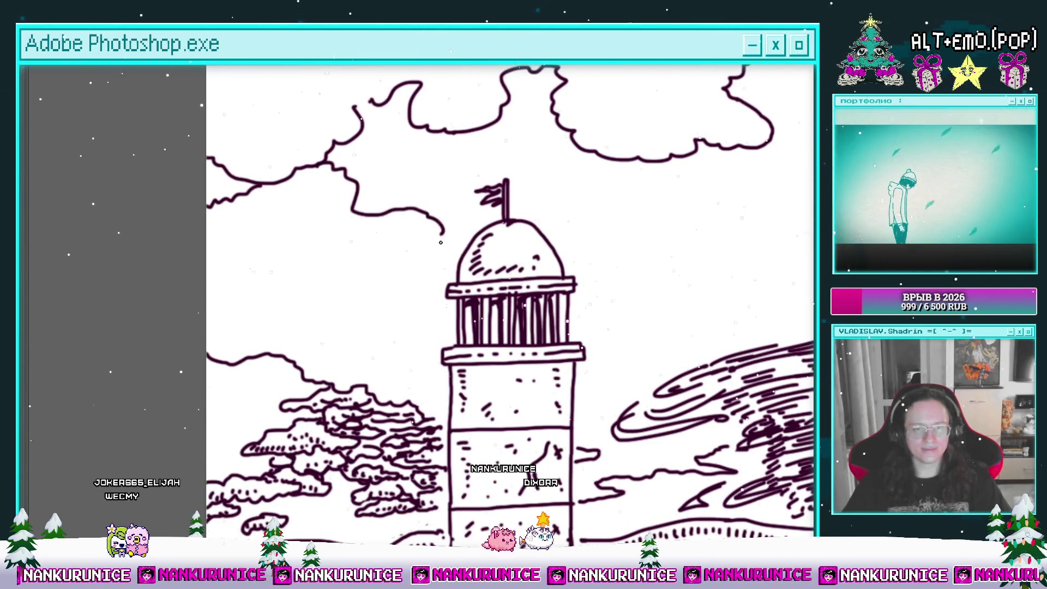
left_click_drag(437, 240, 414, 225)
left_click_drag(383, 277, 417, 286)
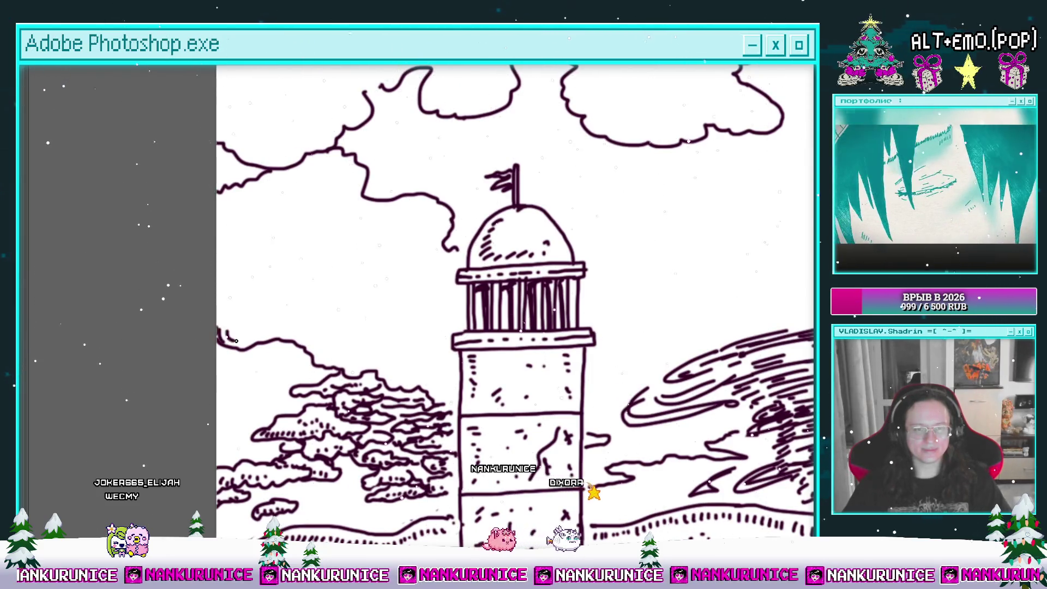
scroll(304, 331, "up", 2)
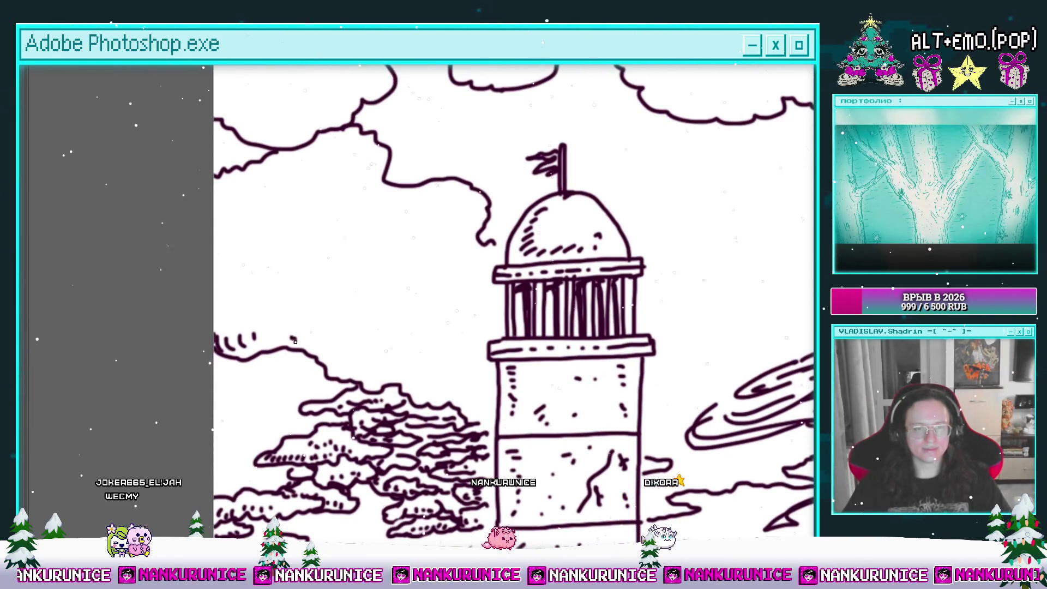
Outline a small cloud beside the lighthouse dome with curving lower edges
mouse_move(341, 345)
left_mouse_down()
mouse_move(483, 333)
mouse_move(497, 359)
left_mouse_up()
mouse_move(488, 213)
left_mouse_down()
mouse_move(367, 316)
mouse_move(501, 315)
left_mouse_up()
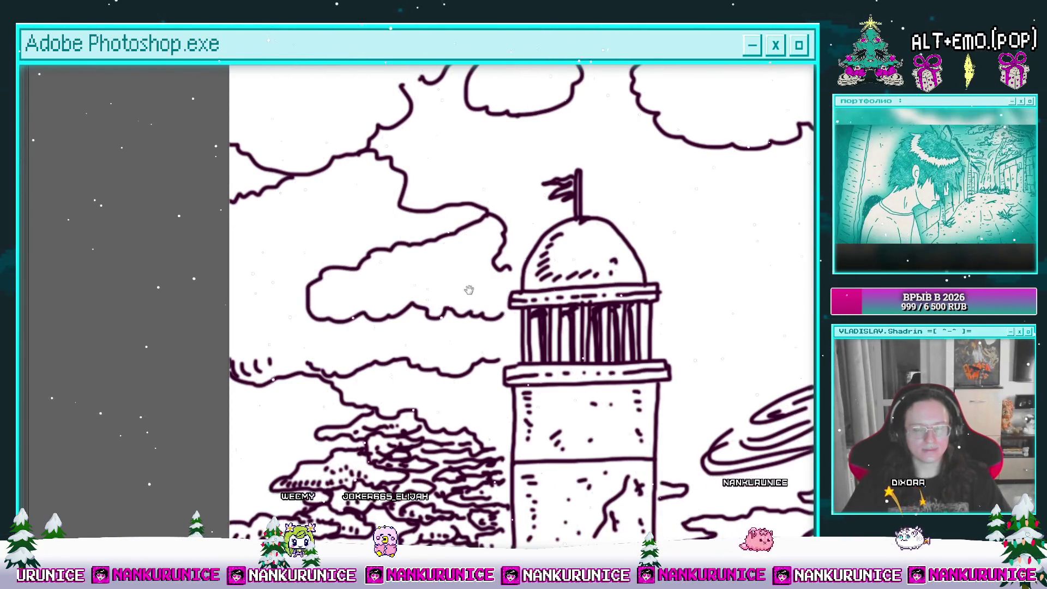
left_click_drag(372, 230, 406, 282)
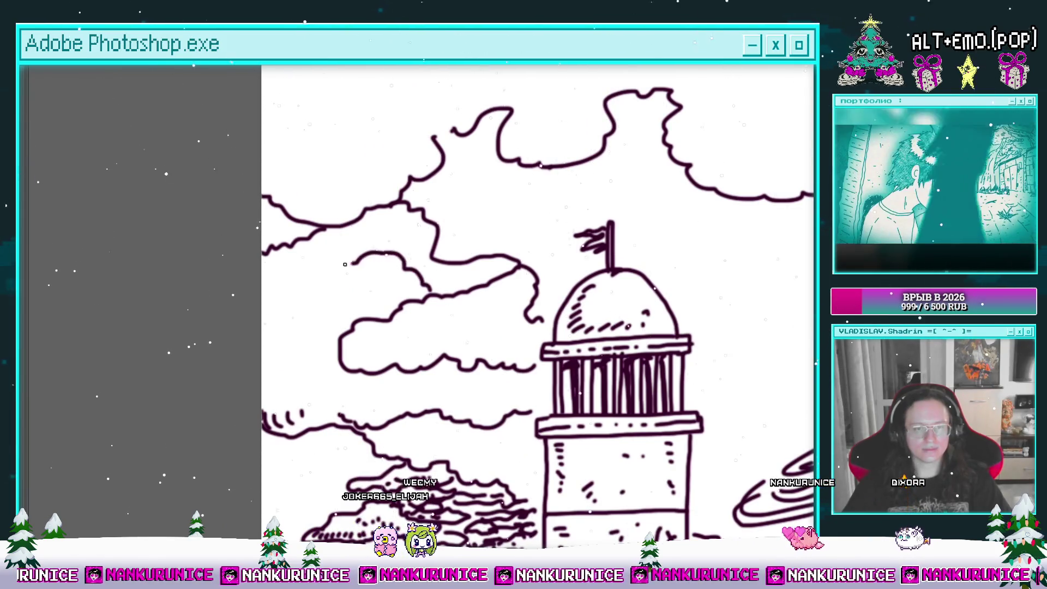
left_click_drag(344, 282, 321, 256)
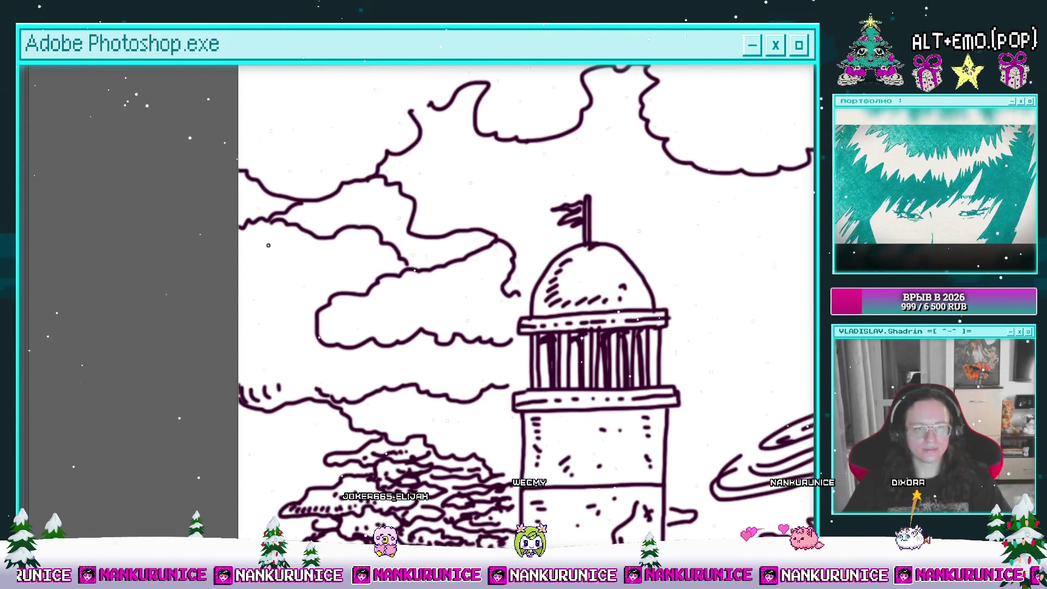
mouse_move(316, 273)
left_mouse_down()
mouse_move(294, 271)
mouse_move(316, 306)
left_mouse_up()
Shade the small cloud's underside and the band below with short hatch dashes
mouse_move(330, 297)
left_mouse_down()
mouse_move(327, 305)
mouse_move(339, 304)
left_mouse_up()
left_click_drag(355, 295, 352, 303)
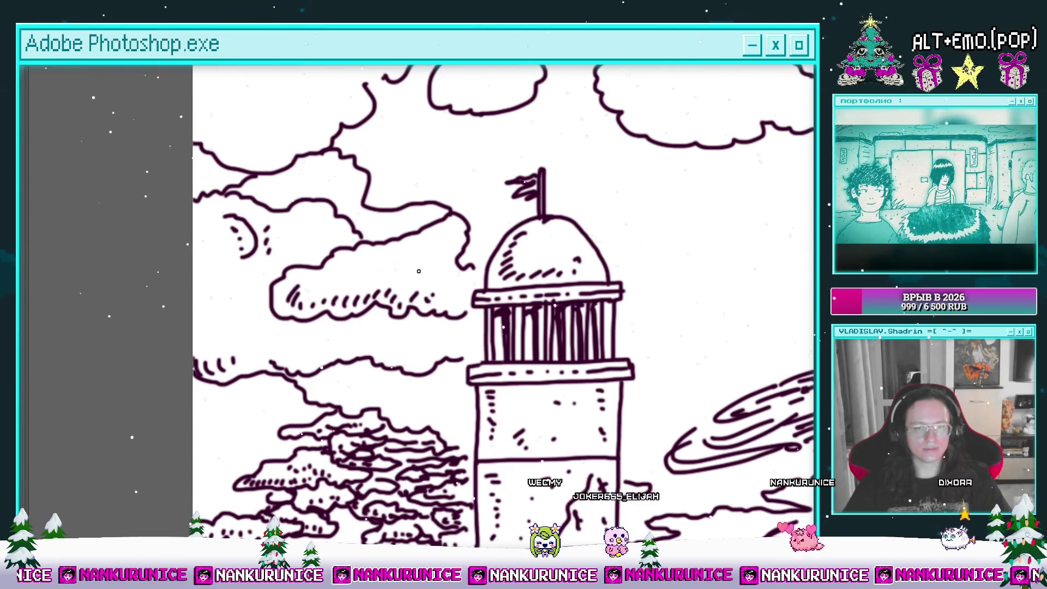
left_click_drag(378, 256, 353, 185)
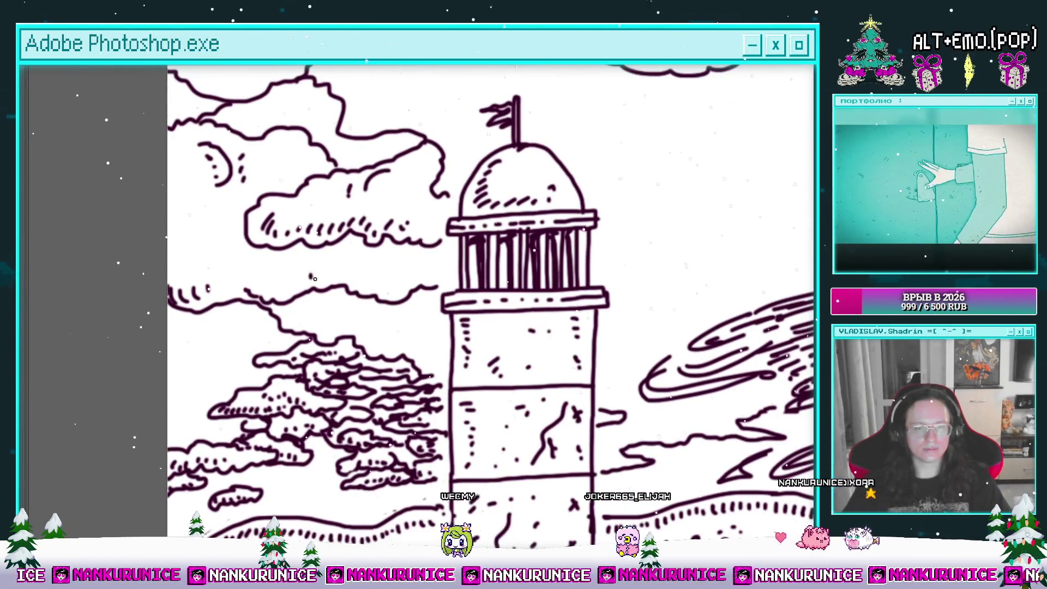
mouse_move(358, 321)
left_mouse_down()
mouse_move(425, 322)
mouse_move(430, 335)
left_mouse_up()
left_click_drag(312, 319, 330, 325)
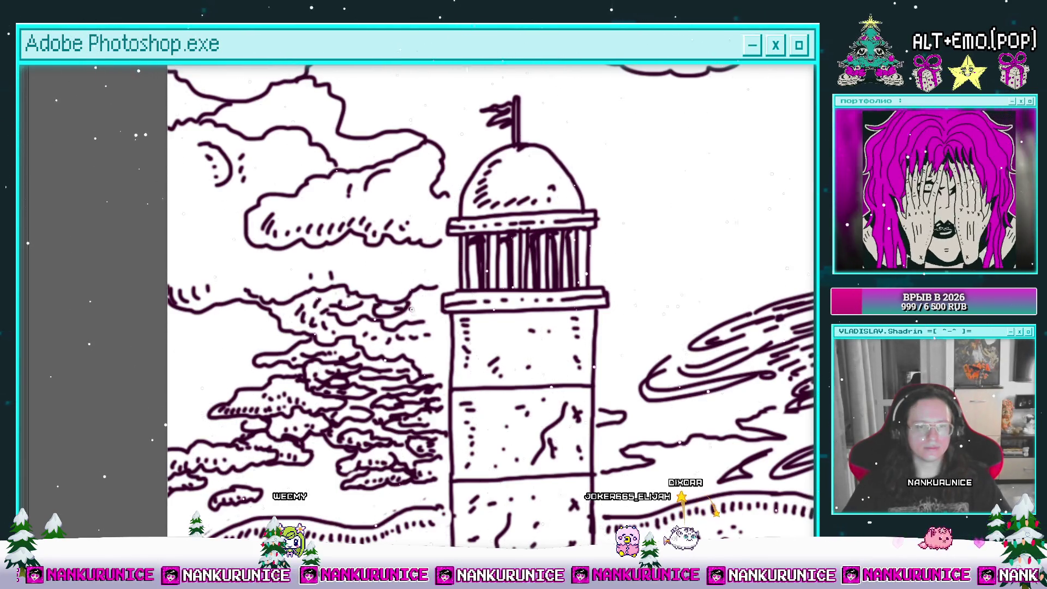
Zoom out to review the whole drawing, then zoom back in
scroll(414, 321, "down", 5)
scroll(410, 349, "up", 5)
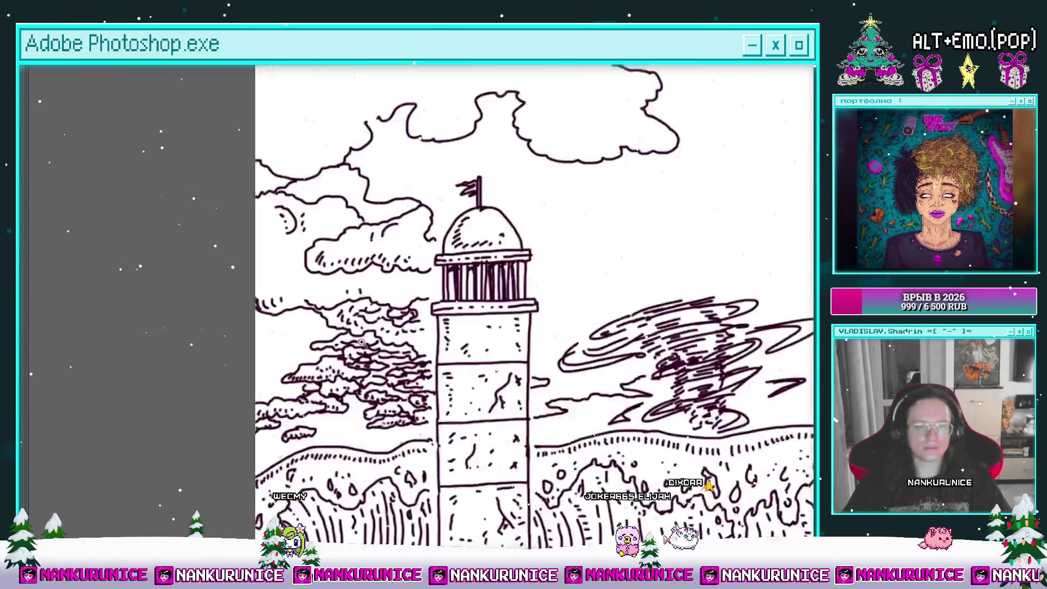
scroll(435, 370, "down", 2)
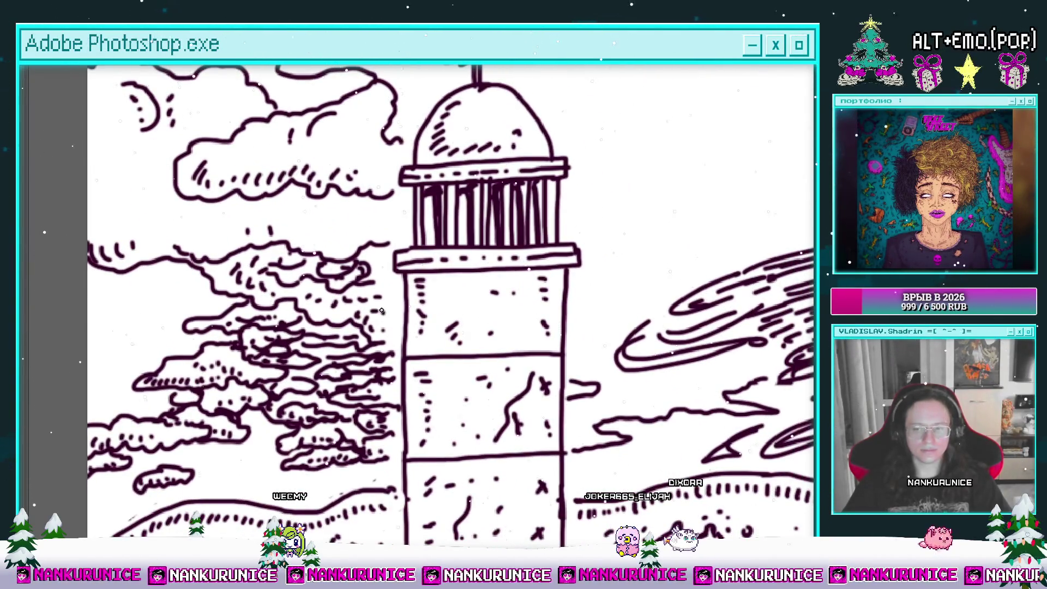
scroll(435, 370, "down", 3)
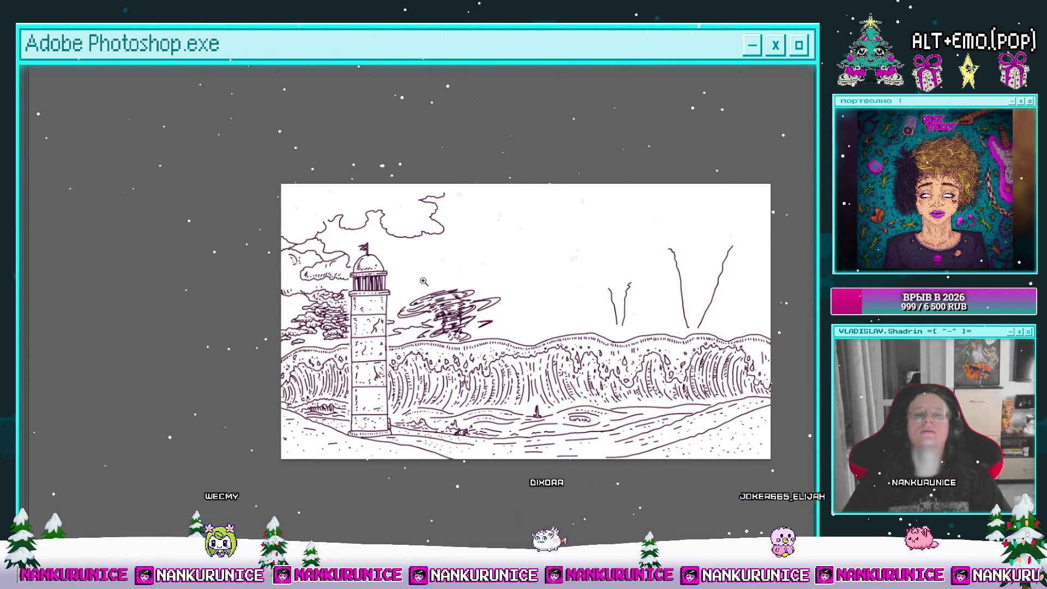
scroll(422, 272, "up", 2)
scroll(425, 275, "up", 1)
scroll(384, 355, "up", 3)
scroll(385, 355, "up", 1)
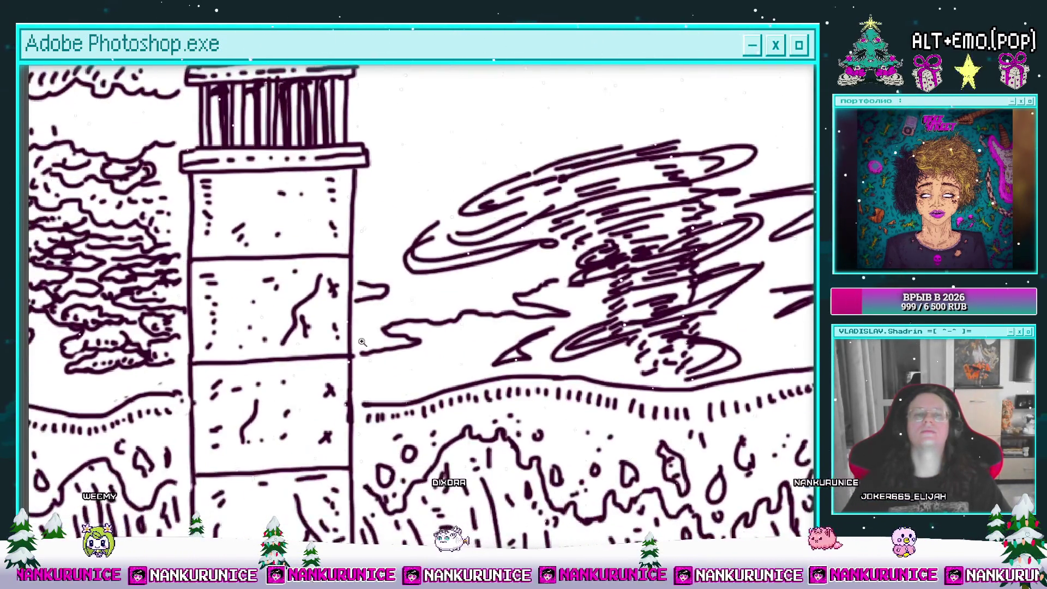
scroll(382, 352, "up", 1)
scroll(355, 335, "up", 1)
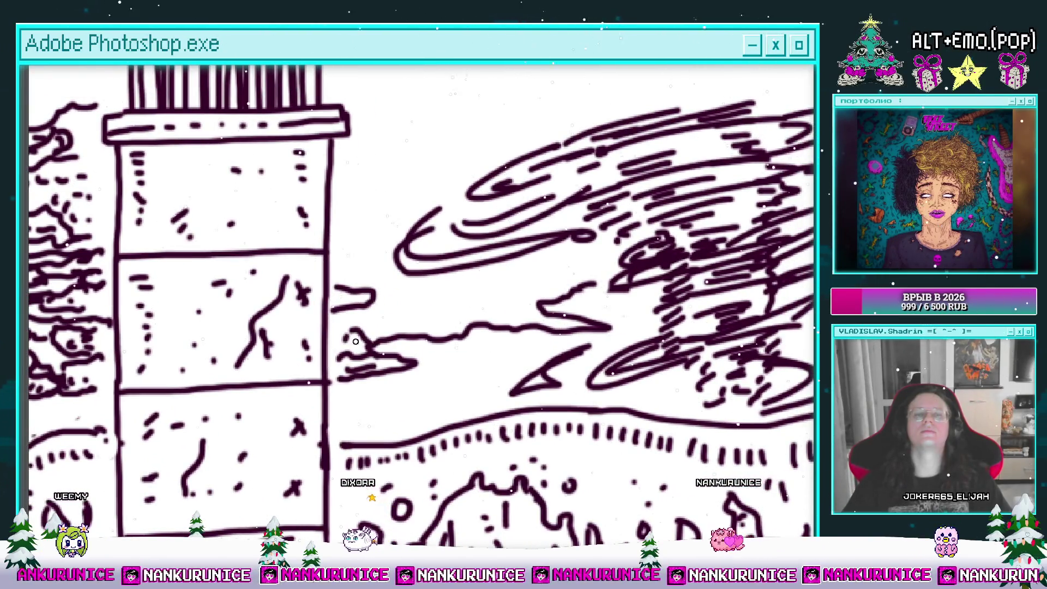
Brush looping squiggles and a short wisp stroke right of the lighthouse tower
left_click_drag(355, 335, 354, 353)
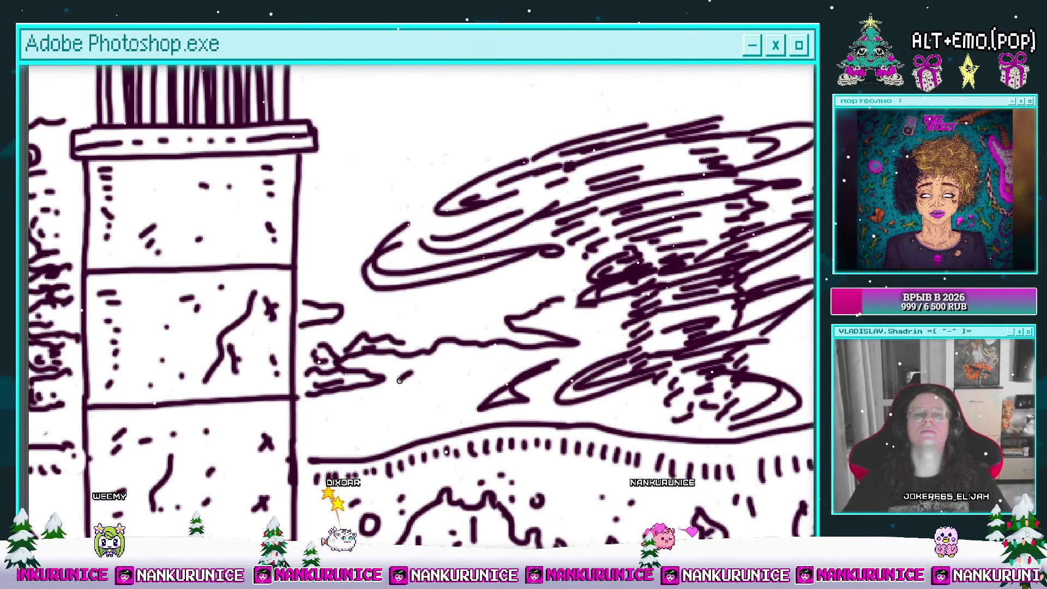
left_click_drag(439, 376, 399, 376)
left_click_drag(418, 371, 407, 399)
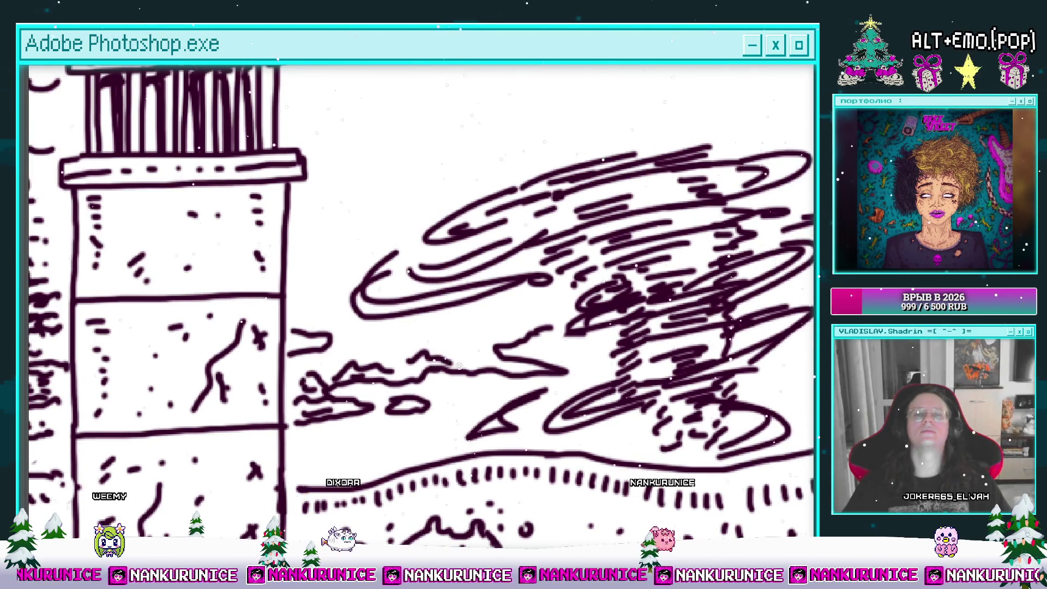
left_click_drag(458, 367, 493, 363)
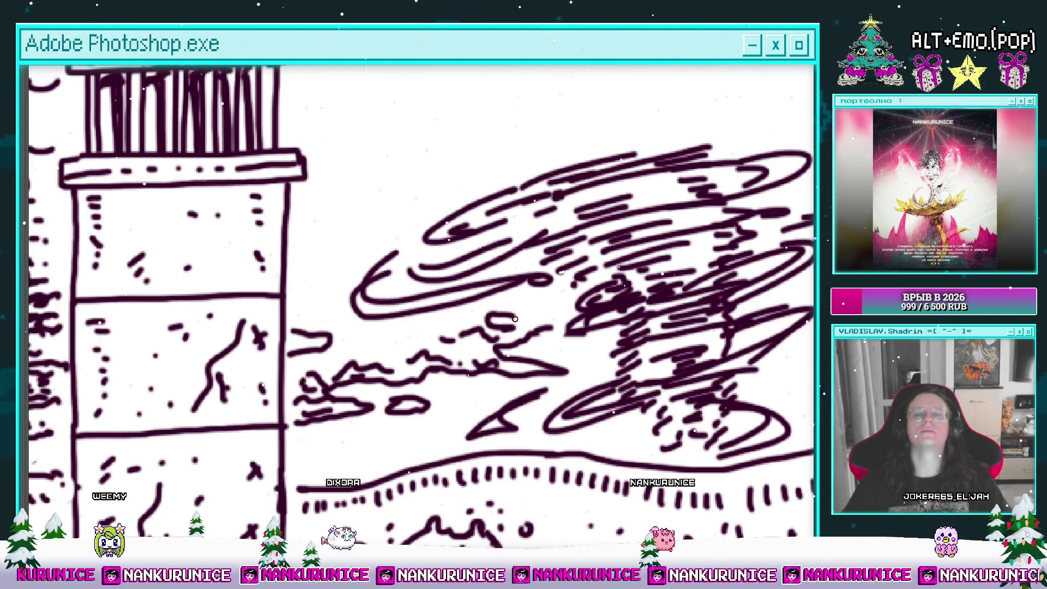
left_click_drag(472, 322, 506, 320)
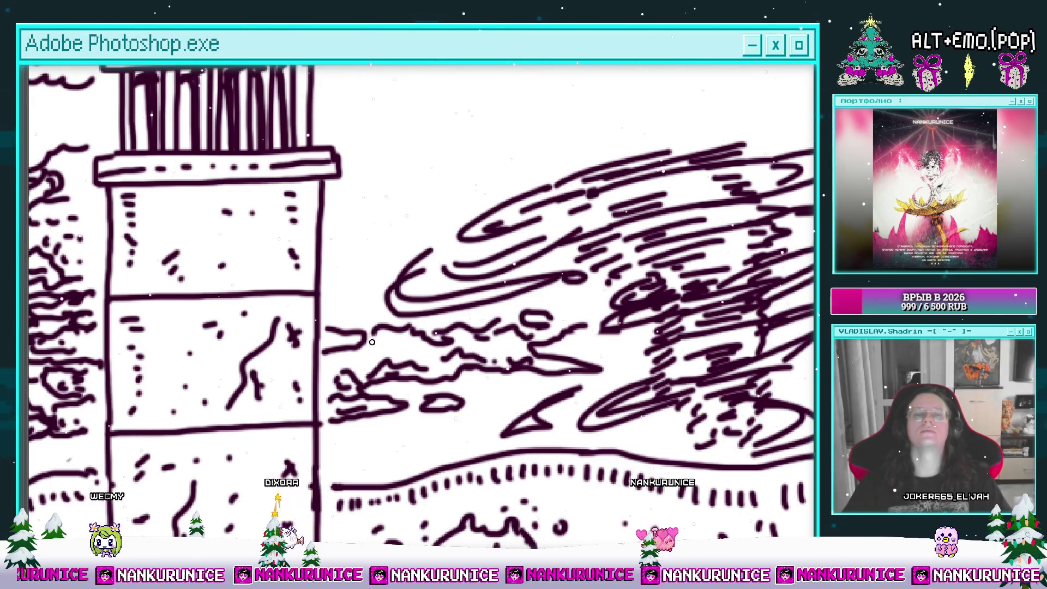
scroll(349, 365, "up", 1)
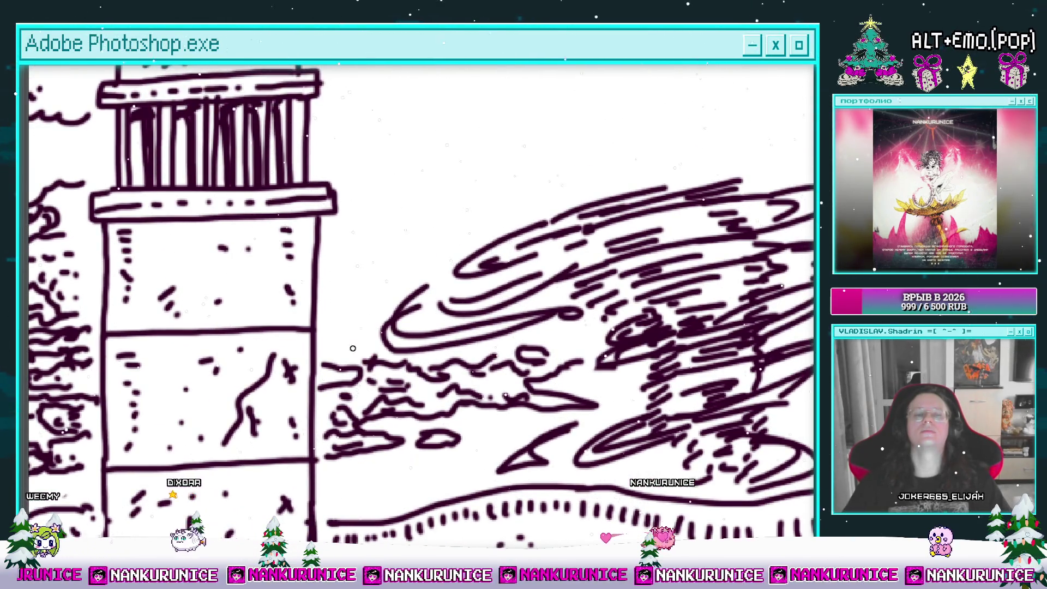
scroll(331, 377, "up", 1)
scroll(331, 377, "up", 1)
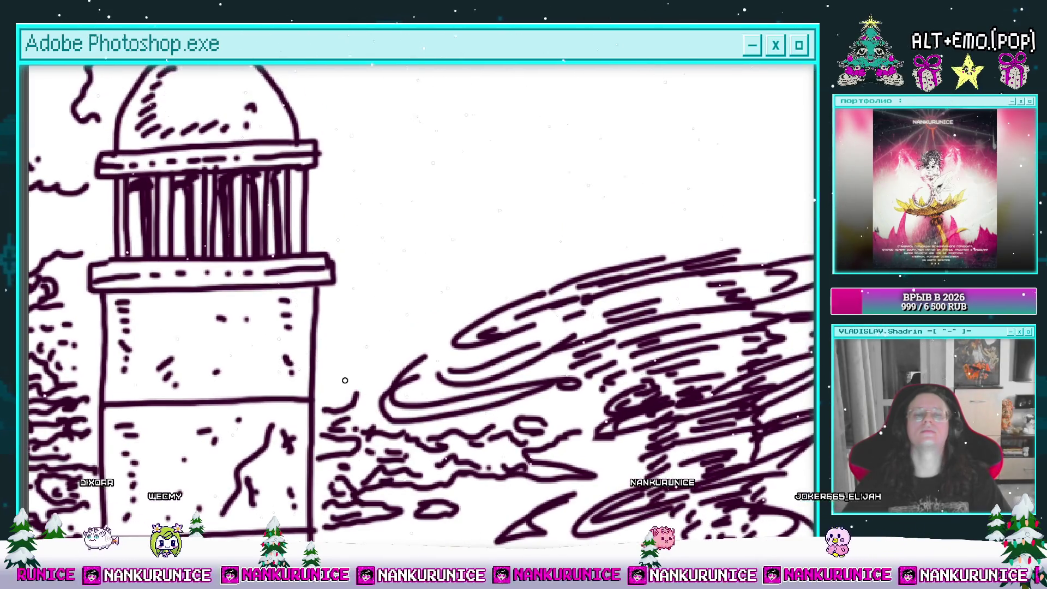
scroll(330, 377, "down", 3)
scroll(330, 377, "down", 1)
scroll(410, 236, "up", 2)
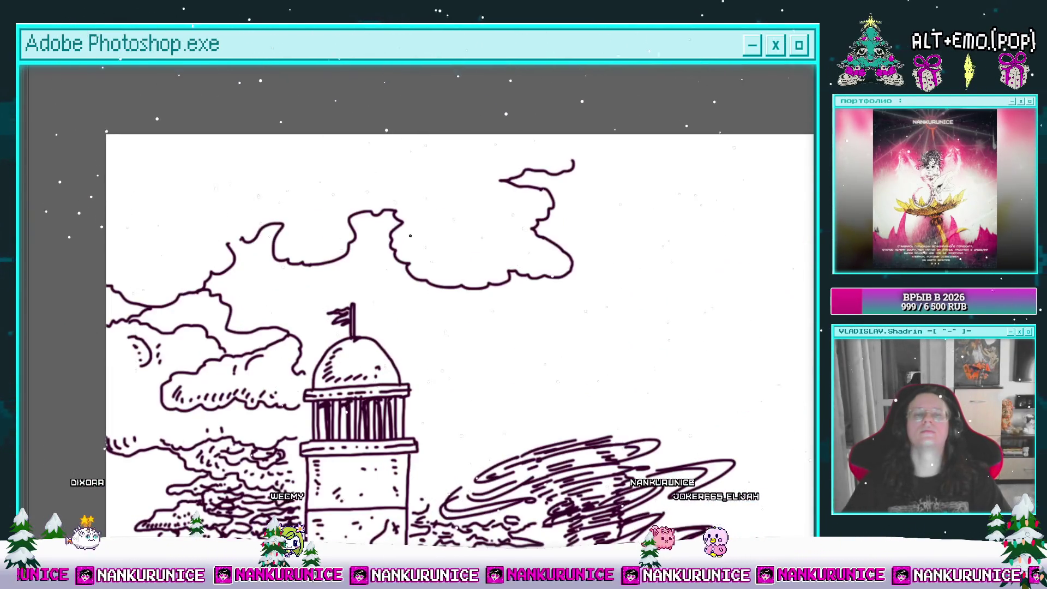
Hatch the upper cloud's lower edge, its right part and above its left top
left_click_drag(419, 265, 443, 271)
mouse_move(450, 271)
left_mouse_down()
mouse_move(484, 270)
mouse_move(506, 246)
mouse_move(486, 213)
mouse_move(437, 252)
mouse_move(459, 232)
mouse_move(482, 271)
left_mouse_up()
mouse_move(436, 221)
left_mouse_down()
mouse_move(441, 252)
mouse_move(552, 250)
left_mouse_up()
left_click_drag(472, 213, 485, 236)
left_click_drag(309, 208, 361, 234)
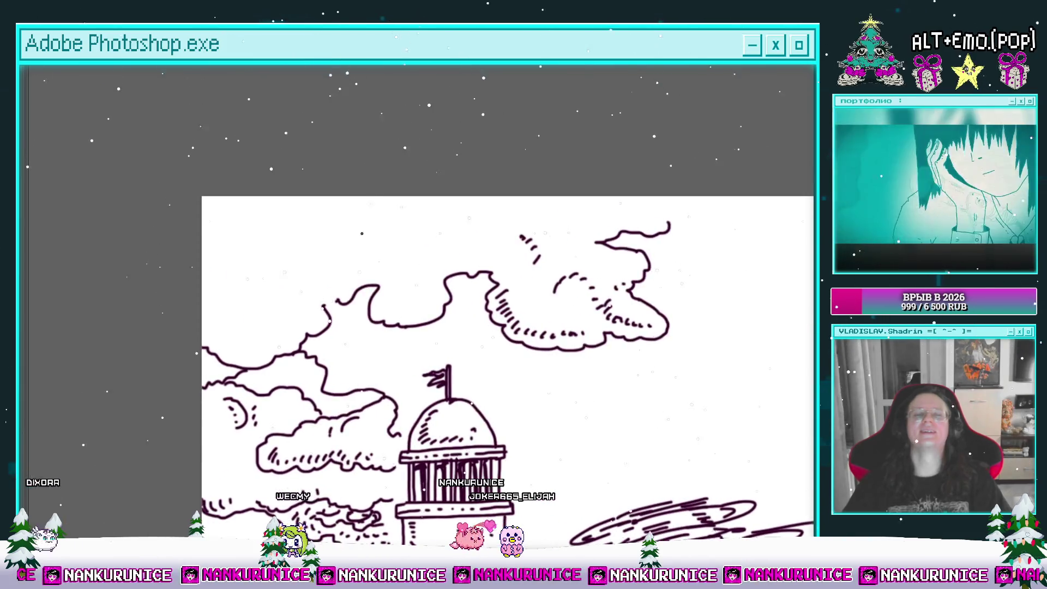
Replace the long misplaced cloud stroke with a shorter wavy cloud line
mouse_move(207, 200)
left_mouse_down()
mouse_move(267, 214)
mouse_move(392, 199)
left_mouse_up()
key("ctrl+z")
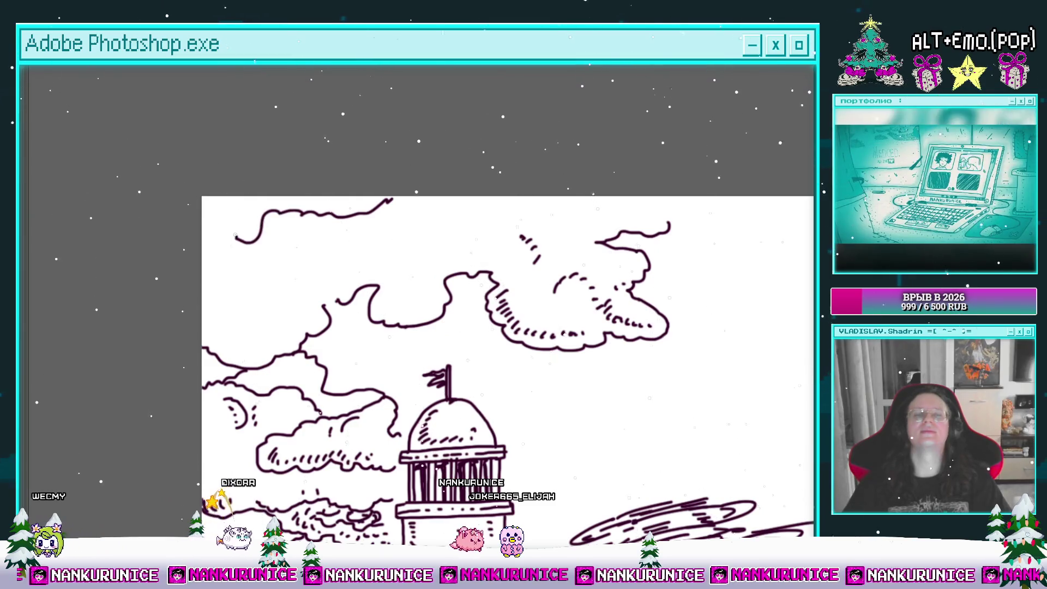
key("ctrl+z")
left_click_drag(203, 242, 316, 222)
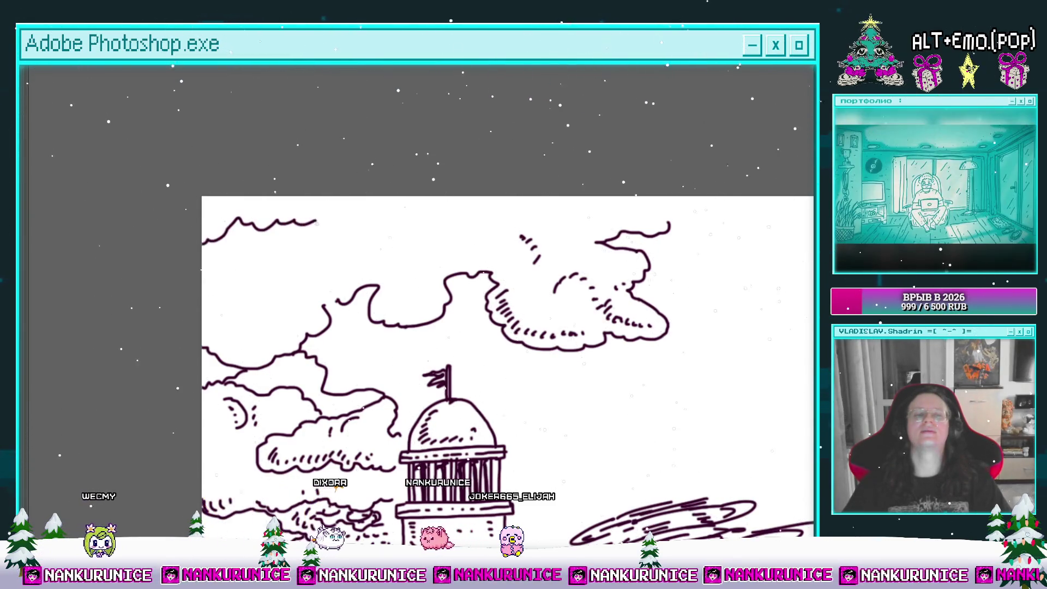
Add short hatch dashes along the left cloud's edge
scroll(299, 312, "up", 2)
scroll(298, 313, "up", 2)
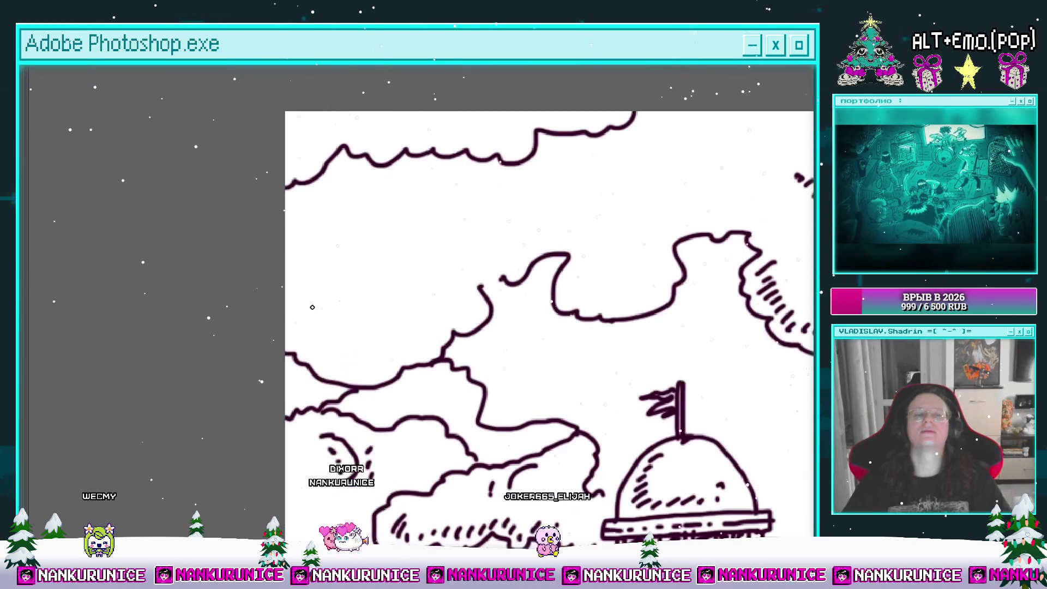
left_click_drag(293, 309, 376, 358)
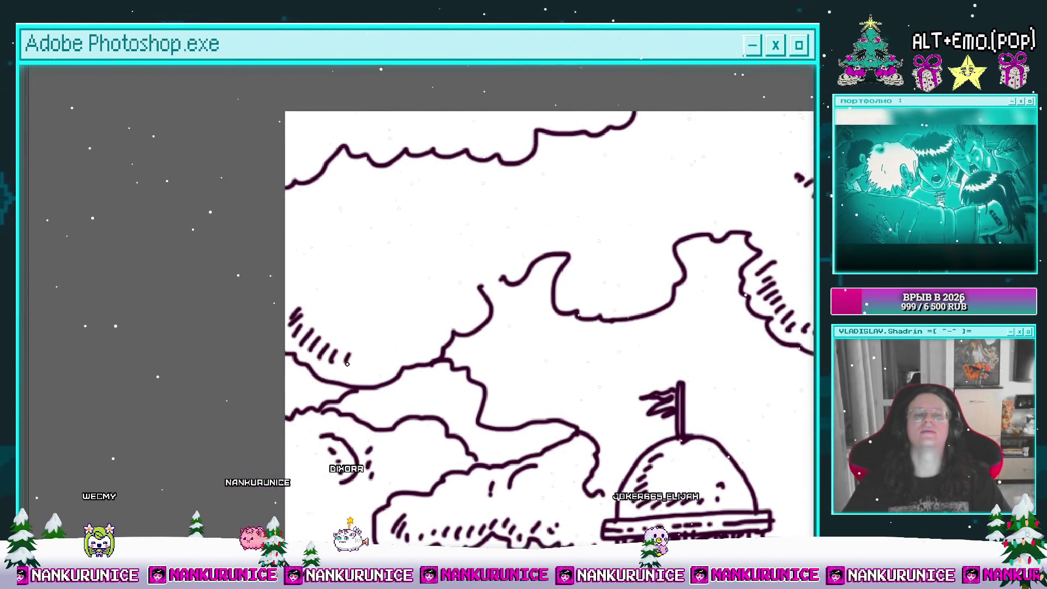
left_click(416, 348)
left_click(434, 326)
left_click(460, 310)
mouse_move(465, 255)
left_mouse_down()
mouse_move(447, 286)
mouse_move(414, 253)
mouse_move(353, 248)
left_mouse_up()
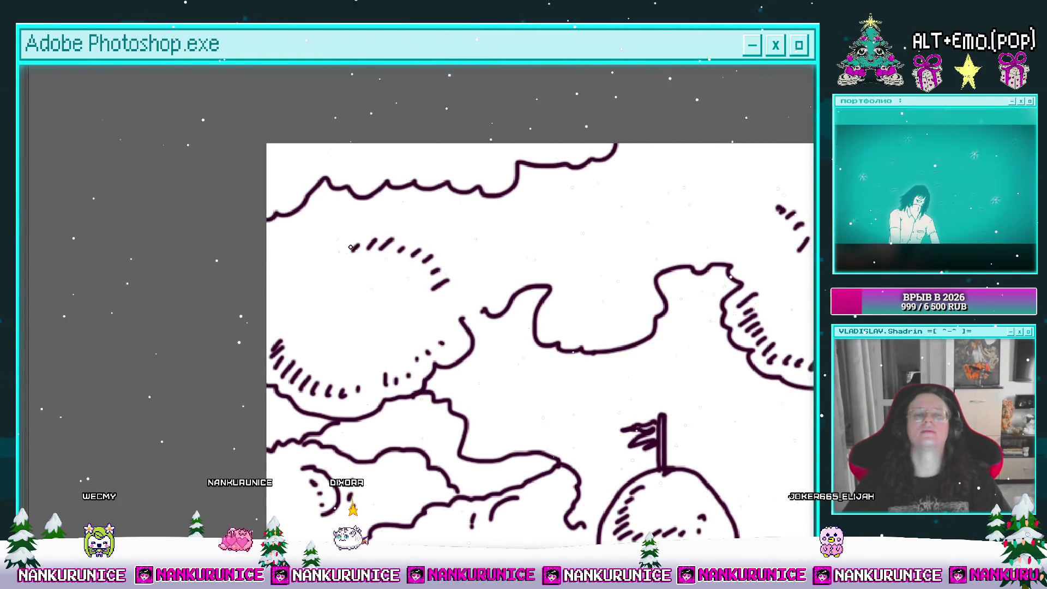
mouse_move(285, 269)
left_mouse_down()
mouse_move(312, 254)
mouse_move(279, 83)
left_mouse_up()
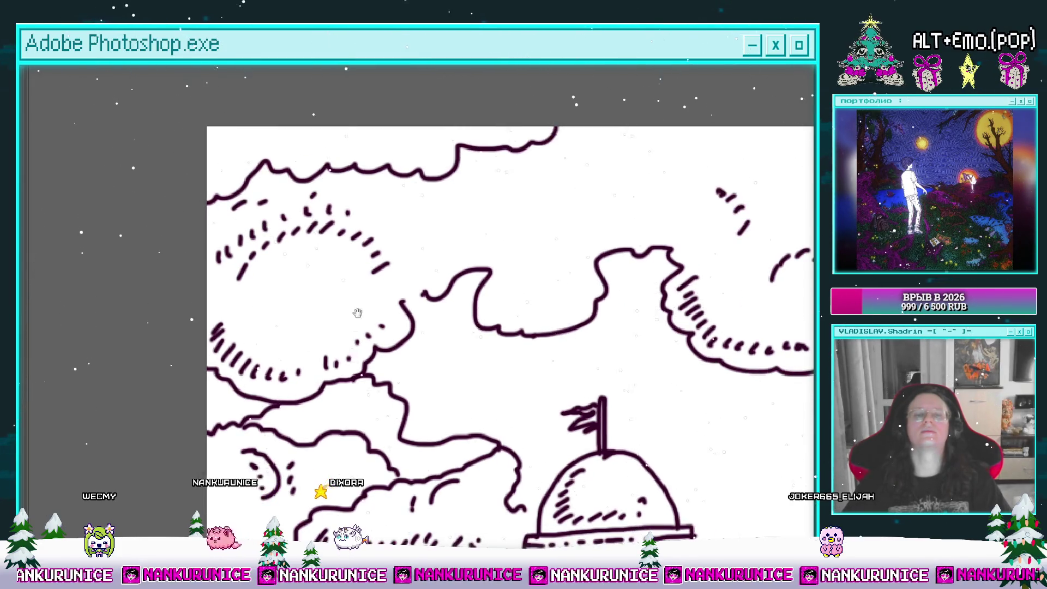
Add a dot and a short dash in the cloud above the lighthouse dome
mouse_move(529, 191)
left_mouse_down()
mouse_move(449, 200)
mouse_move(409, 299)
mouse_move(436, 271)
left_mouse_up()
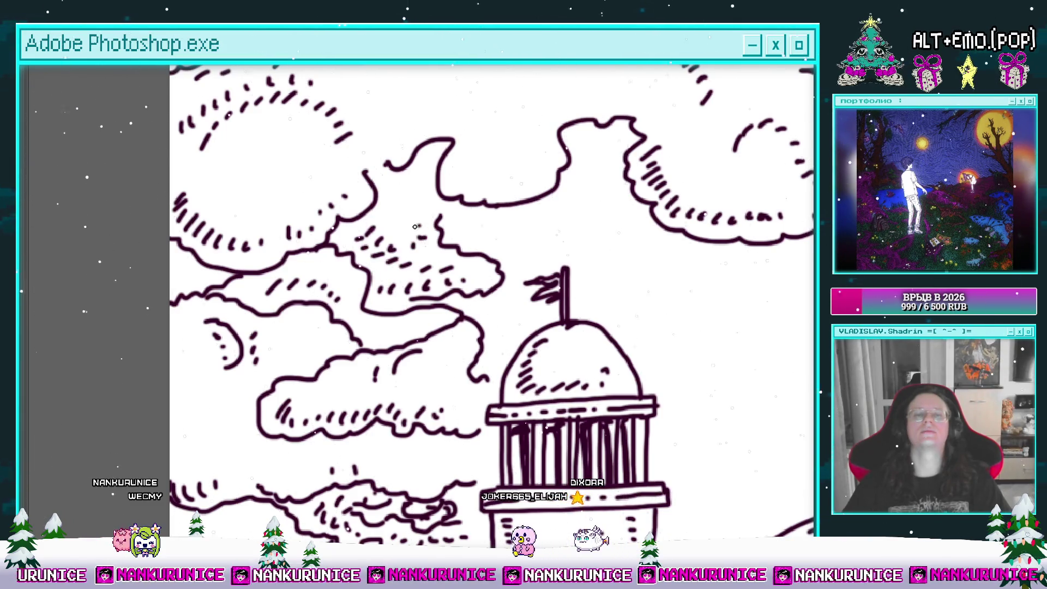
left_click_drag(462, 230, 265, 197)
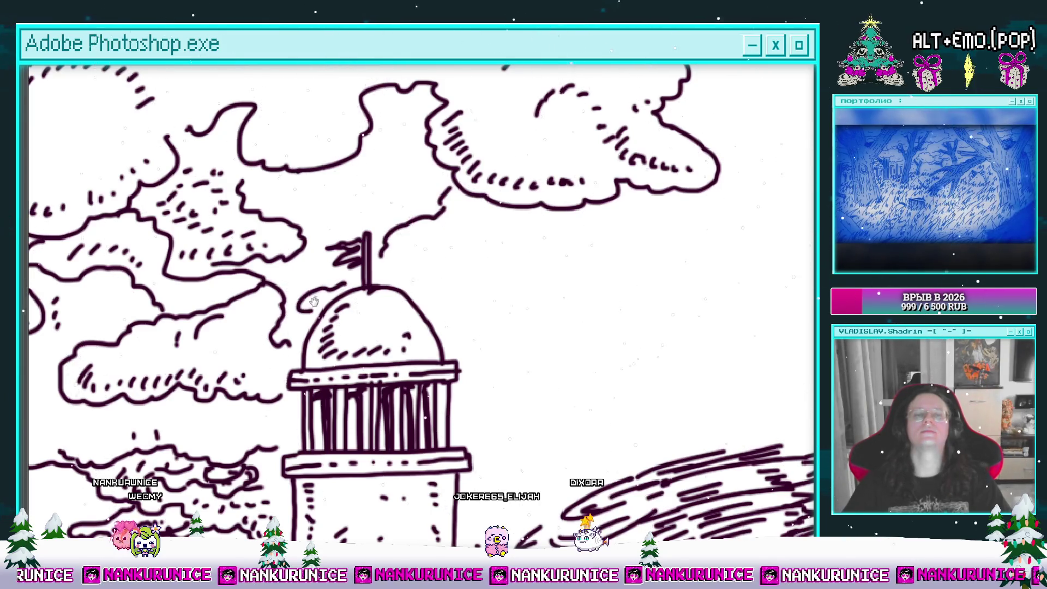
left_click_drag(291, 209, 298, 241)
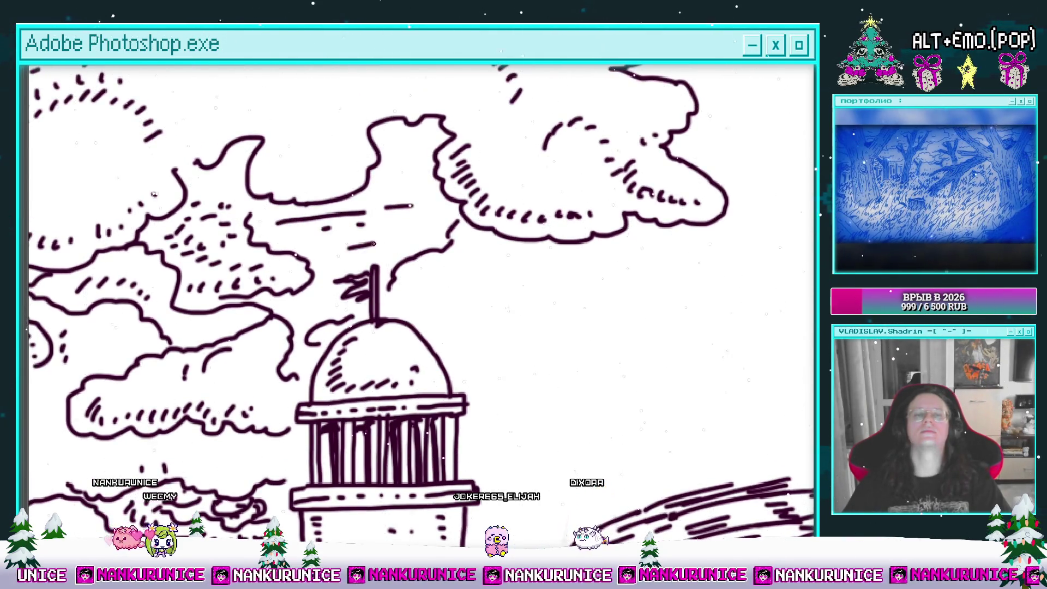
scroll(363, 246, "down", 5)
scroll(363, 246, "left", 4)
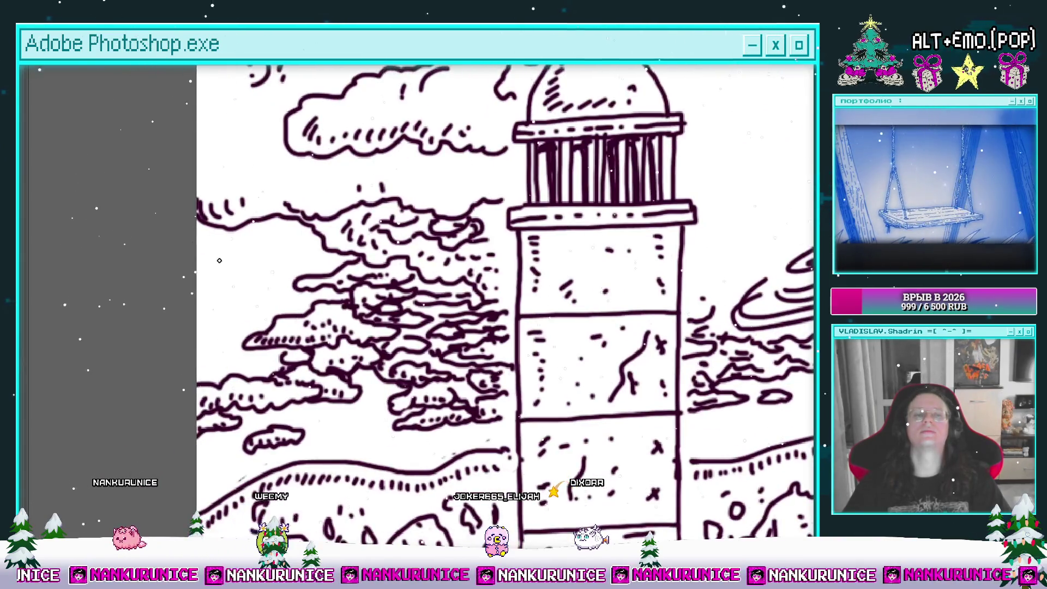
left_click_drag(258, 243, 268, 243)
left_click(295, 245)
Zoom in on the upper-left clouds and add short hatch strokes at their edges
scroll(238, 324, "down", 3)
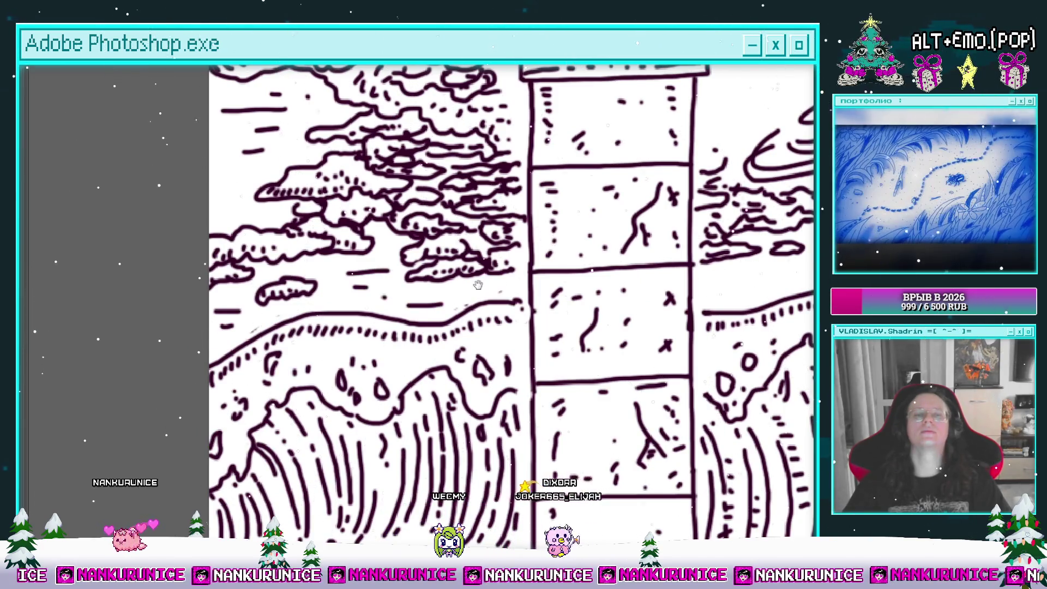
scroll(385, 297, "right", 2)
scroll(387, 327, "right", 2)
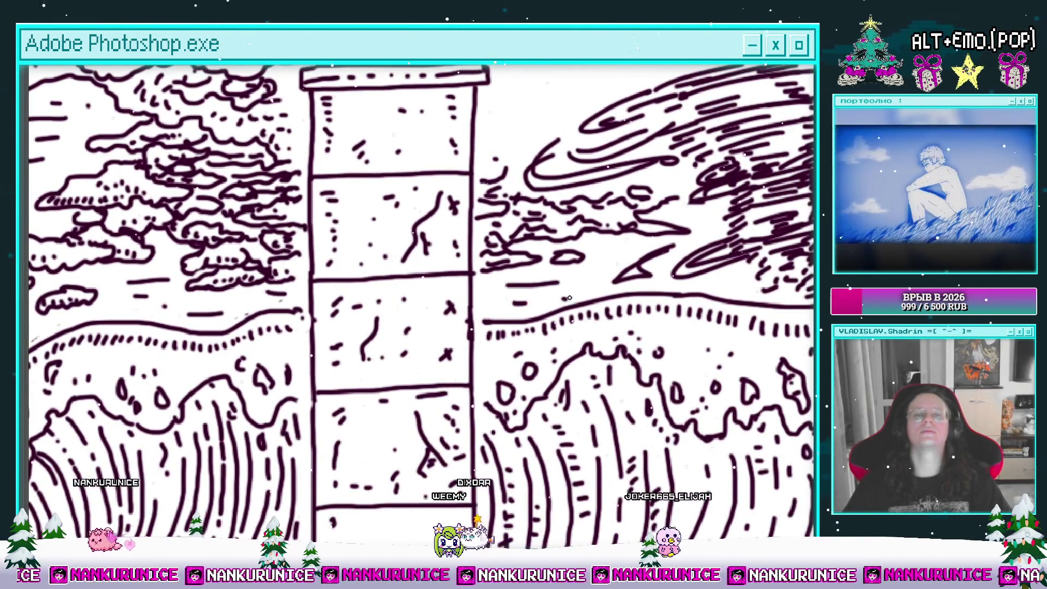
scroll(521, 319, "up", 4)
scroll(533, 351, "up", 1)
scroll(456, 250, "down", 2)
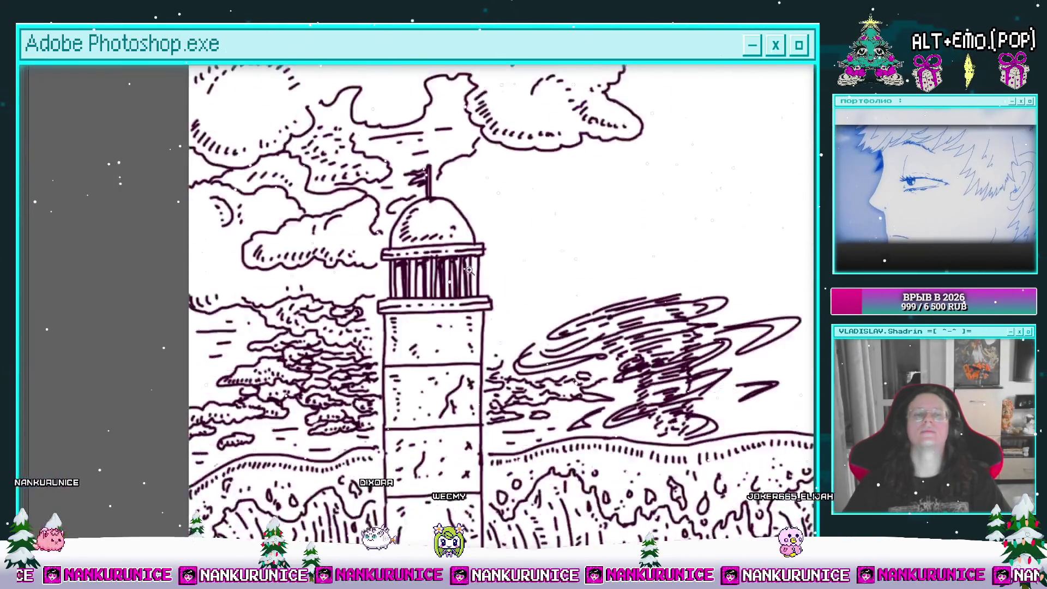
scroll(455, 250, "down", 1)
left_click_drag(311, 120, 345, 181)
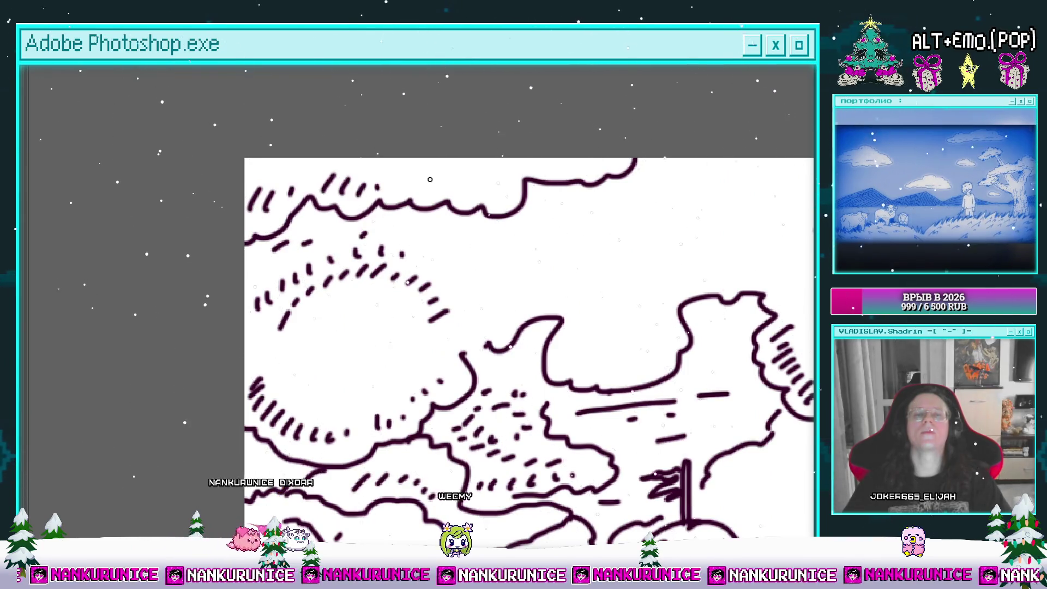
left_click_drag(511, 196, 421, 156)
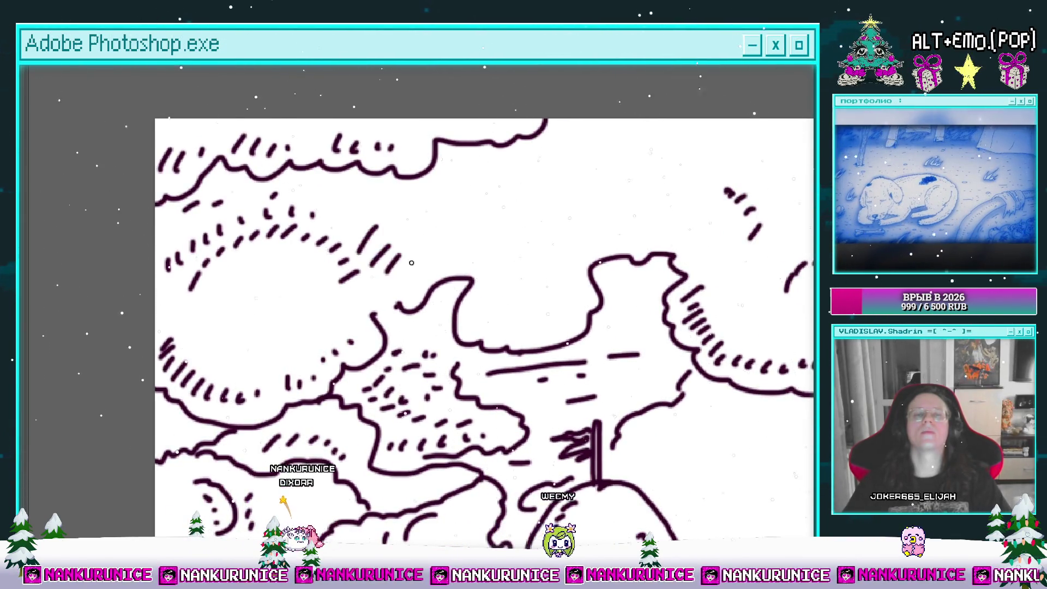
scroll(406, 263, "down", 3)
left_click_drag(421, 224, 406, 250)
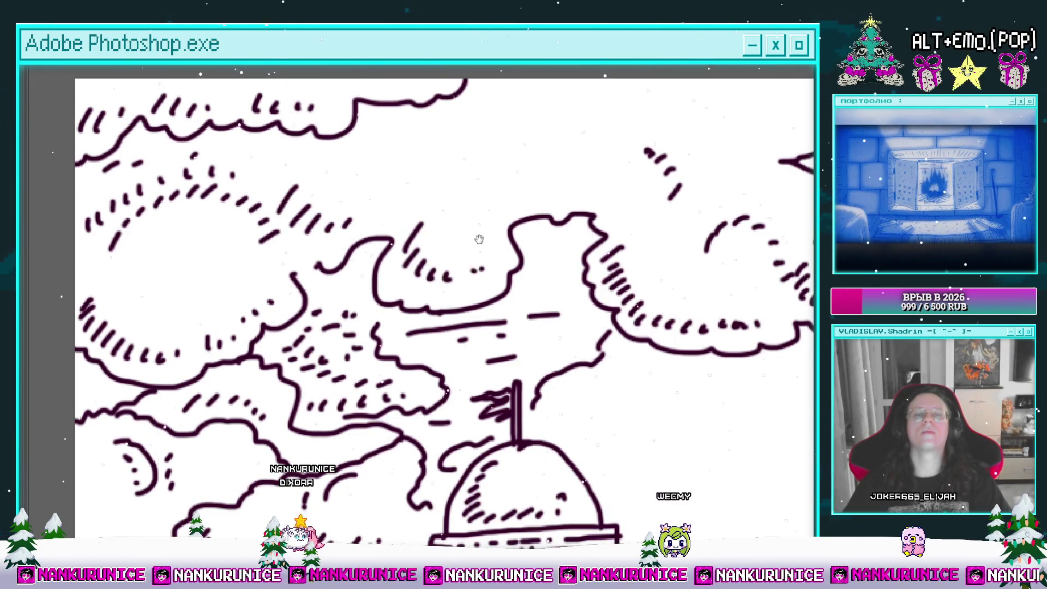
left_click_drag(478, 240, 449, 282)
mouse_move(369, 205)
left_mouse_down()
mouse_move(359, 221)
mouse_move(295, 214)
left_mouse_up()
Add a row of short hatch strokes along the cloud edge further right
scroll(354, 216, "right", 3)
scroll(461, 231, "right", 3)
scroll(520, 214, "up", 1)
left_click_drag(547, 217, 544, 229)
left_click_drag(565, 220, 562, 228)
left_click_drag(583, 218, 598, 215)
left_click_drag(620, 200, 618, 208)
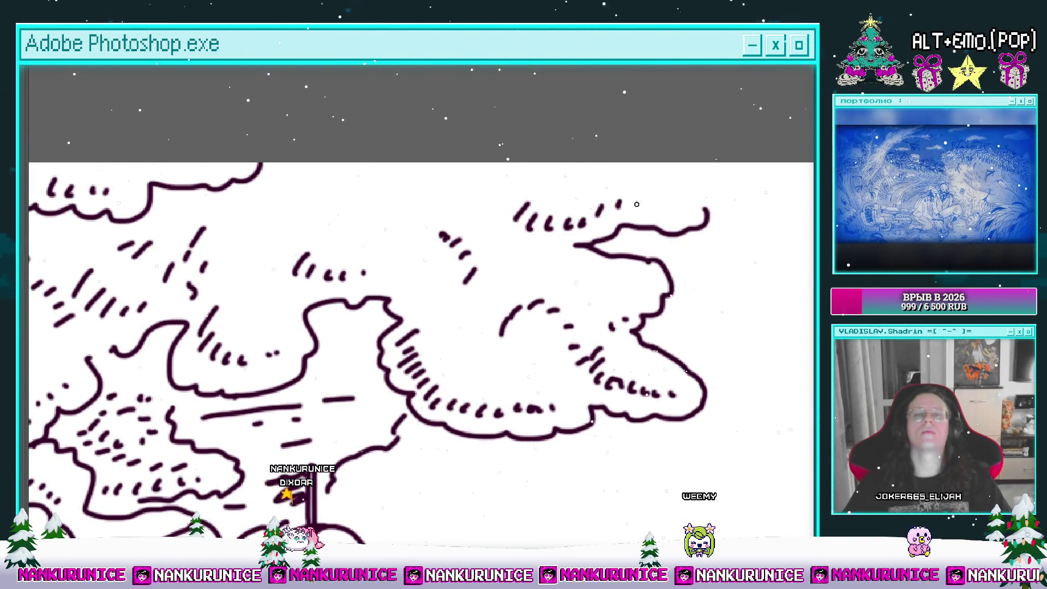
scroll(612, 182, "down", 2)
scroll(612, 182, "down", 3)
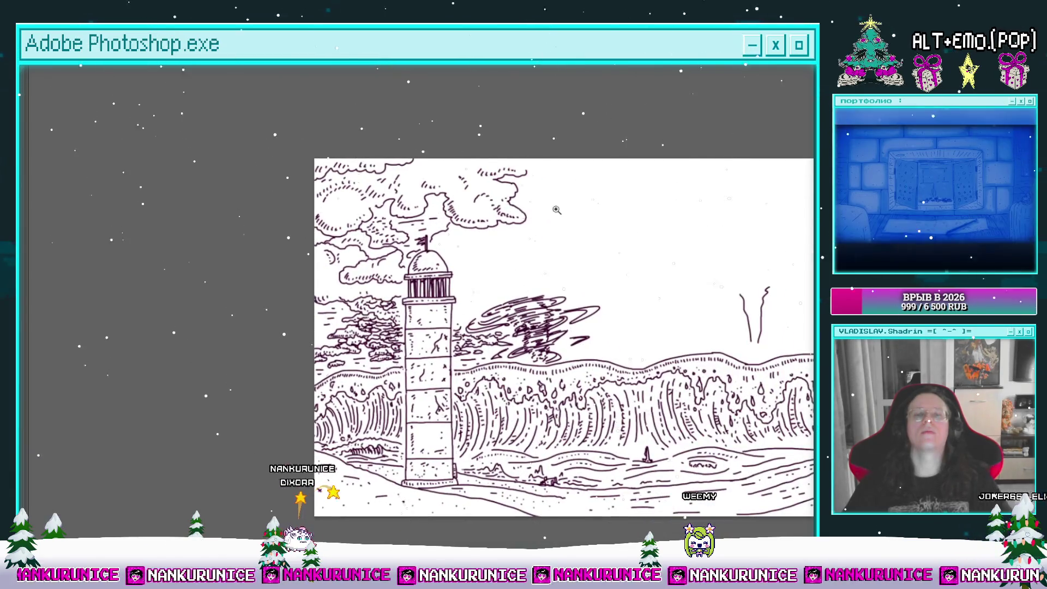
scroll(496, 214, "up", 2)
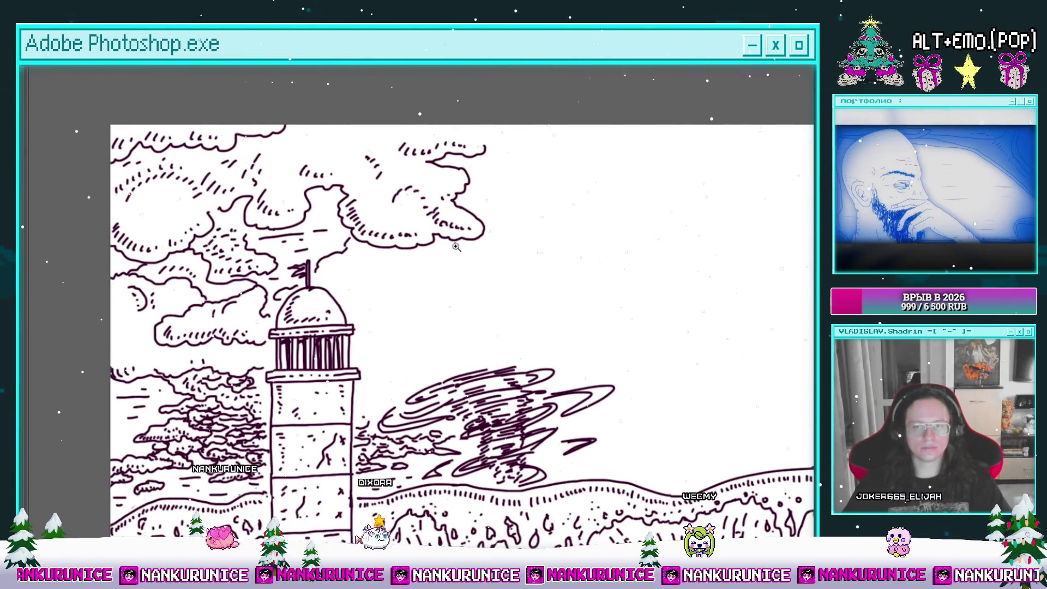
scroll(469, 233, "up", 1)
Sketch bumpy puffy cloud outlines in the empty sky right of the lighthouse
mouse_move(457, 213)
left_mouse_down()
mouse_move(369, 263)
mouse_move(360, 295)
mouse_move(451, 319)
mouse_move(426, 297)
left_mouse_up()
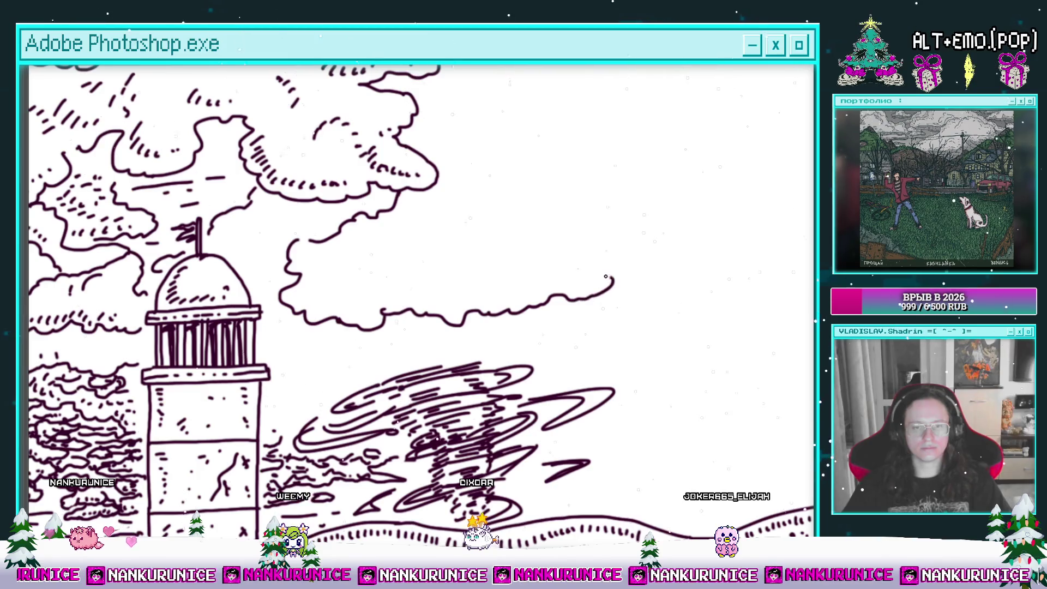
mouse_move(580, 226)
left_mouse_down()
mouse_move(480, 271)
mouse_move(531, 261)
left_mouse_up()
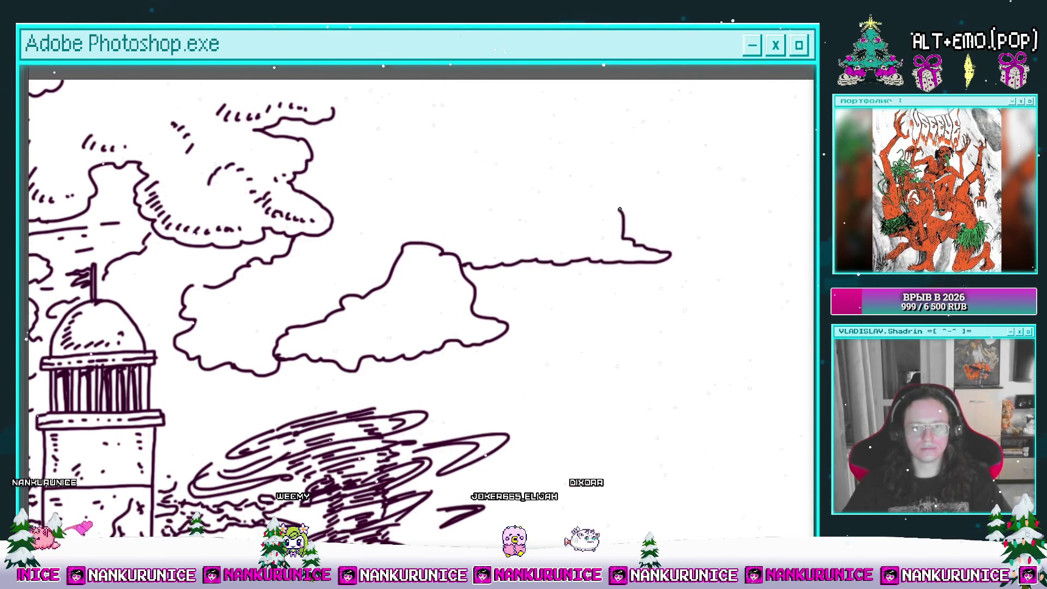
left_click_drag(487, 167, 381, 214)
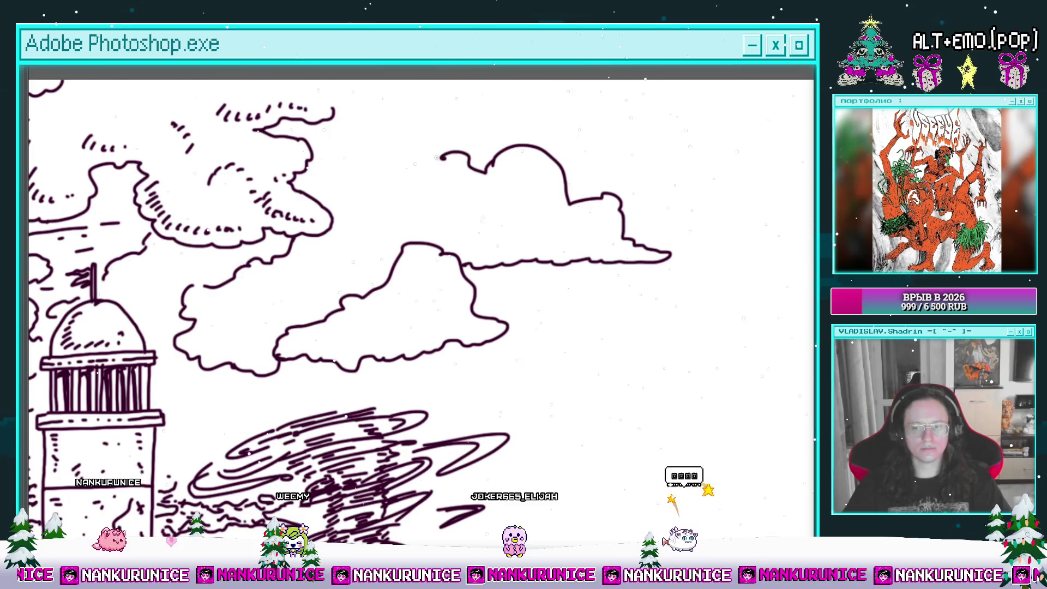
left_click_drag(341, 279, 423, 260)
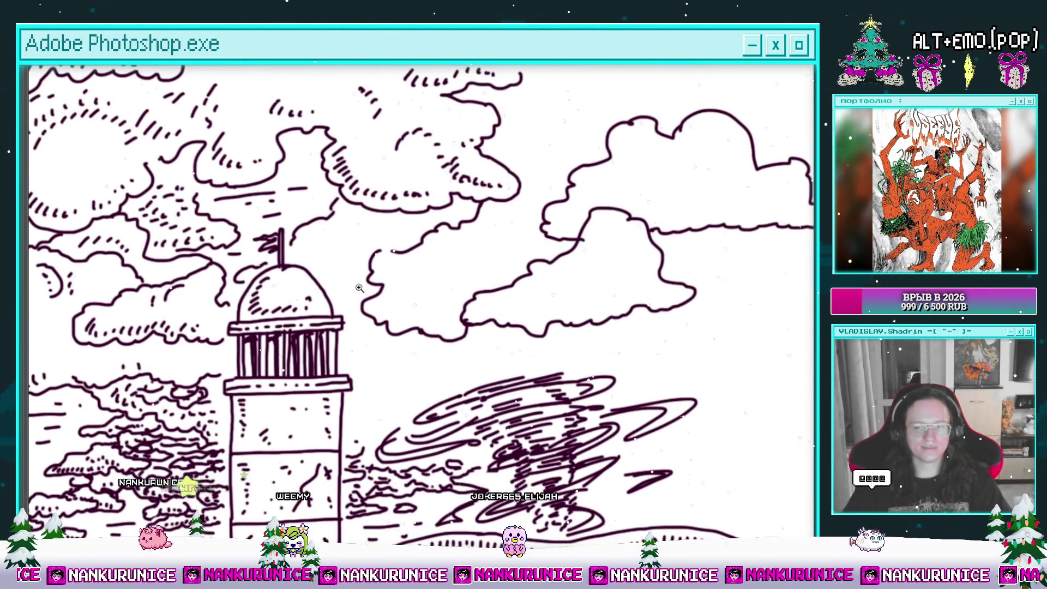
left_click(356, 289)
scroll(382, 275, "down", 1)
Zoom in on the new clouds and draw a wavy wisp beneath them
left_click(382, 276)
key("b")
mouse_move(416, 266)
left_mouse_down()
mouse_move(390, 341)
mouse_move(340, 330)
mouse_move(395, 376)
mouse_move(450, 380)
mouse_move(468, 367)
mouse_move(491, 382)
left_mouse_up()
Add short hatch strokes along the new clouds' bottom edges
left_click_drag(397, 352, 484, 344)
mouse_move(446, 294)
left_mouse_down()
mouse_move(416, 313)
mouse_move(436, 314)
left_mouse_up()
mouse_move(462, 301)
left_mouse_down()
mouse_move(456, 314)
mouse_move(476, 313)
left_mouse_up()
left_click_drag(502, 300, 495, 311)
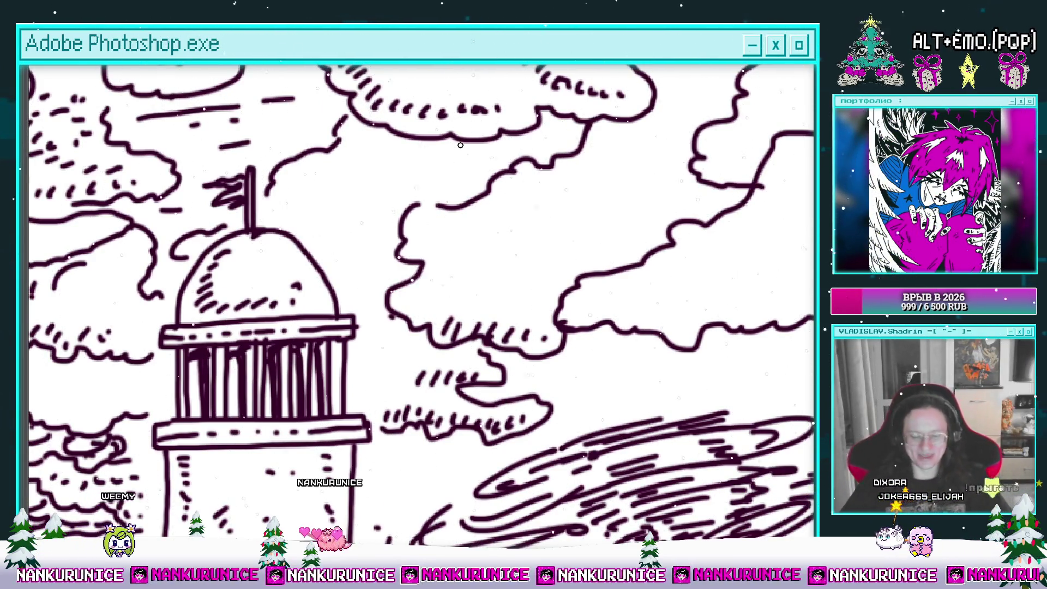
scroll(385, 259, "up", 1)
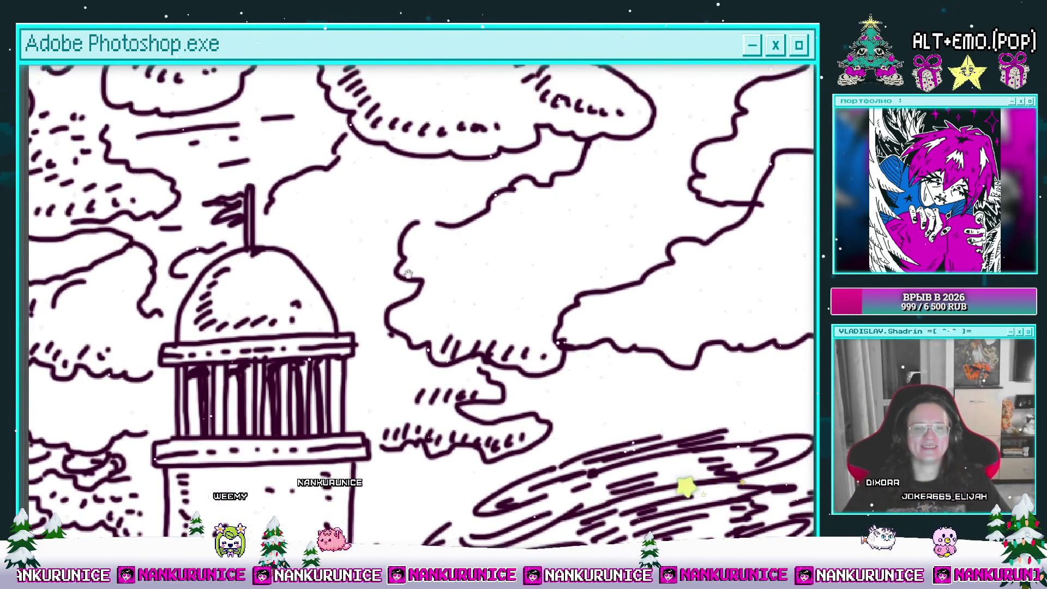
left_click_drag(400, 272, 456, 267)
left_click_drag(399, 204, 375, 233)
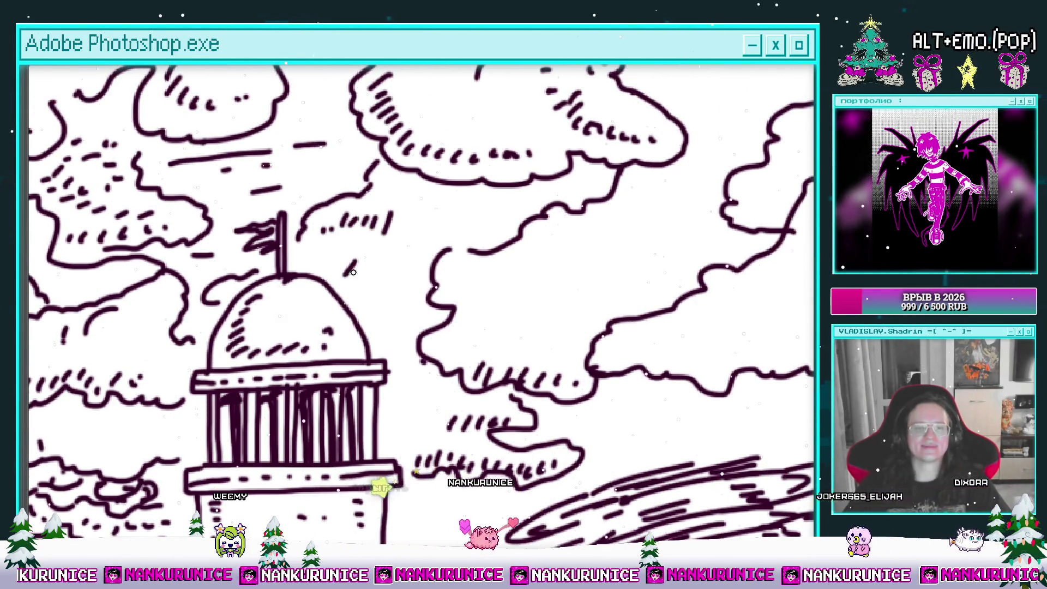
left_click_drag(324, 231, 290, 261)
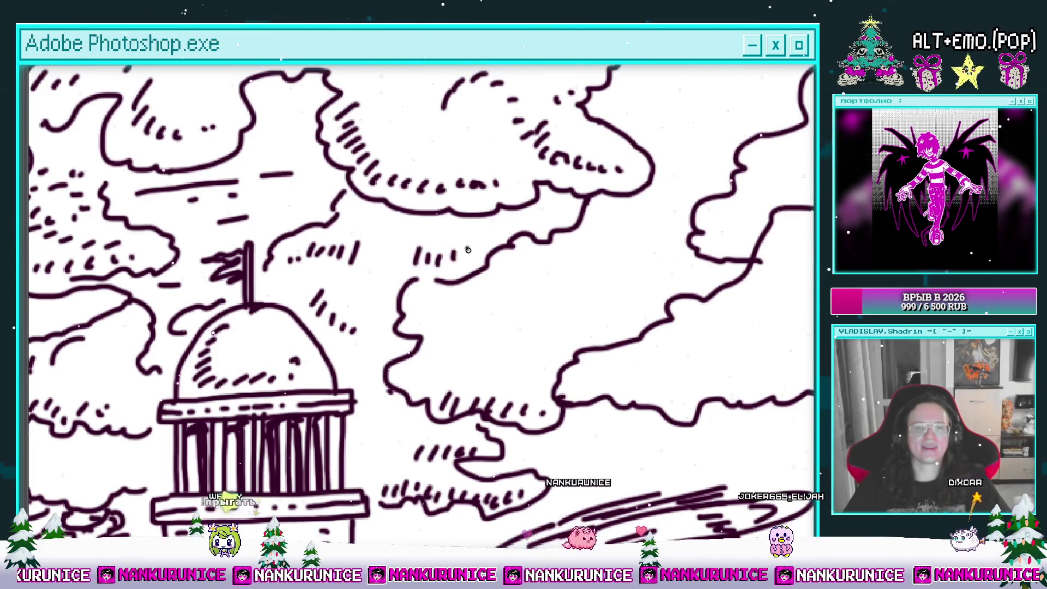
scroll(404, 322, "down", 5)
left_click_drag(404, 322, 546, 251)
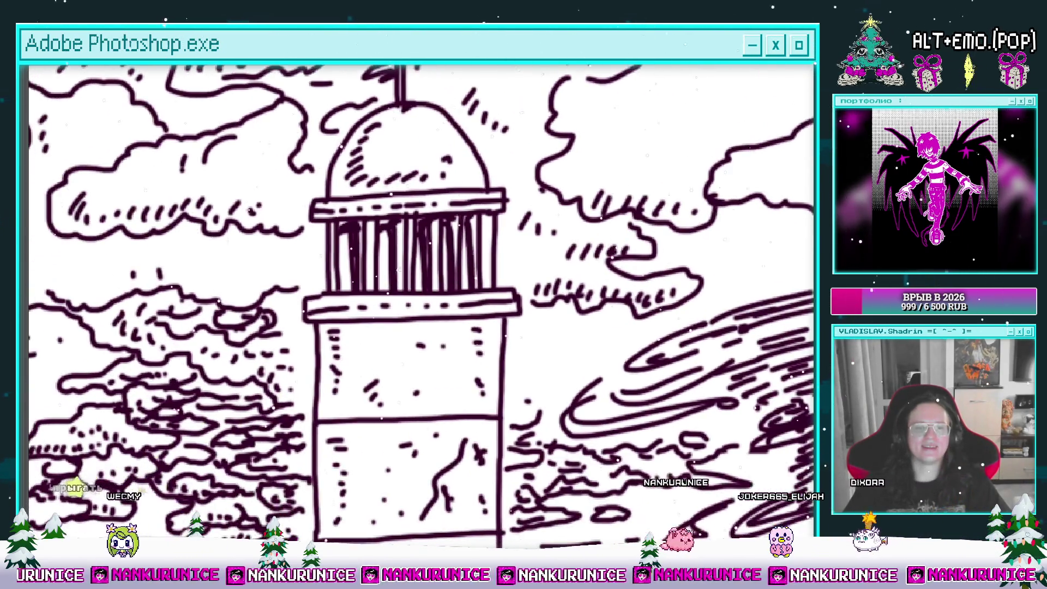
left_click_drag(332, 278, 174, 218)
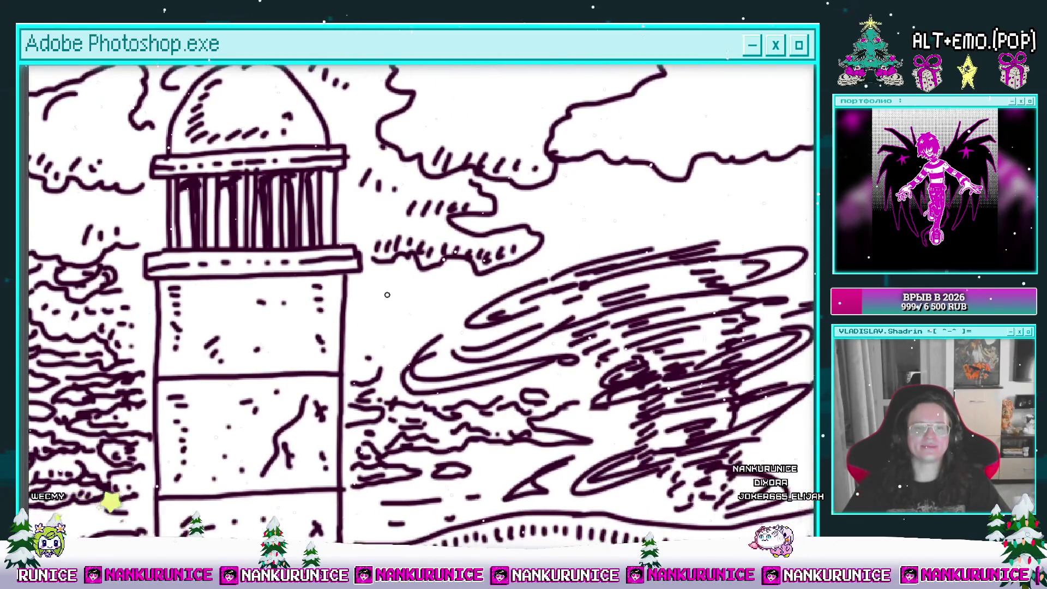
scroll(461, 311, "down", 5)
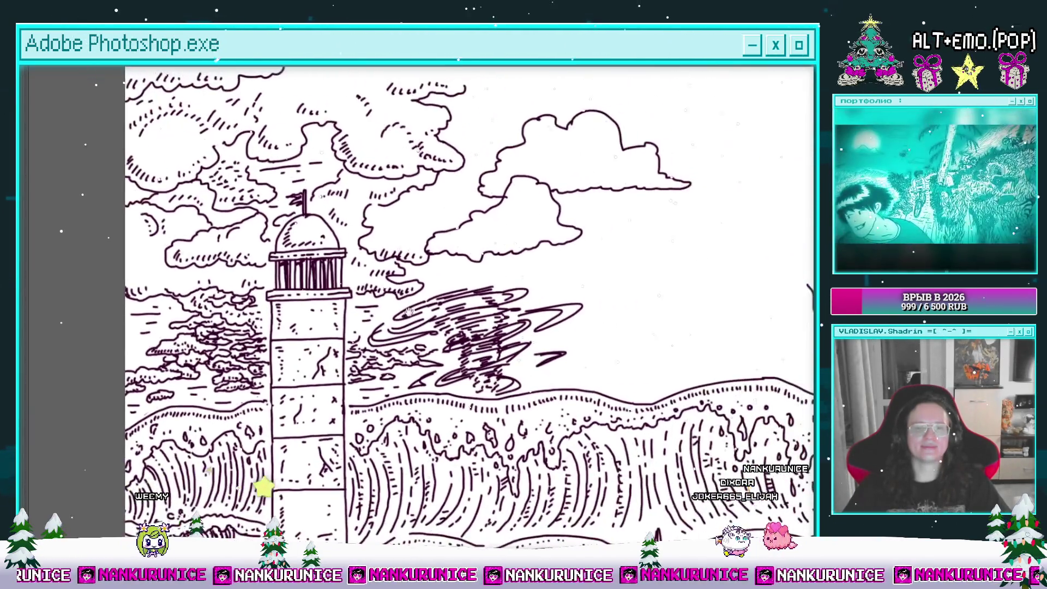
Hatch the cloud edges with short diagonal strokes and a small curve underneath
scroll(461, 281, "up", 3)
scroll(461, 281, "up", 1)
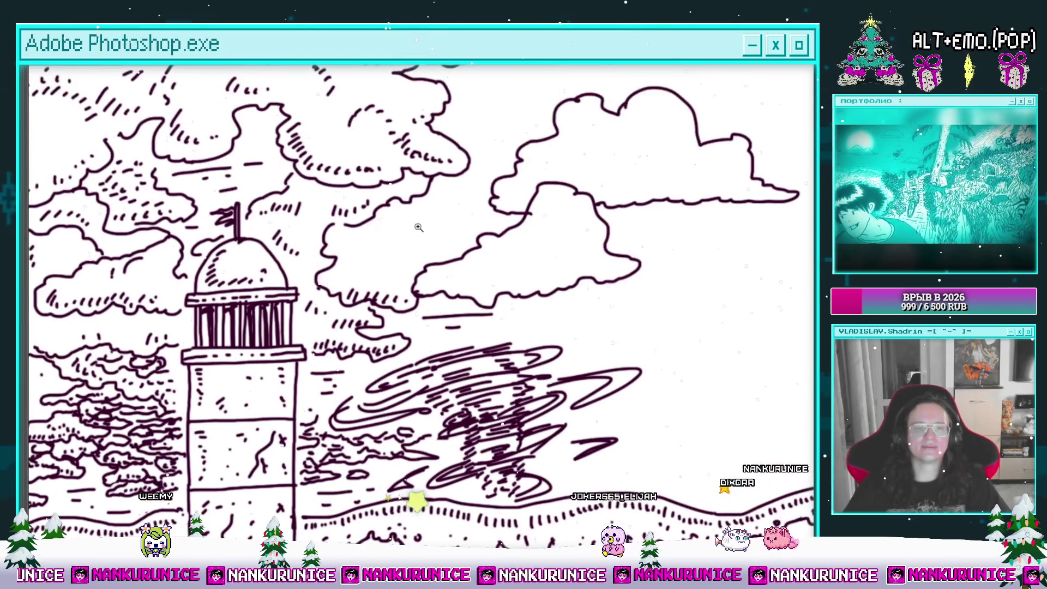
scroll(452, 250, "up", 2)
left_click_drag(397, 243, 414, 223)
mouse_move(376, 244)
left_mouse_down()
mouse_move(394, 224)
mouse_move(371, 233)
left_mouse_up()
left_click_drag(339, 246, 353, 238)
left_click_drag(313, 321, 300, 317)
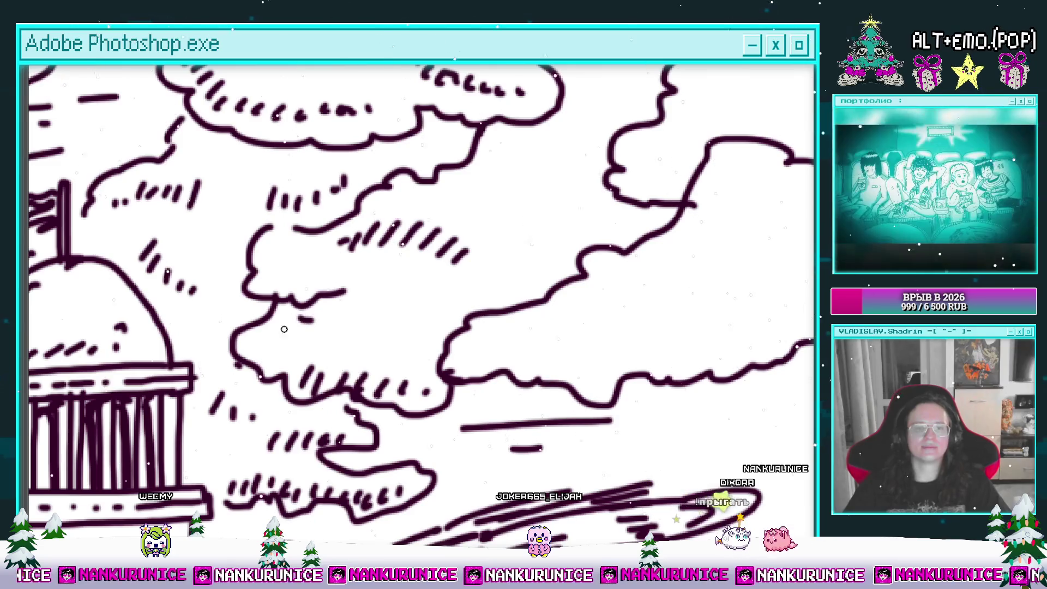
left_click_drag(424, 288, 431, 309)
scroll(417, 297, "right", 5)
mouse_move(448, 289)
left_mouse_down()
mouse_move(448, 304)
mouse_move(403, 313)
mouse_move(416, 305)
left_mouse_up()
Draw a new cloud outline with a curled end beside the large right-hand cloud
scroll(431, 327, "up", 3)
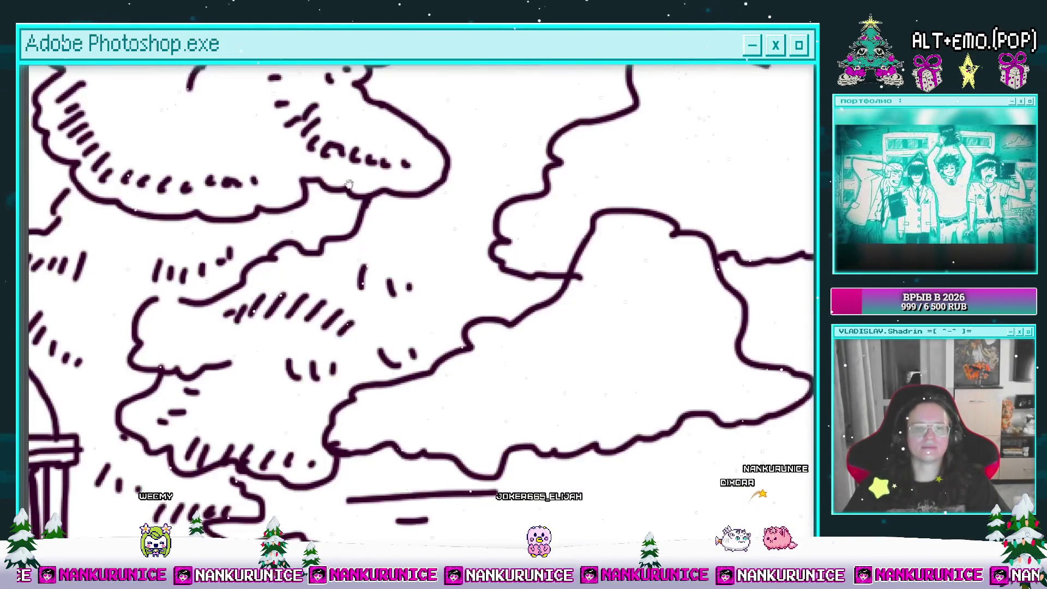
scroll(410, 250, "up", 2)
scroll(407, 256, "left", 1)
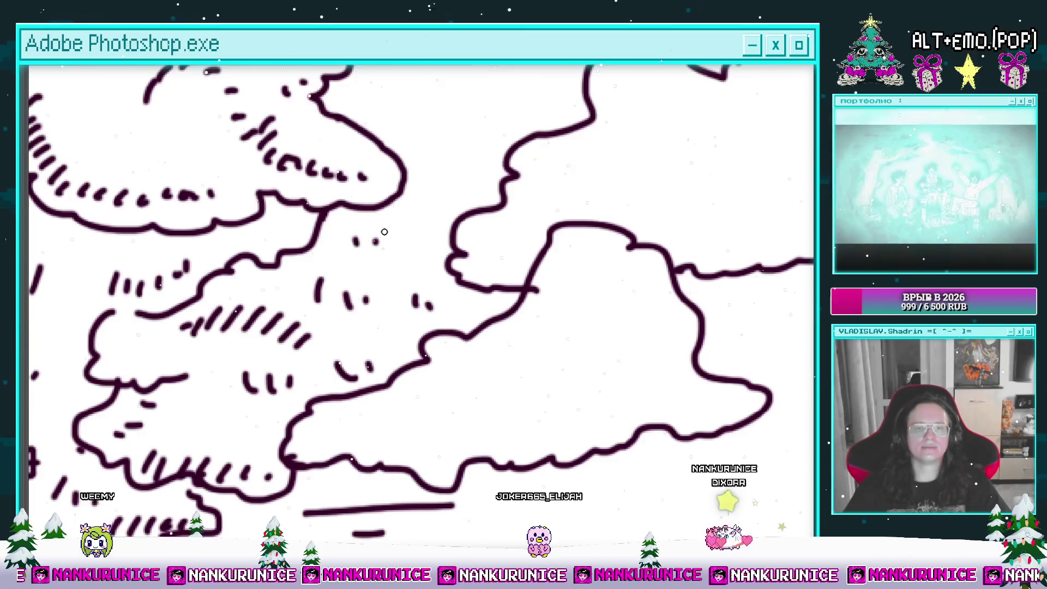
scroll(379, 239, "down", 5)
scroll(374, 236, "up", 4)
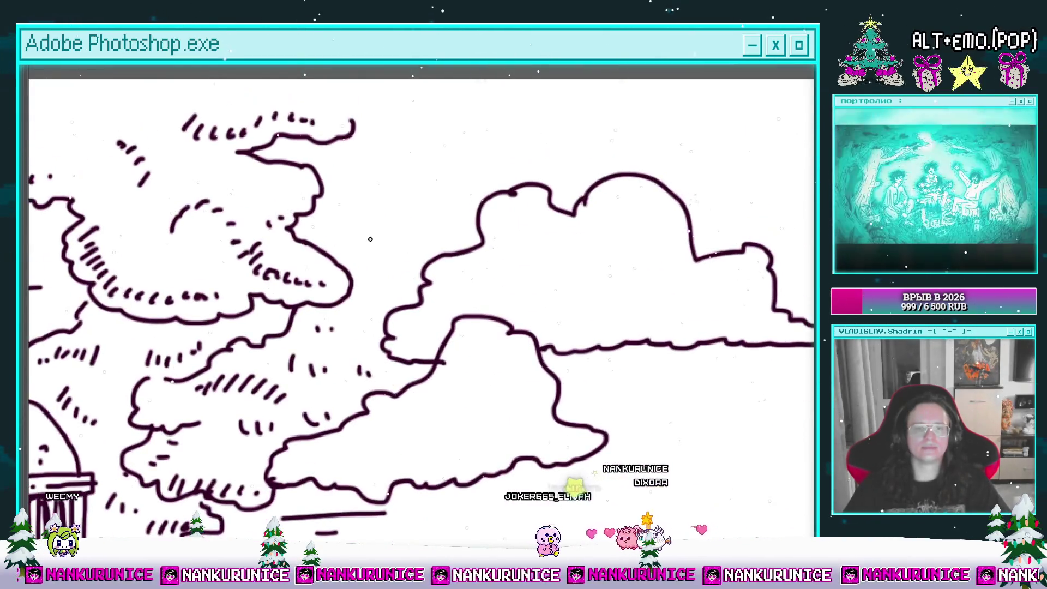
left_click_drag(334, 254, 477, 216)
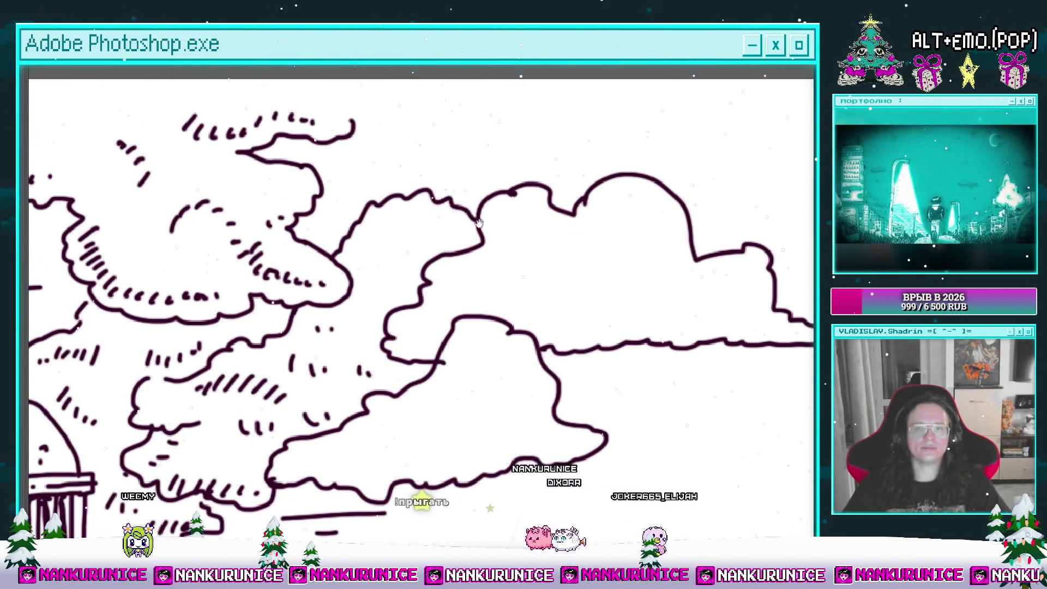
scroll(478, 216, "up", 1)
scroll(477, 216, "left", 1)
left_click_drag(390, 136, 435, 121)
Fill a sky gap between cloud bands with short horizontal dashes
scroll(458, 120, "right", 3)
scroll(469, 119, "up", 1)
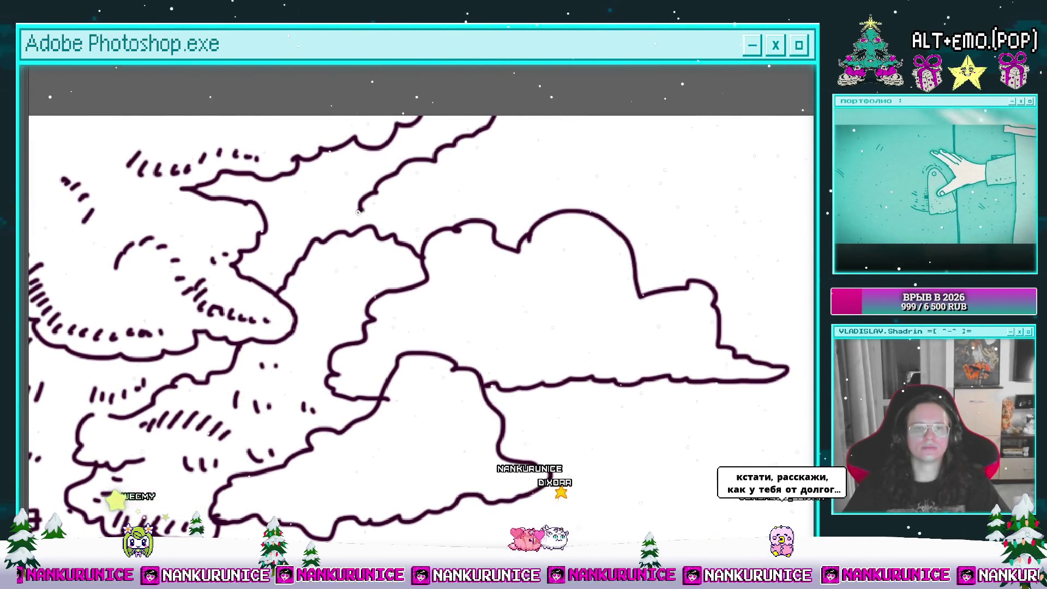
scroll(363, 210, "up", 1)
scroll(374, 208, "left", 2)
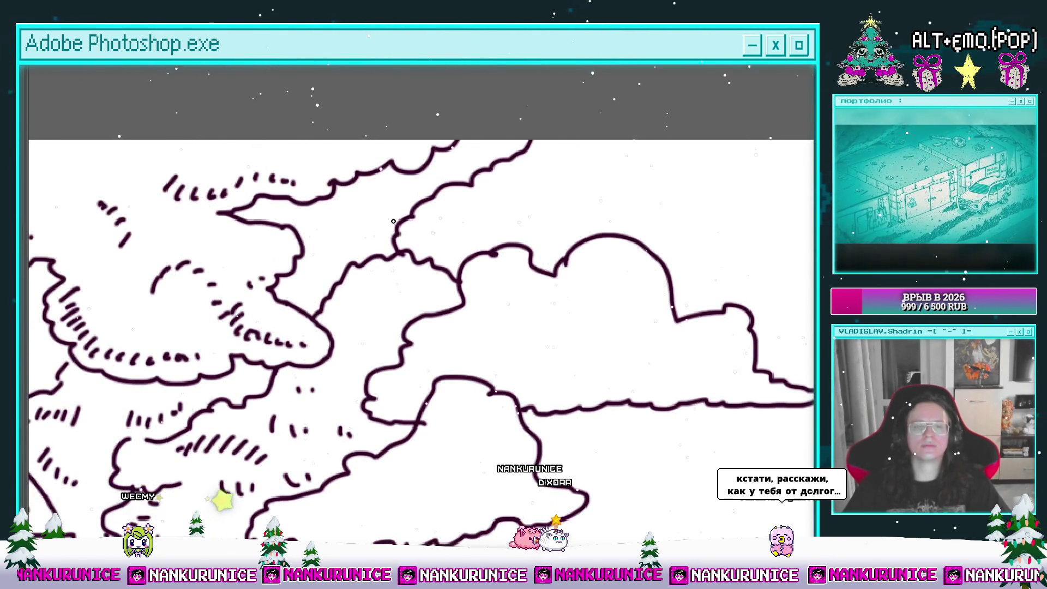
scroll(349, 273, "up", 1)
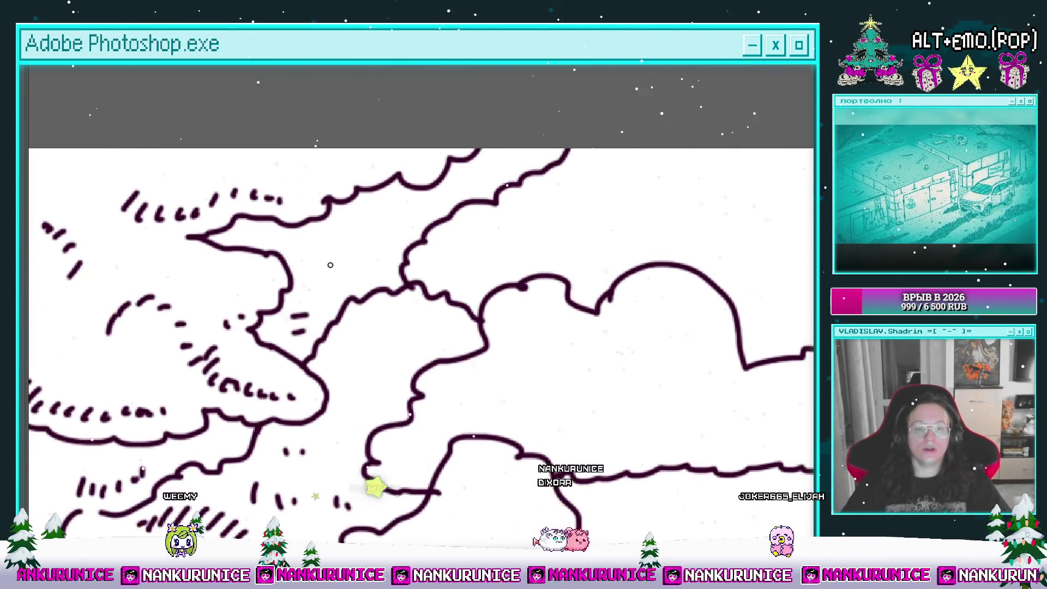
left_click_drag(322, 266, 364, 260)
left_click_drag(331, 274, 358, 268)
left_click_drag(292, 317, 308, 315)
left_click_drag(293, 333, 306, 331)
Add a few more dashes and a line to the cloud, then zoom out
scroll(372, 259, "up", 1)
scroll(373, 260, "left", 2)
left_click_drag(357, 262, 387, 261)
mouse_move(360, 272)
left_mouse_down()
mouse_move(374, 271)
mouse_move(340, 265)
left_mouse_up()
left_click_drag(398, 235, 436, 231)
scroll(436, 231, "down", 1)
scroll(464, 224, "down", 1)
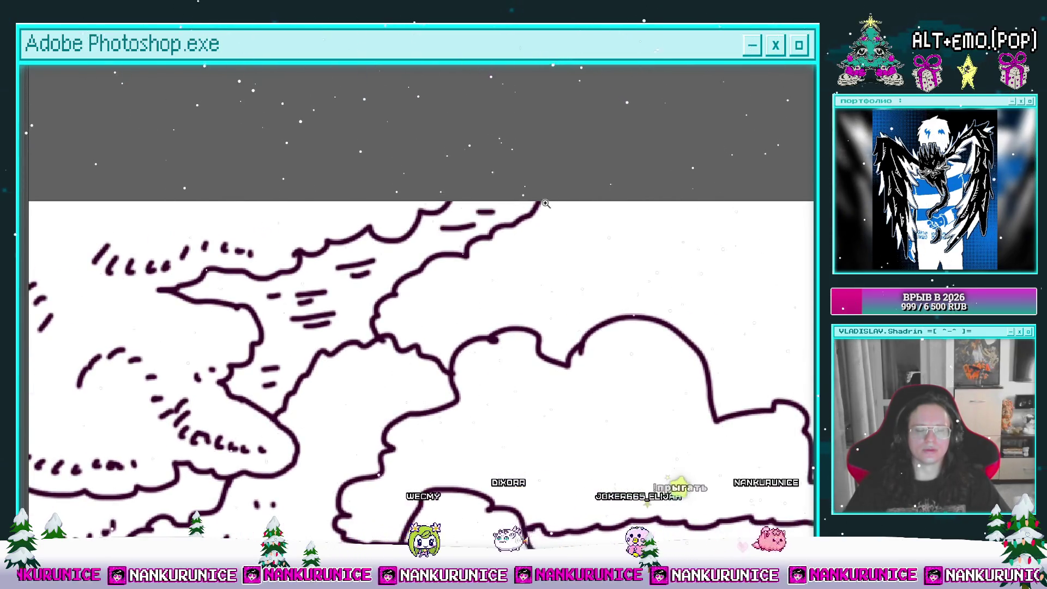
scroll(503, 213, "down", 2)
left_click_drag(503, 212, 406, 213)
left_click_drag(415, 279, 592, 222)
scroll(204, 256, "up", 2)
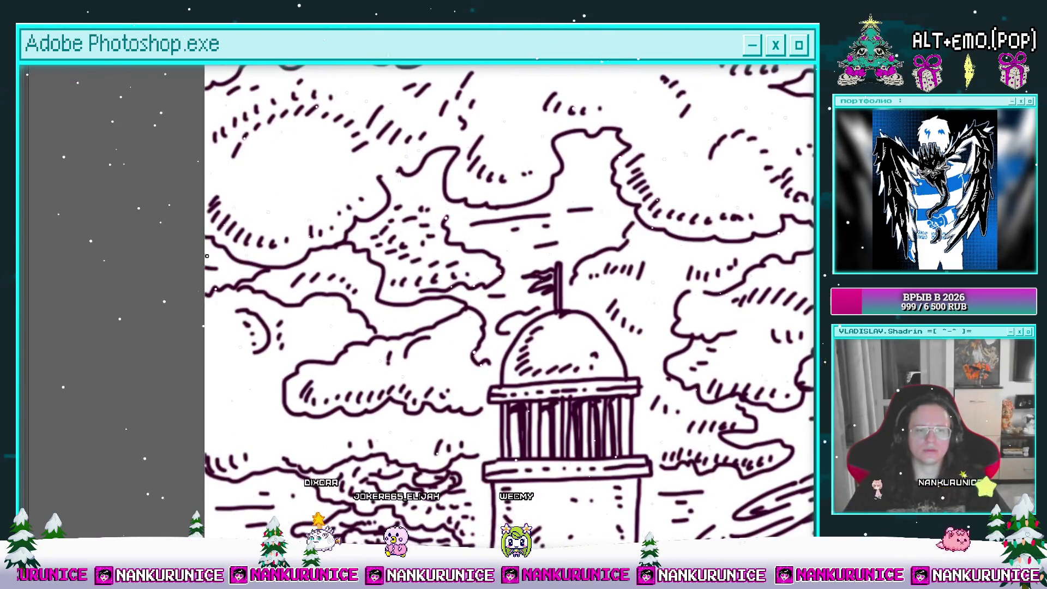
scroll(486, 207, "down", 2)
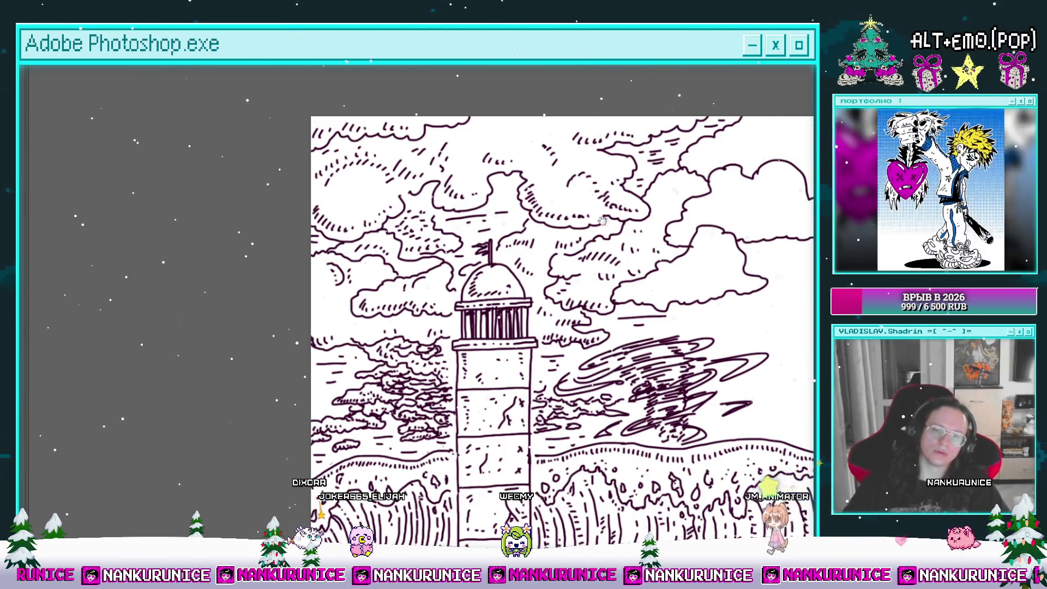
Zoom and pan until the two large right-hand clouds are centred in view
left_click_drag(714, 264, 430, 220)
scroll(404, 216, "up", 2)
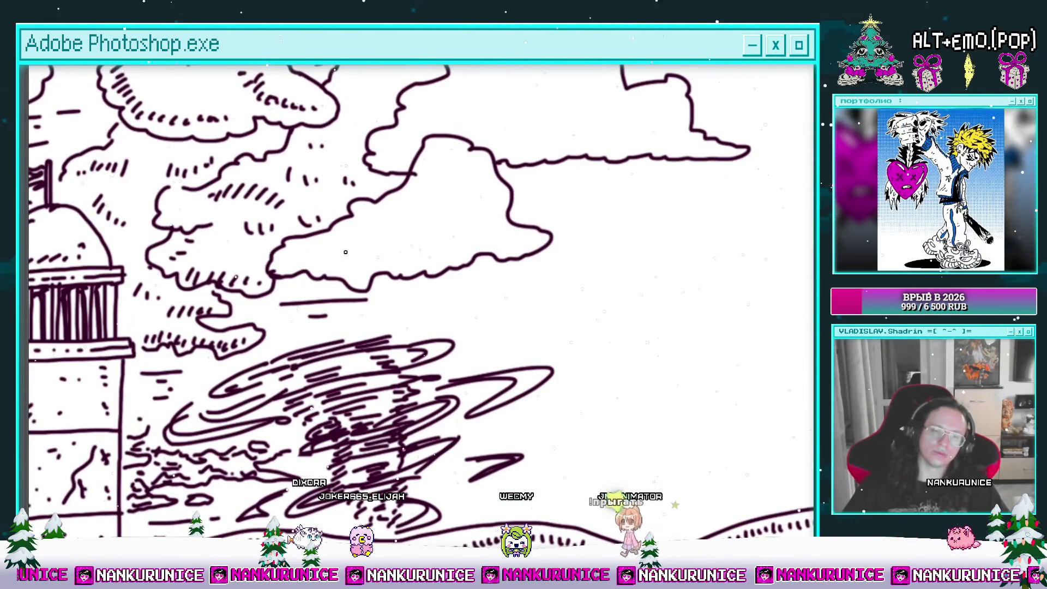
scroll(342, 261, "right", 1)
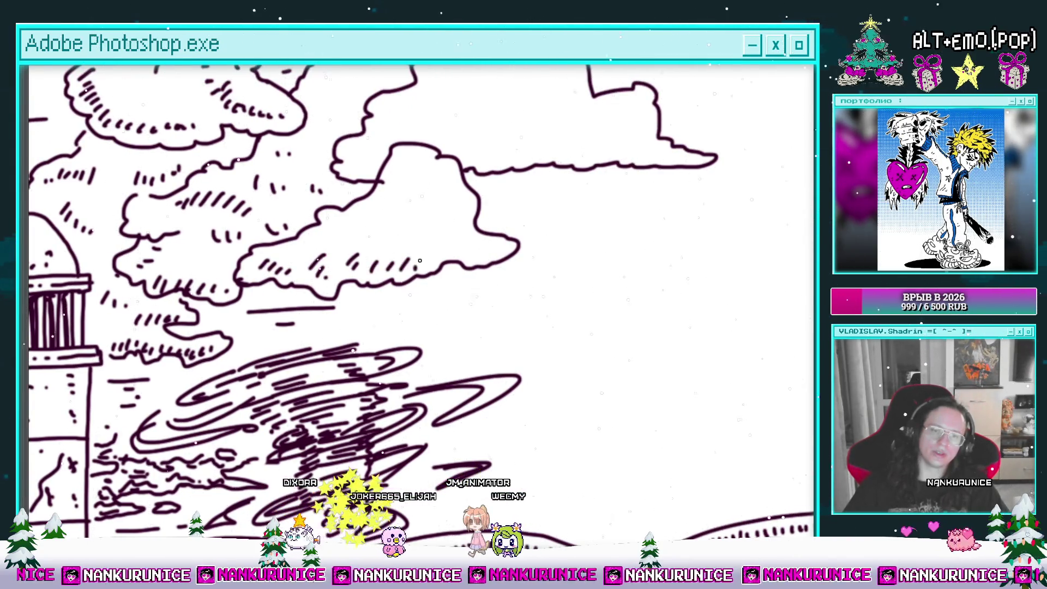
scroll(435, 236, "up", 1)
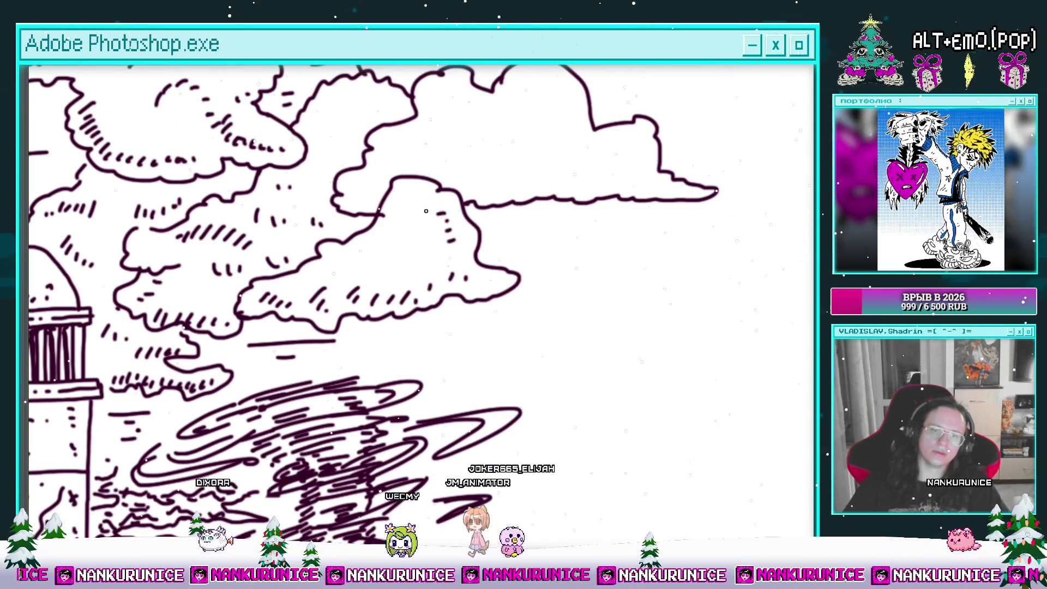
mouse_move(388, 275)
left_mouse_down()
mouse_move(428, 260)
mouse_move(393, 288)
left_mouse_up()
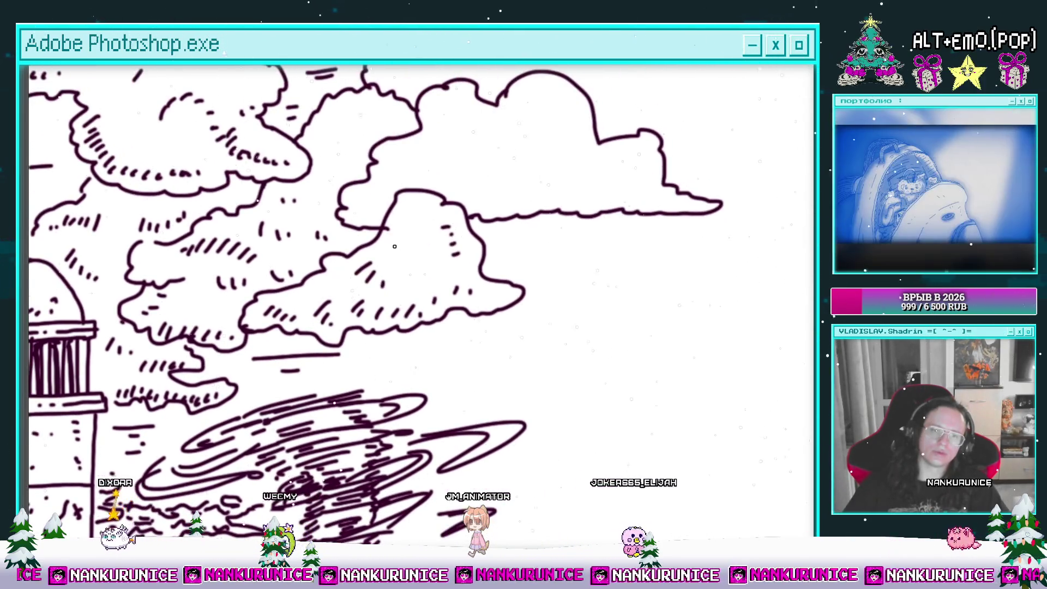
mouse_move(392, 233)
left_mouse_down()
mouse_move(393, 276)
mouse_move(301, 284)
left_mouse_up()
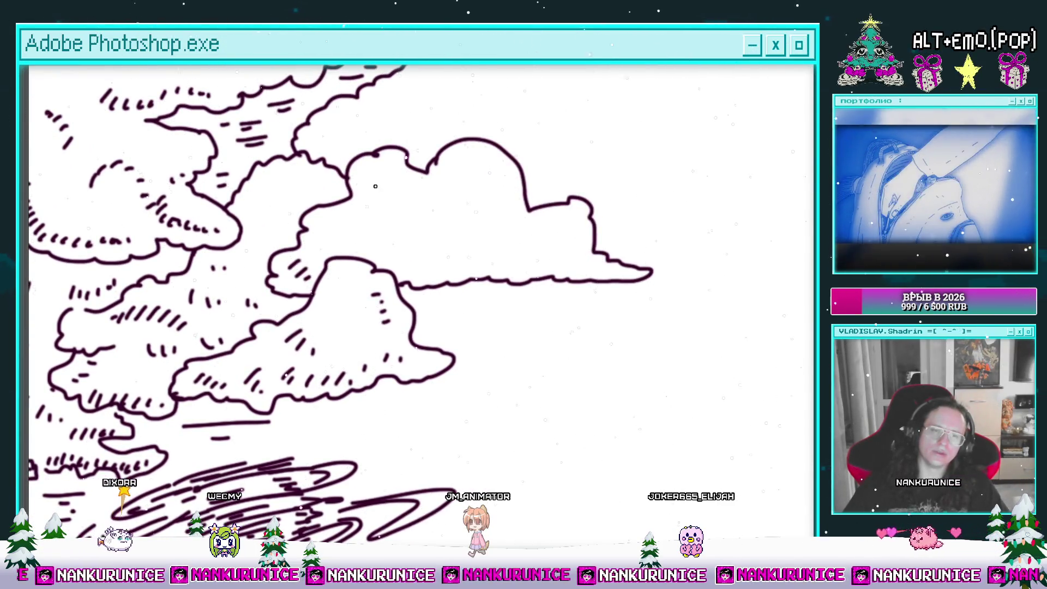
left_click_drag(301, 197, 356, 202)
mouse_move(459, 221)
left_mouse_down()
mouse_move(397, 214)
mouse_move(411, 240)
left_mouse_up()
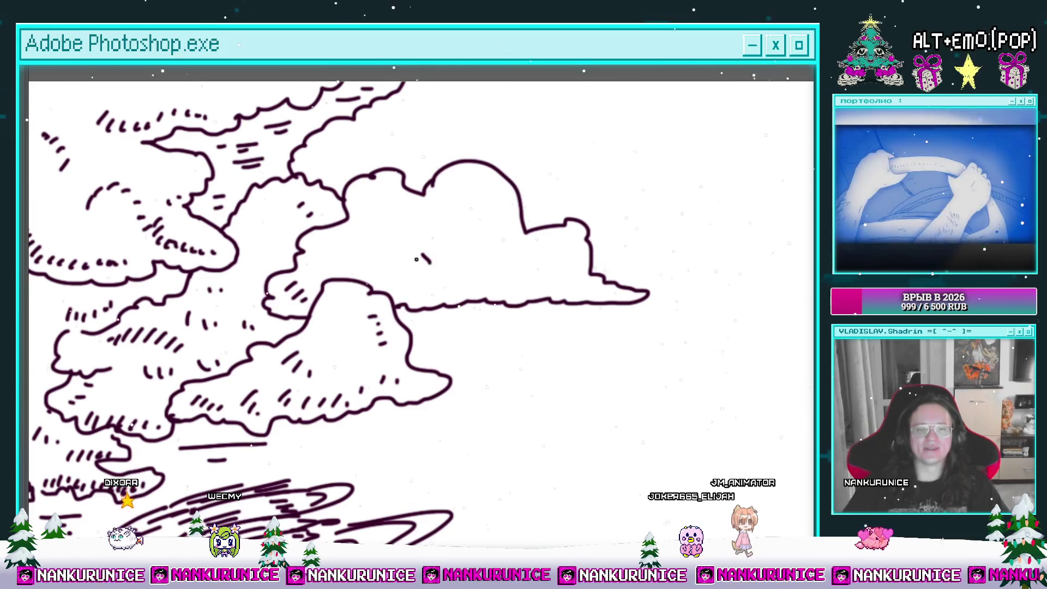
mouse_move(406, 282)
left_mouse_down()
mouse_move(390, 279)
mouse_move(472, 309)
left_mouse_up()
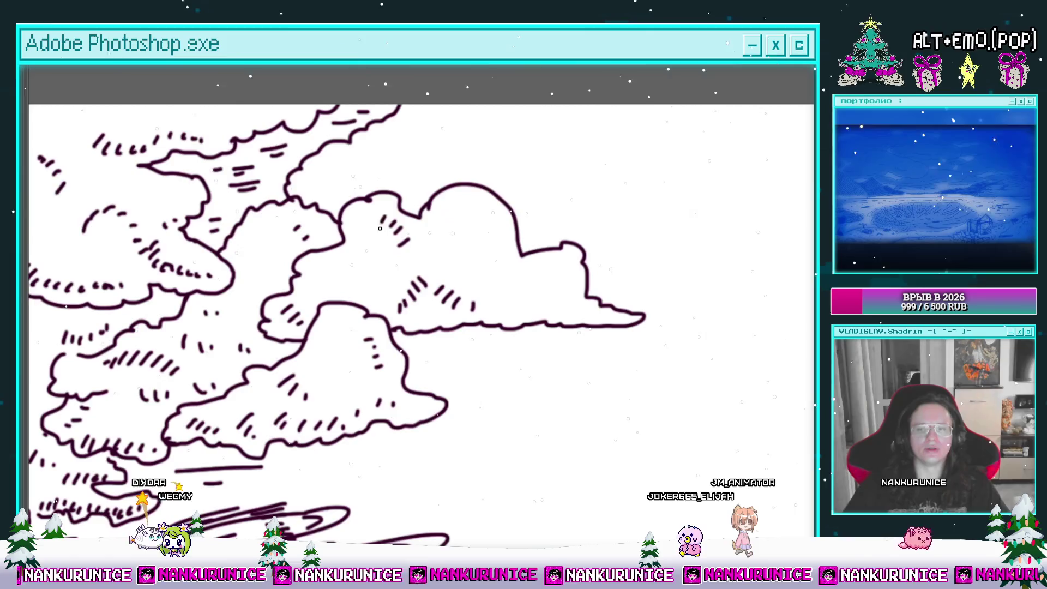
left_click_drag(380, 228, 412, 214)
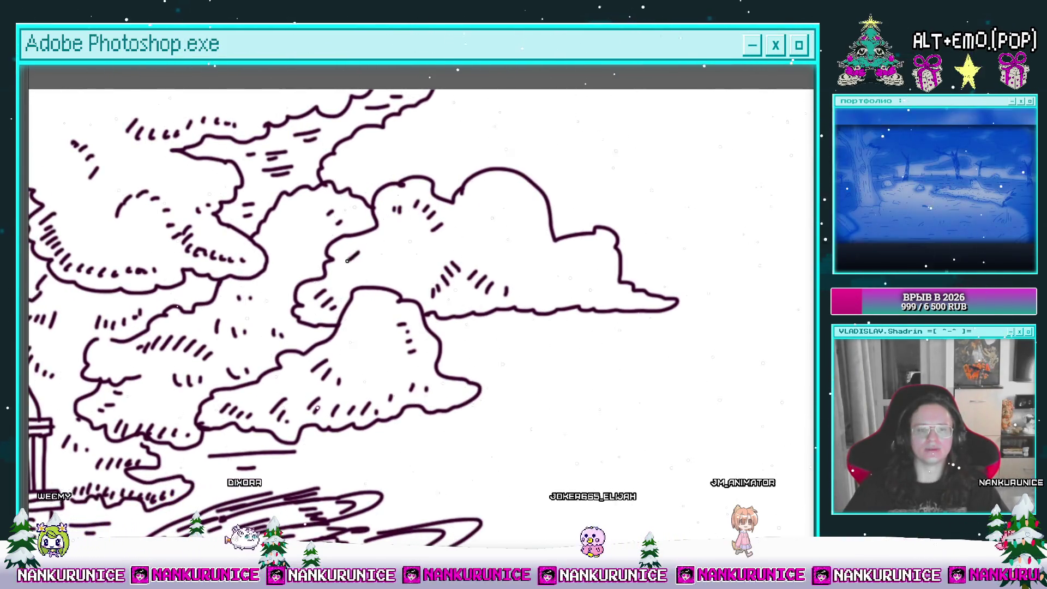
left_click_drag(483, 204, 421, 206)
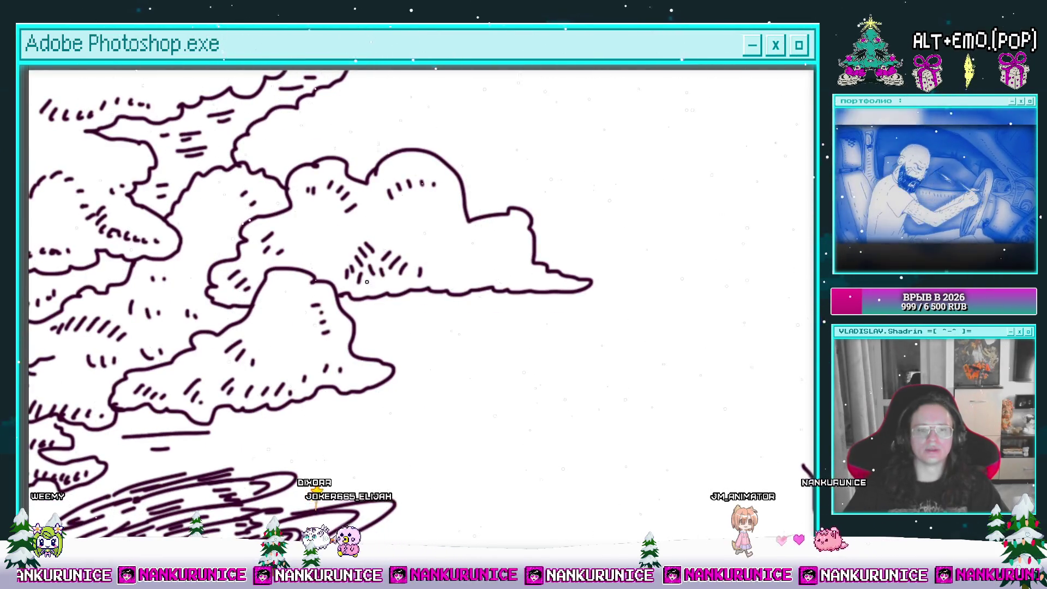
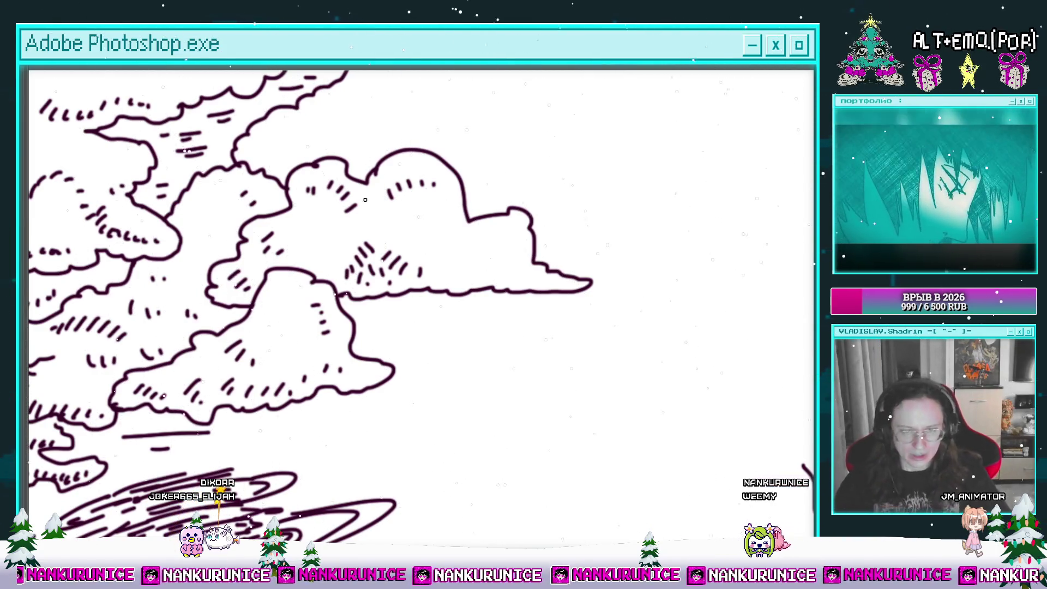
Pan and zoom across the hatched clouds toward the lighthouse dome
left_click_drag(445, 289, 510, 283)
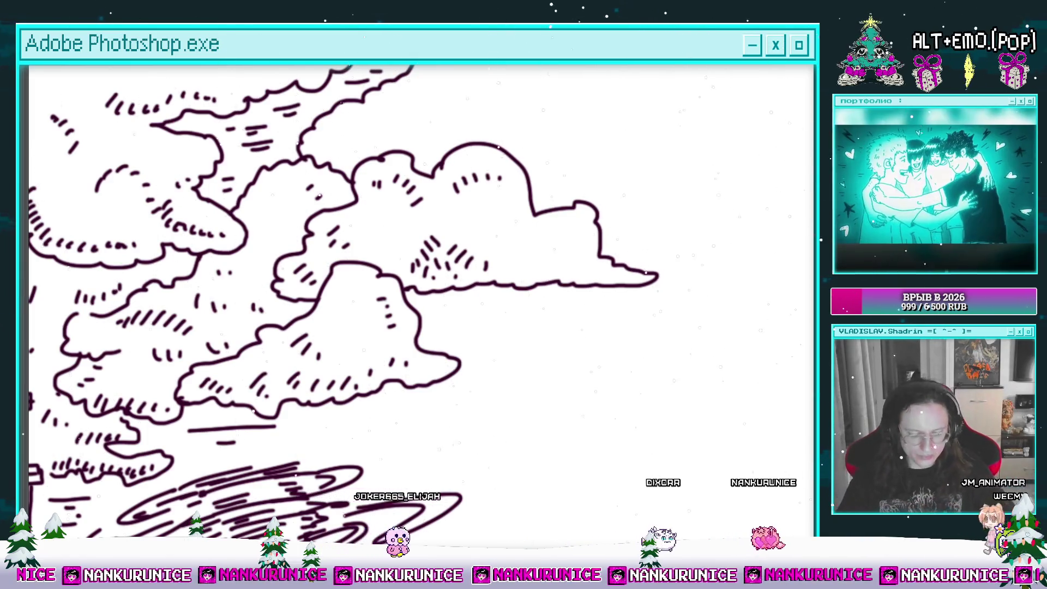
left_click_drag(414, 376, 488, 337)
left_click_drag(452, 318, 480, 298)
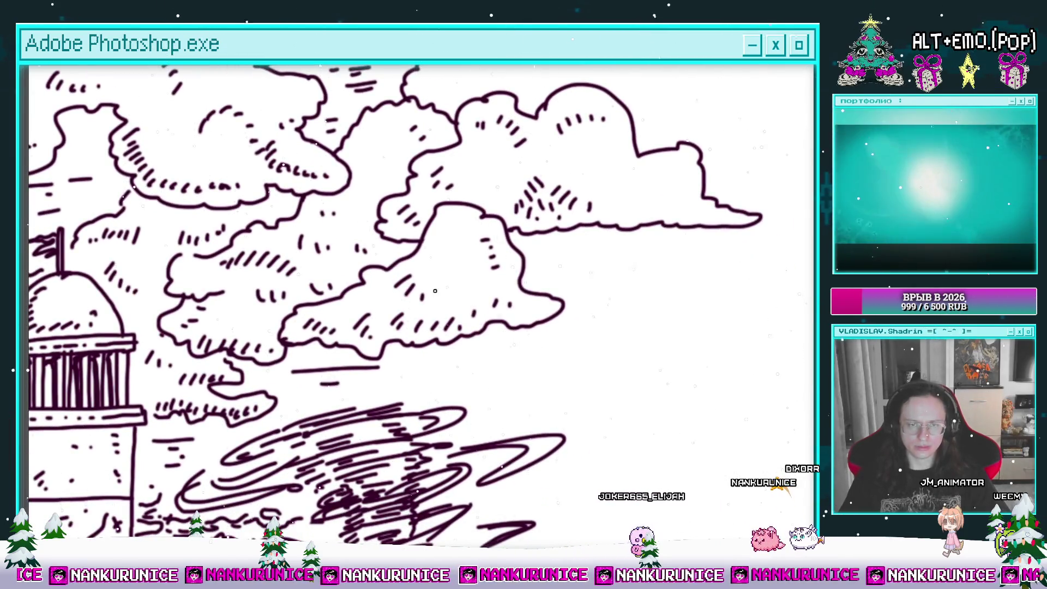
left_click_drag(455, 303, 419, 322)
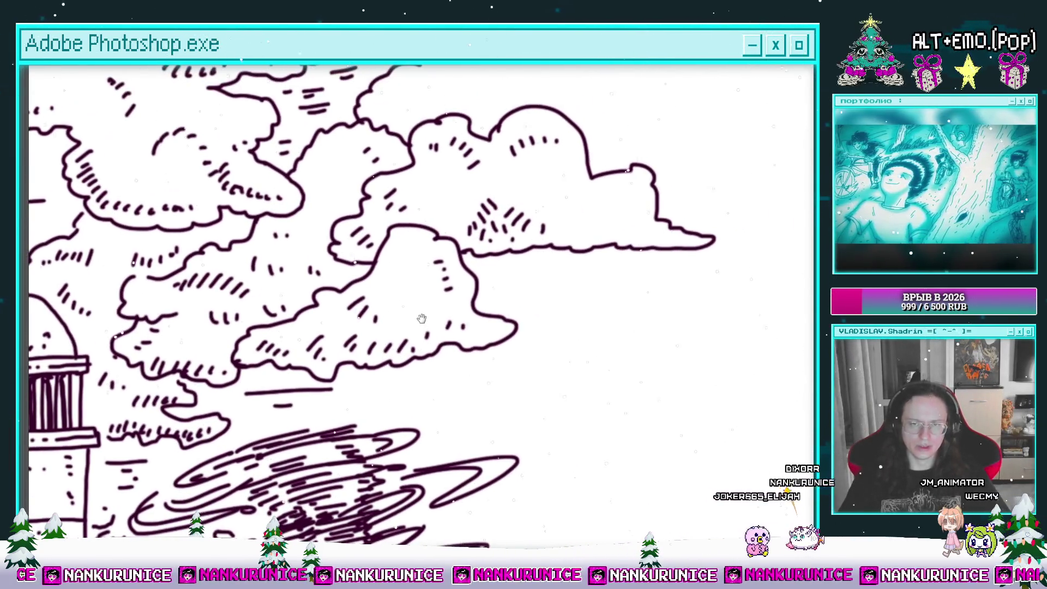
left_click(433, 304)
left_click_drag(573, 220, 529, 305)
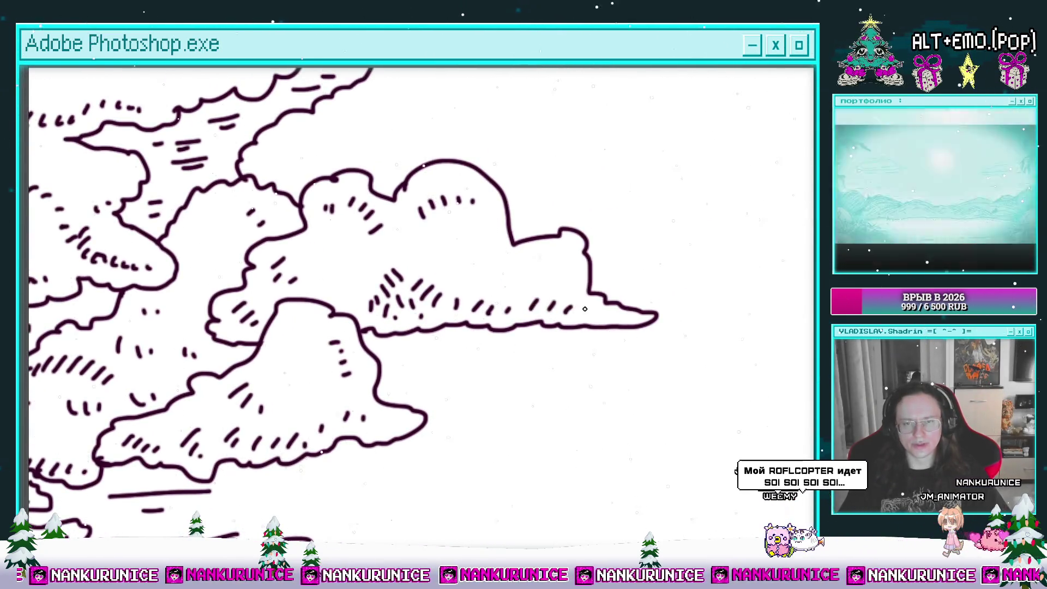
scroll(583, 307, "down", 2)
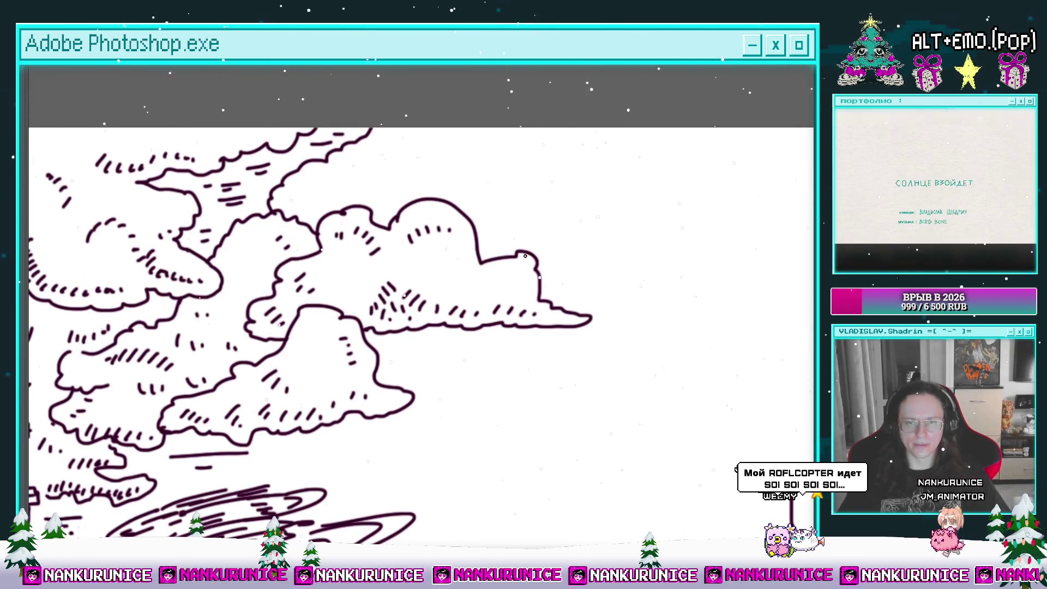
scroll(513, 251, "up", 1)
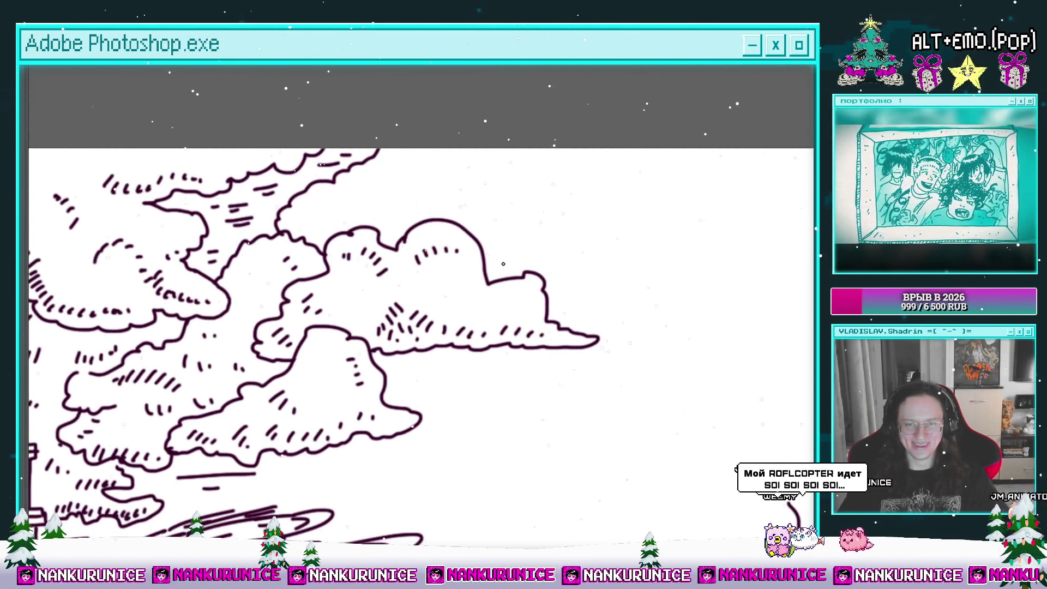
scroll(452, 273, "up", 1)
scroll(444, 256, "up", 1)
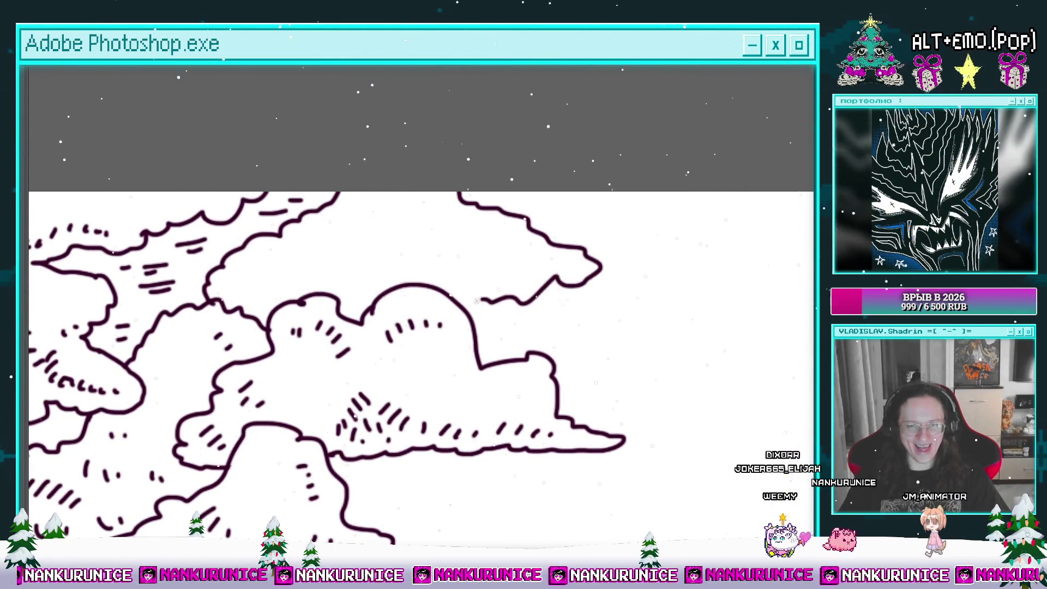
scroll(408, 293, "up", 1)
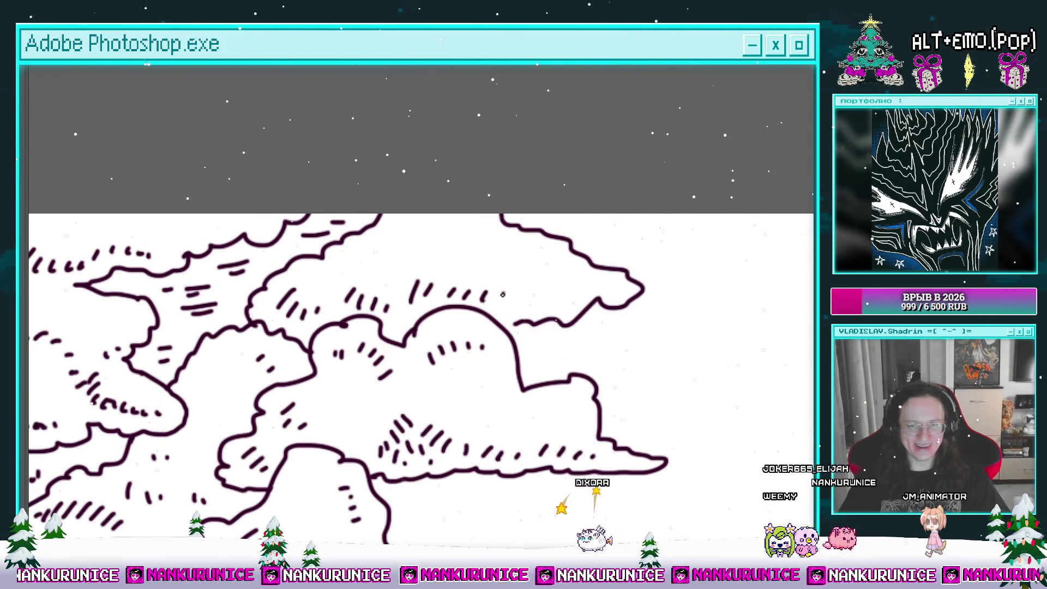
Erase both strokes of the small V-shaped line pair above the wave crest
left_click_drag(504, 292, 428, 242)
scroll(428, 243, "down", 2)
left_click(461, 286)
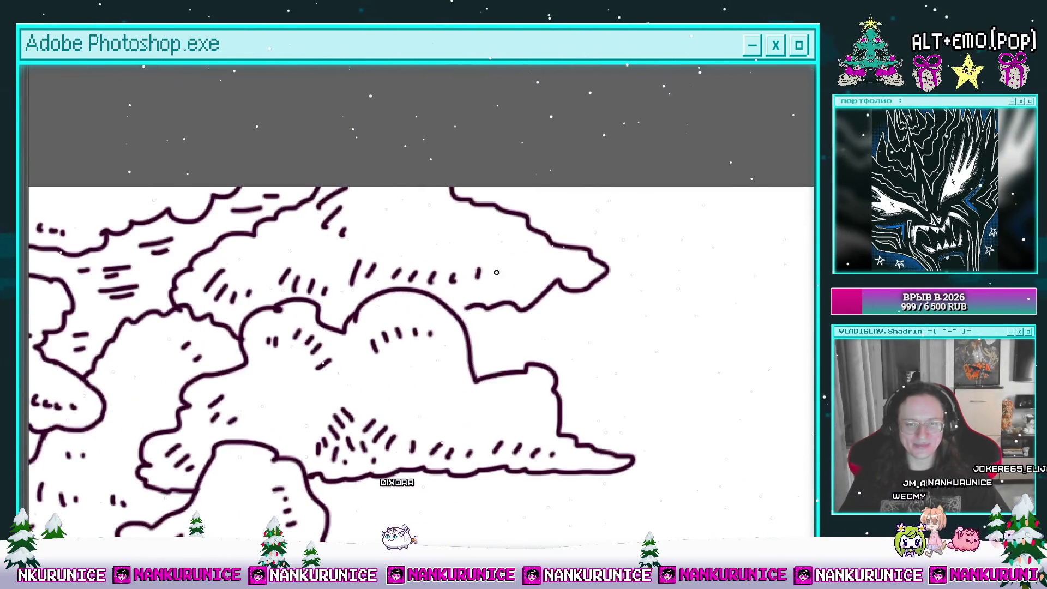
scroll(551, 277, "down", 4)
left_click_drag(564, 318, 463, 321)
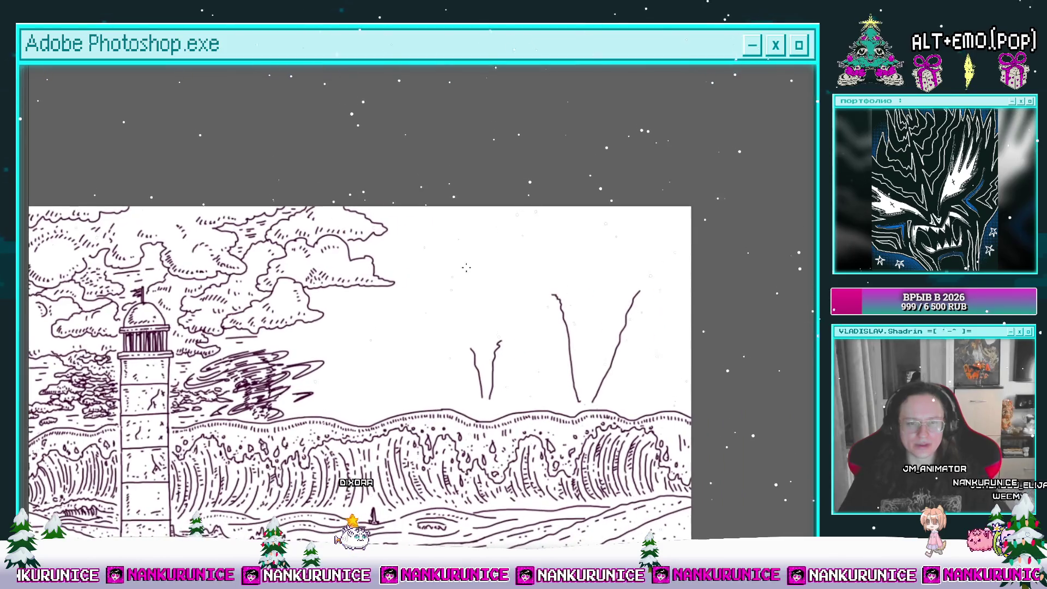
scroll(462, 321, "up", 2)
scroll(458, 256, "up", 2)
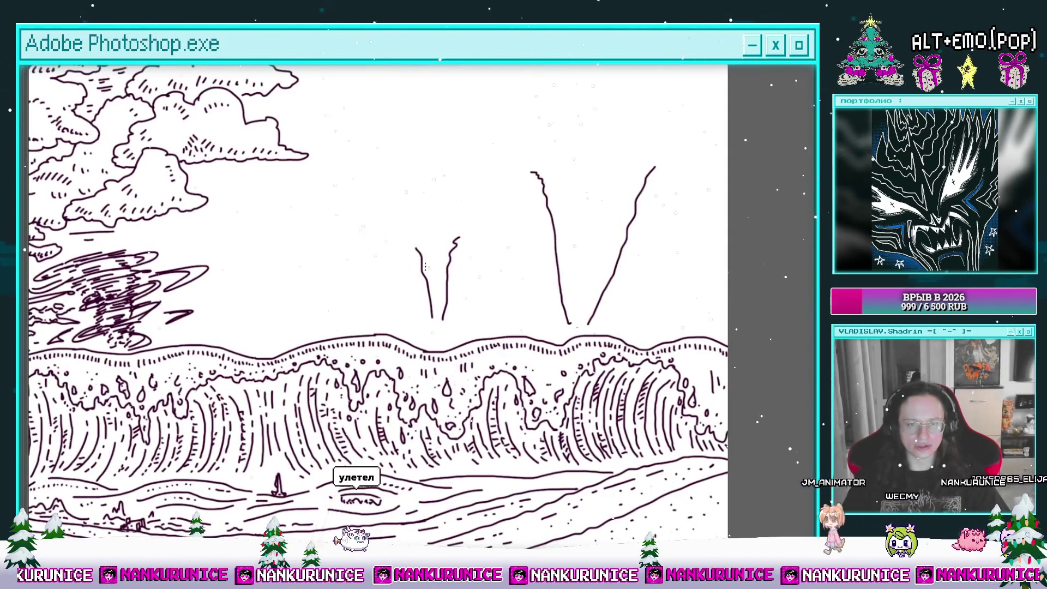
scroll(455, 267, "up", 2)
left_click_drag(456, 267, 488, 241)
mouse_move(446, 211)
left_mouse_down()
mouse_move(474, 332)
mouse_move(500, 220)
mouse_move(458, 190)
mouse_move(503, 240)
mouse_move(495, 213)
left_mouse_up()
Draw short dashed hatch strokes forming the waterspout column down toward the waves
key("b")
key("e")
key("b")
left_click_drag(480, 229, 491, 223)
mouse_move(473, 259)
left_mouse_down()
mouse_move(486, 252)
mouse_move(485, 270)
left_mouse_up()
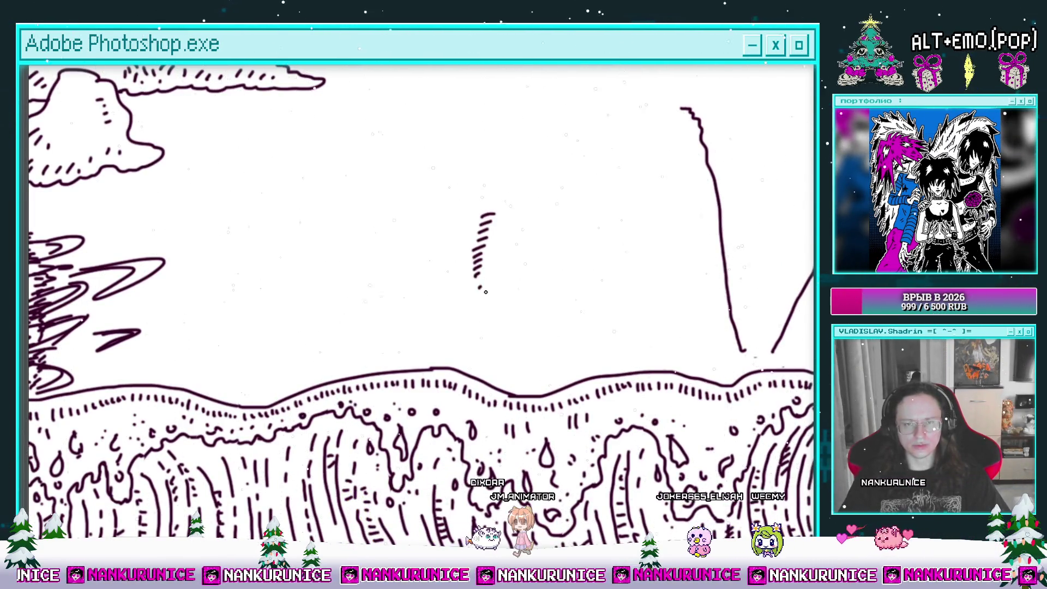
mouse_move(495, 327)
left_mouse_down()
mouse_move(505, 348)
mouse_move(443, 387)
mouse_move(489, 344)
left_mouse_up()
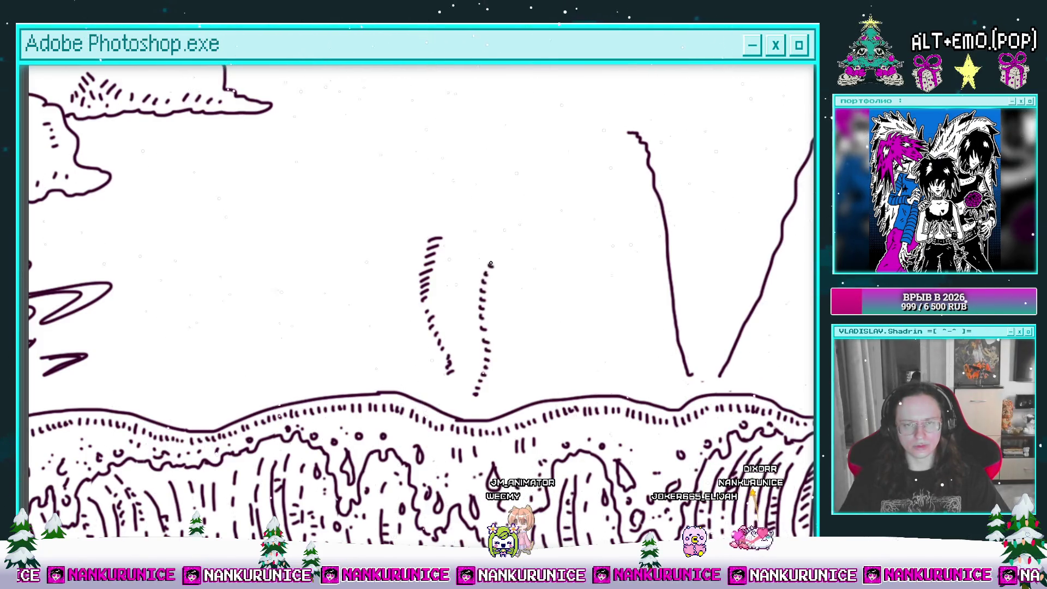
Zoom in to inspect the dashed columns, then zoom out to see the whole drawing
mouse_move(484, 234)
left_mouse_down()
mouse_move(528, 224)
mouse_move(500, 213)
left_mouse_up()
mouse_move(437, 229)
left_mouse_down()
mouse_move(485, 219)
mouse_move(481, 313)
left_mouse_up()
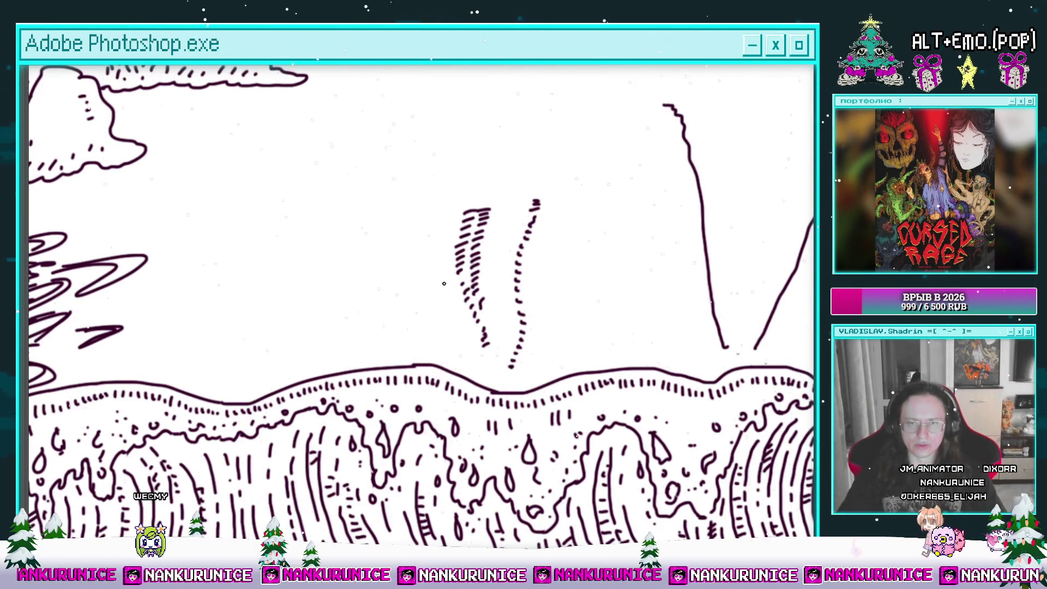
left_click(491, 308)
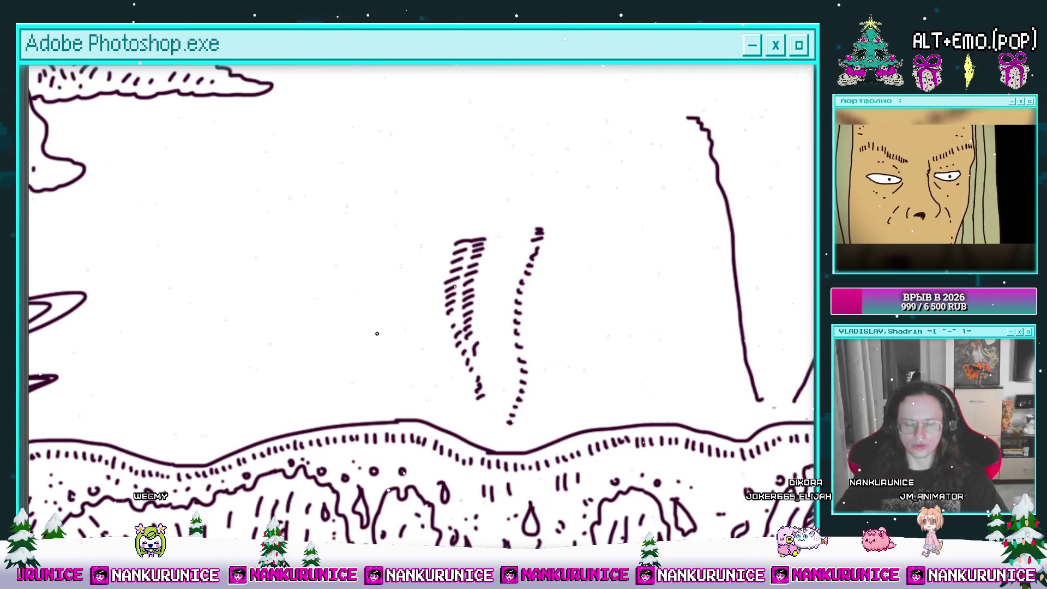
left_click_drag(451, 345, 473, 362)
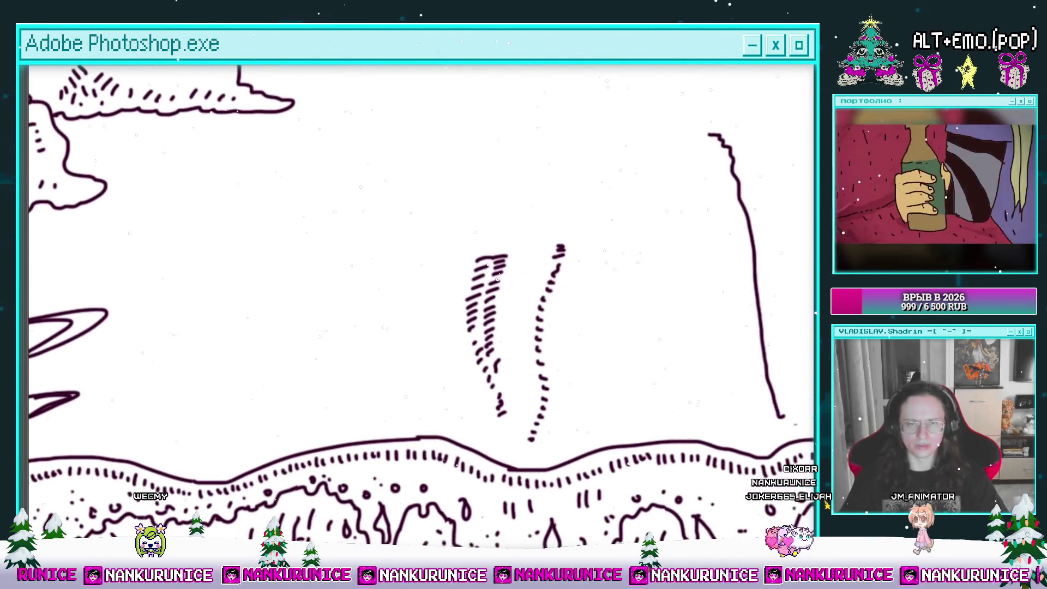
mouse_move(474, 270)
left_mouse_down()
mouse_move(409, 272)
mouse_move(435, 270)
mouse_move(409, 261)
left_mouse_up()
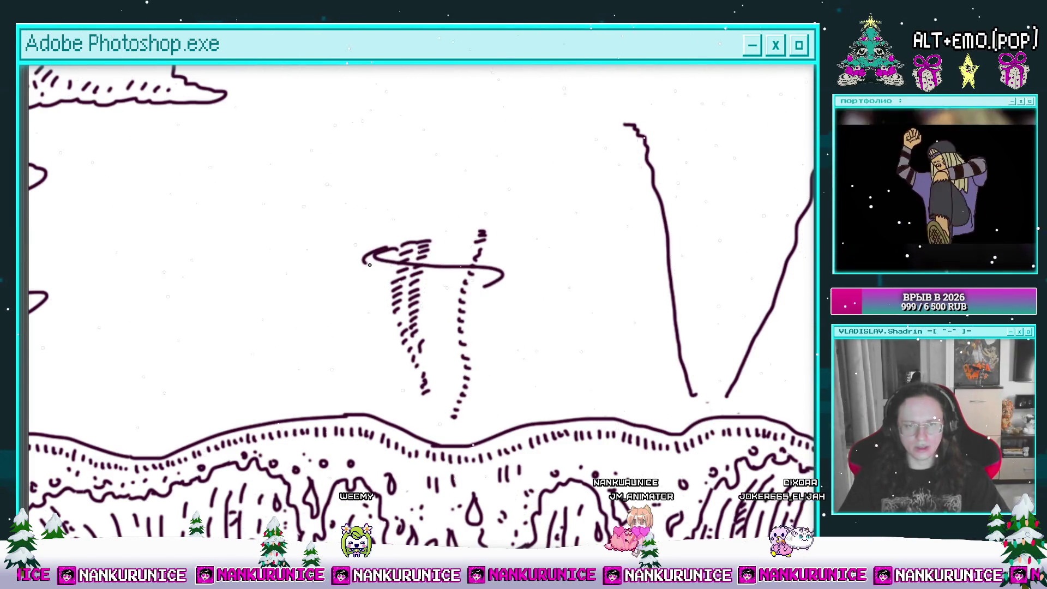
Draw four looping C-shaped swirls around the dashed column, two on each side
mouse_move(459, 303)
left_mouse_down()
mouse_move(404, 288)
mouse_move(477, 267)
left_mouse_up()
mouse_move(420, 289)
left_mouse_down()
mouse_move(375, 300)
mouse_move(488, 275)
left_mouse_up()
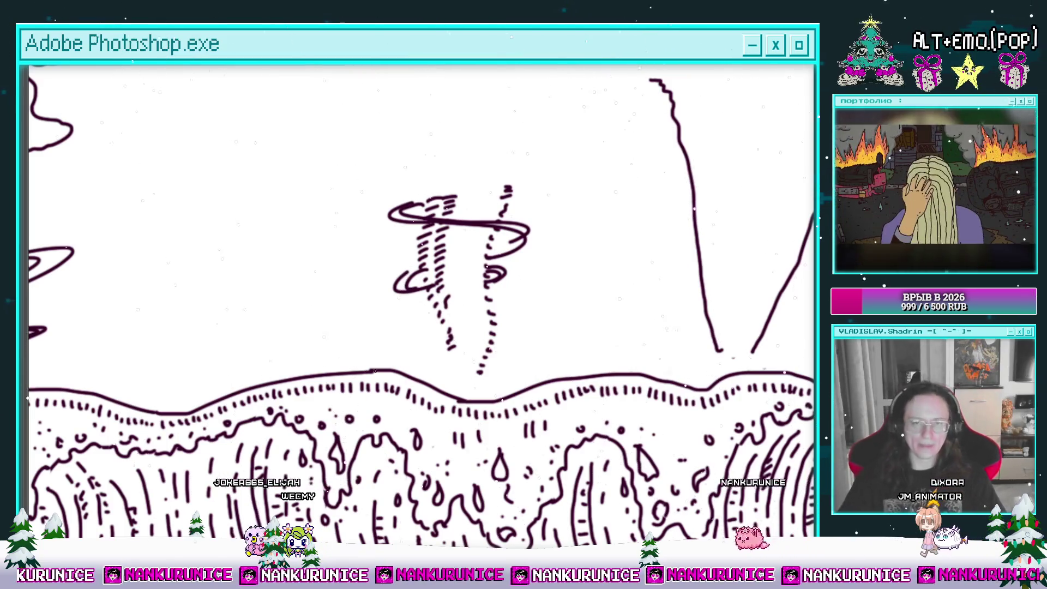
scroll(444, 285, "up", 1)
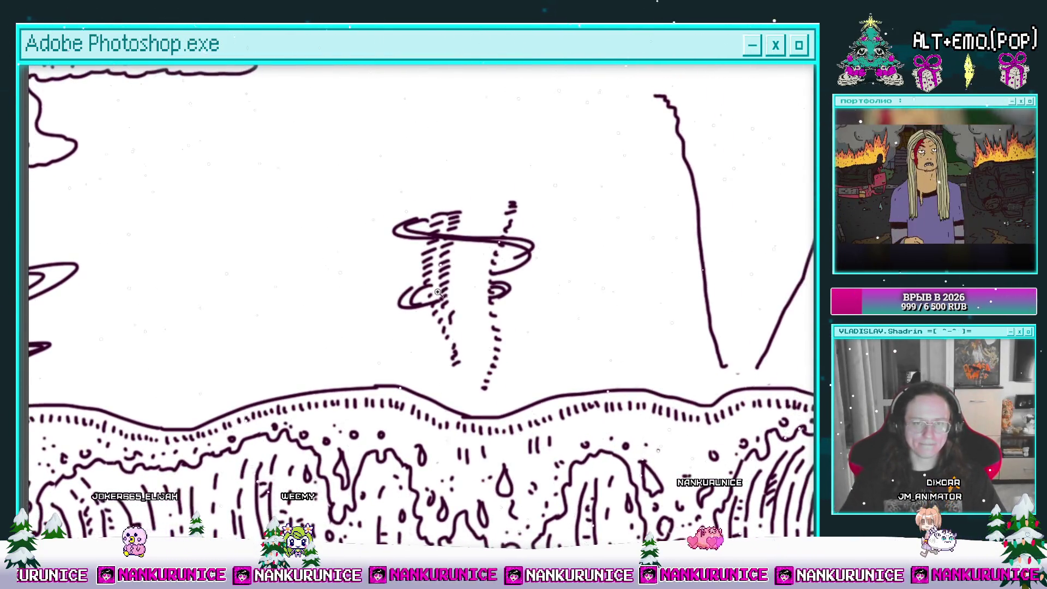
scroll(468, 274, "up", 3)
left_click_drag(469, 298, 465, 253)
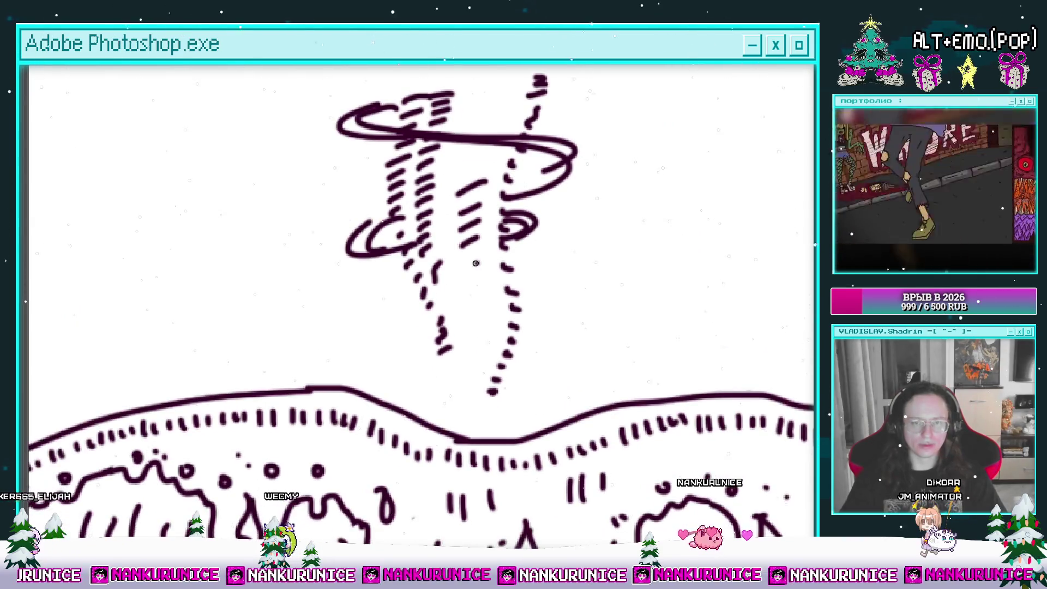
mouse_move(498, 371)
left_mouse_down()
mouse_move(507, 362)
mouse_move(475, 430)
mouse_move(423, 419)
left_mouse_up()
left_click_drag(384, 344, 400, 384)
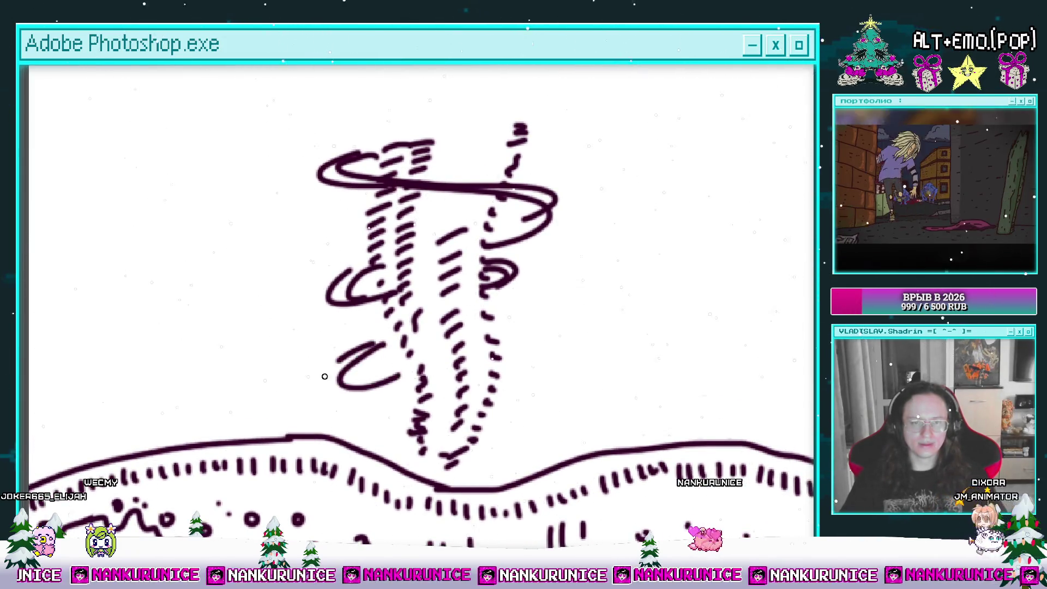
left_click_drag(454, 353, 383, 372)
mouse_move(448, 321)
left_mouse_down()
mouse_move(431, 360)
mouse_move(452, 376)
left_mouse_up()
left_click_drag(413, 341, 501, 314)
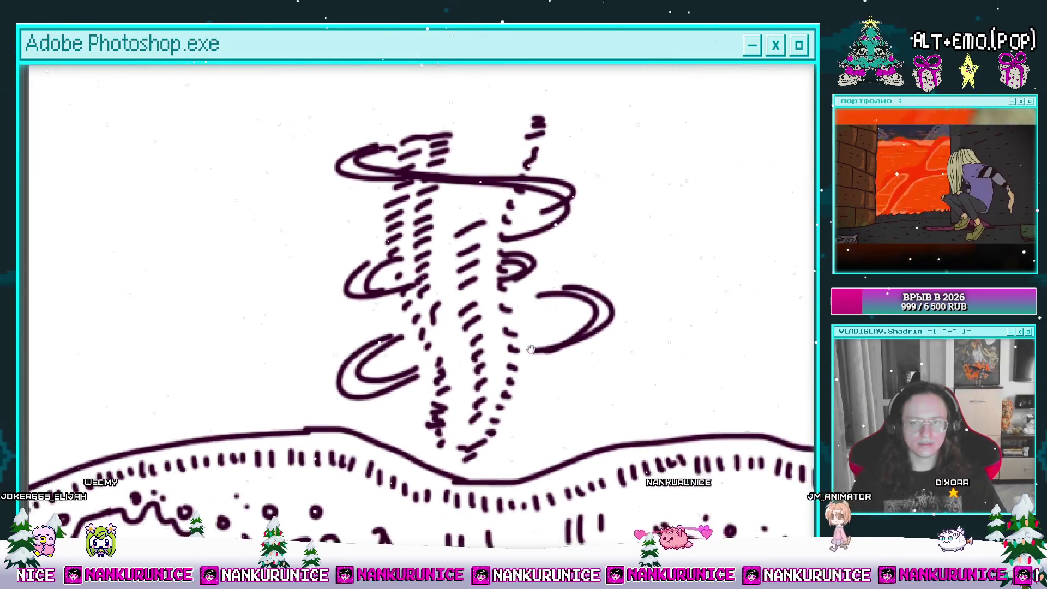
scroll(462, 317, "down", 5)
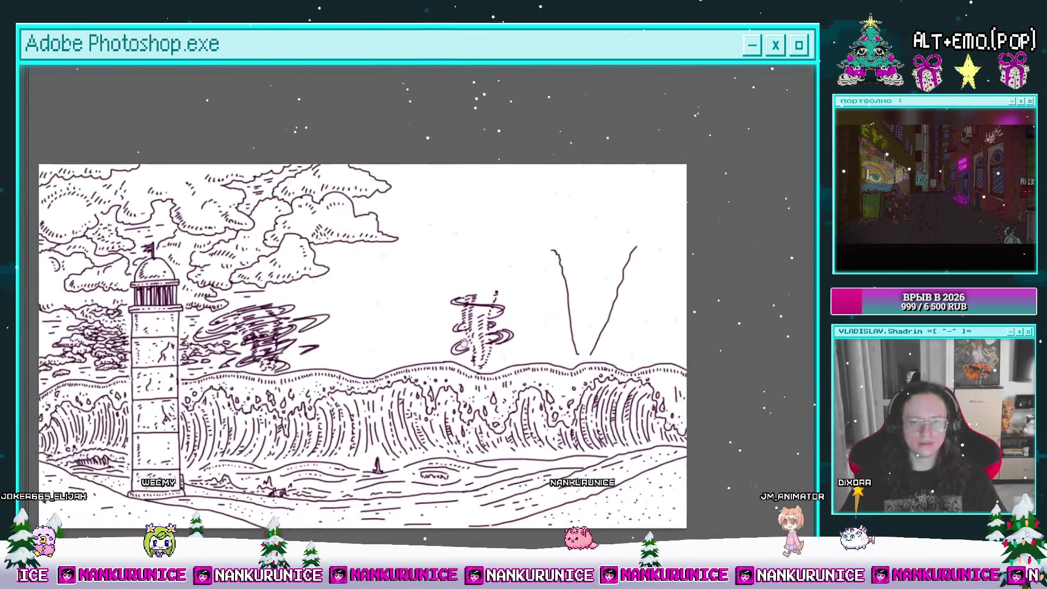
Add C-shaped swirl strokes on the waterspout's left side
scroll(462, 317, "up", 5)
mouse_move(491, 298)
left_mouse_down()
mouse_move(507, 335)
mouse_move(497, 339)
left_mouse_up()
mouse_move(606, 301)
left_mouse_down()
mouse_move(462, 337)
mouse_move(461, 358)
left_mouse_up()
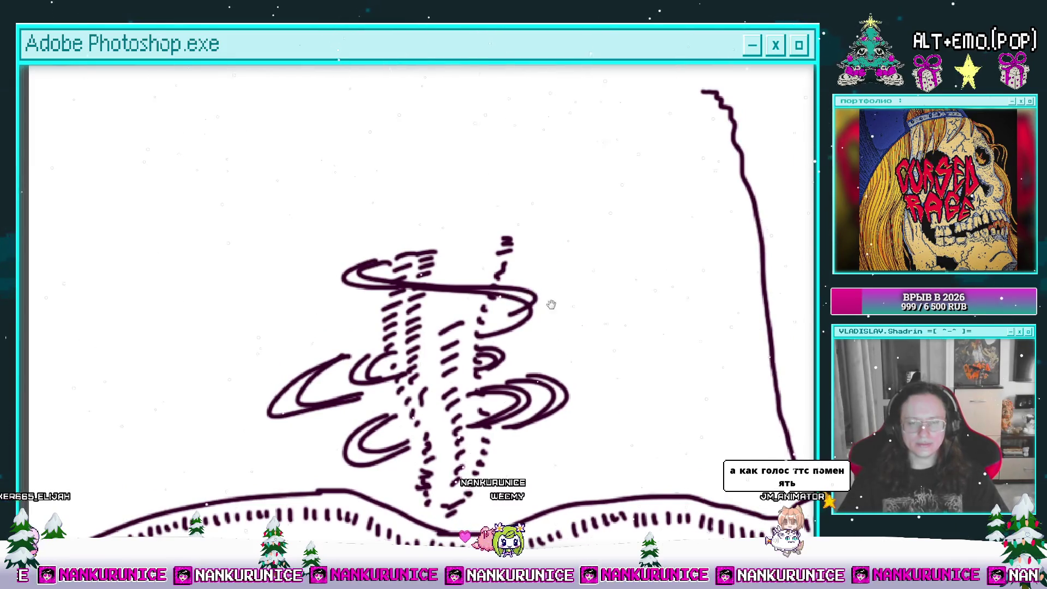
left_click_drag(537, 302, 594, 308)
left_click_drag(403, 285, 341, 285)
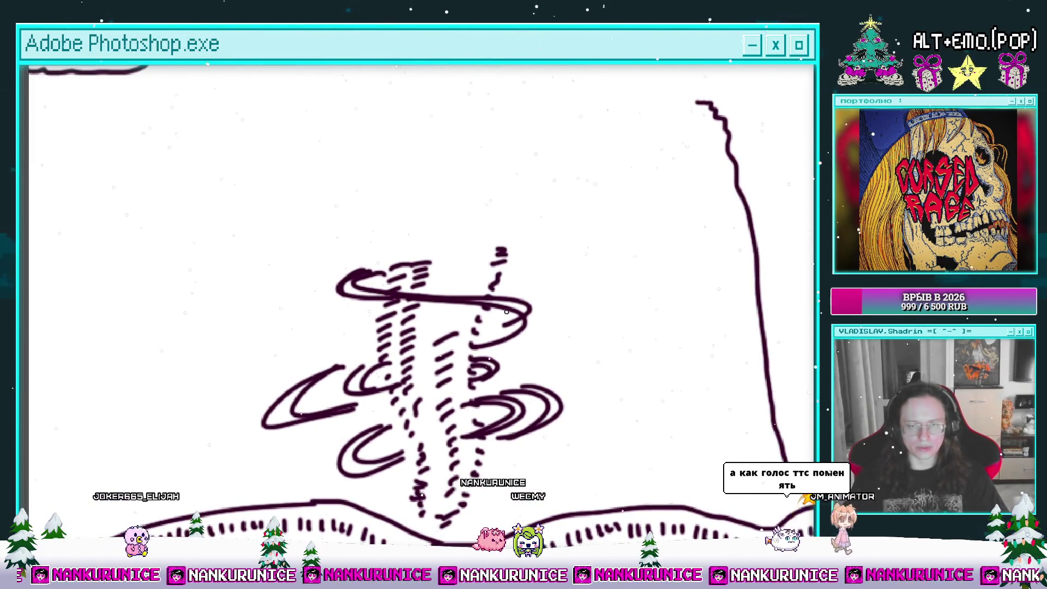
left_click_drag(331, 368, 370, 349)
left_click_drag(510, 363, 399, 300)
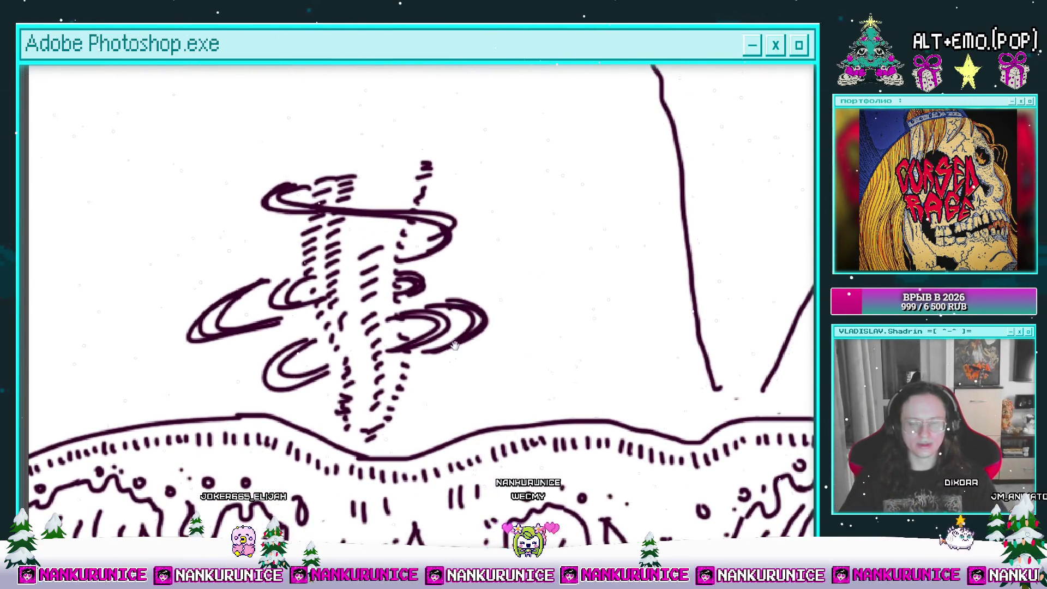
left_click_drag(458, 342, 443, 356)
left_click_drag(473, 318, 441, 321)
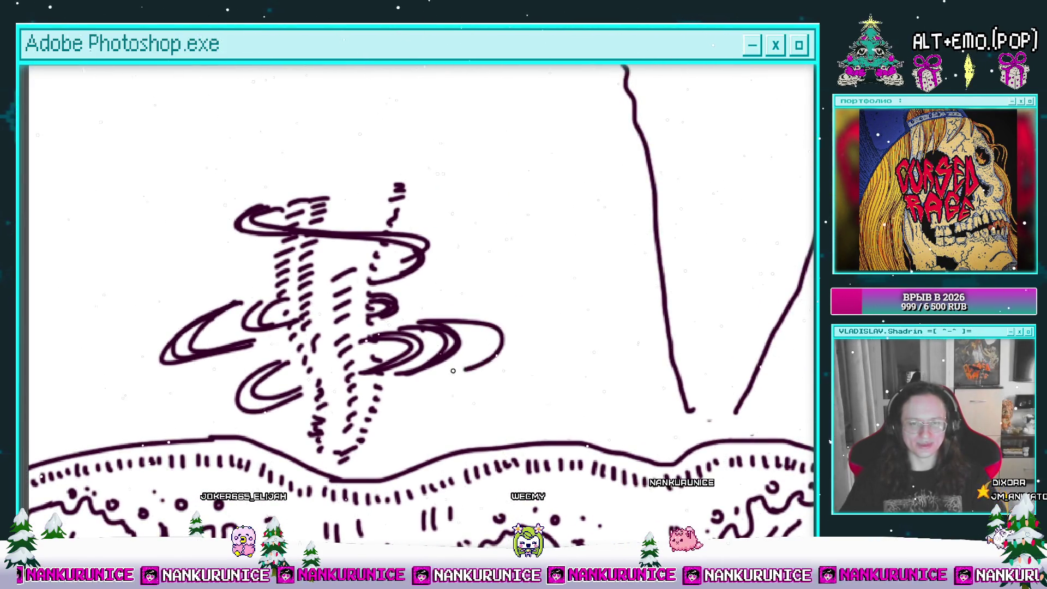
left_click_drag(439, 334, 555, 317)
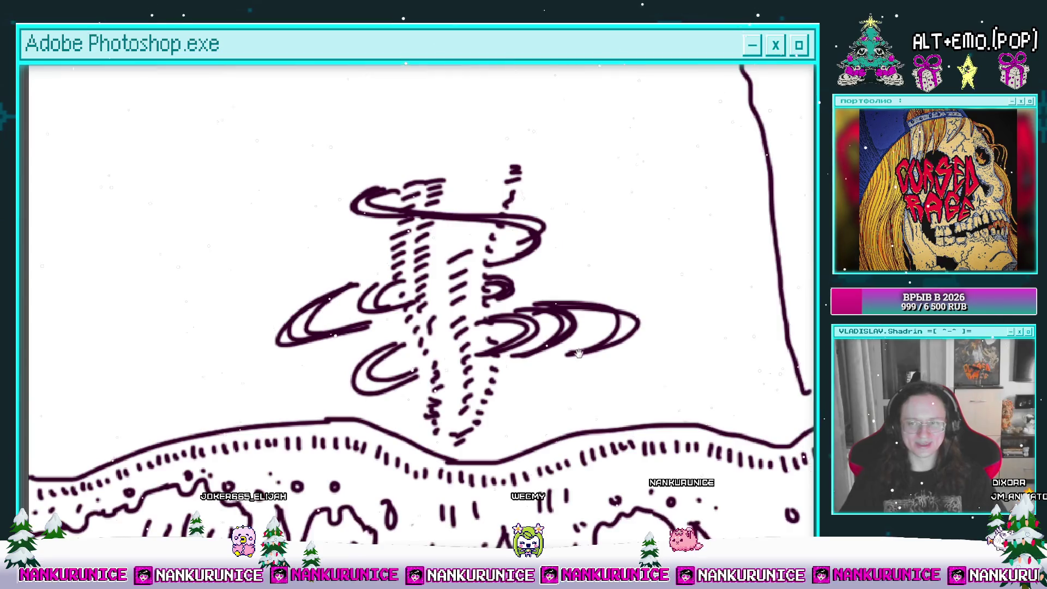
left_click_drag(581, 352, 564, 357)
Add a short hooked stroke at the waterspout's top right and lasso the whole sketch
left_click_drag(368, 377, 406, 366)
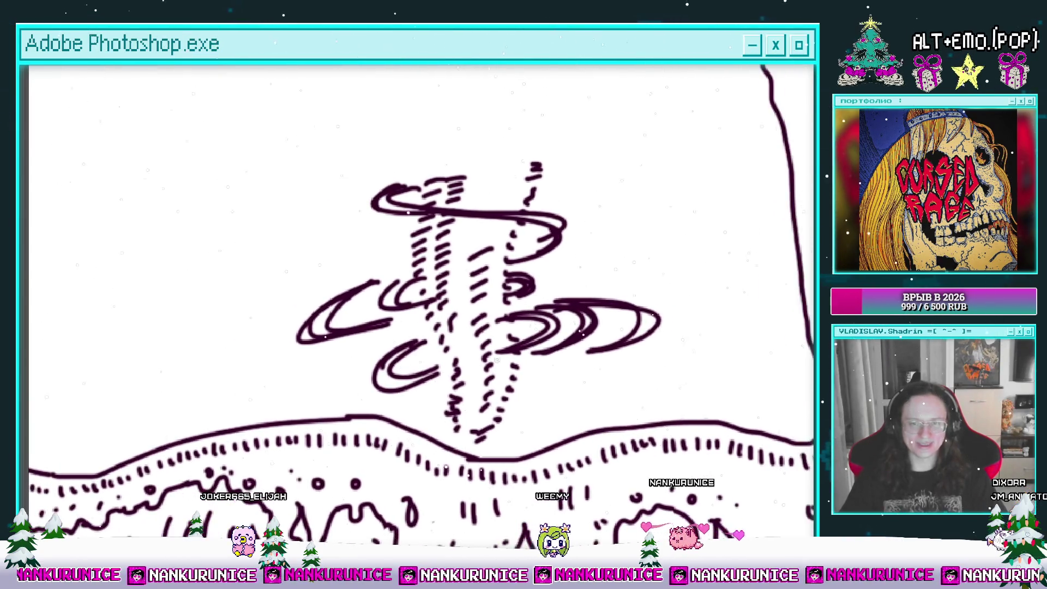
left_click_drag(504, 398, 492, 392)
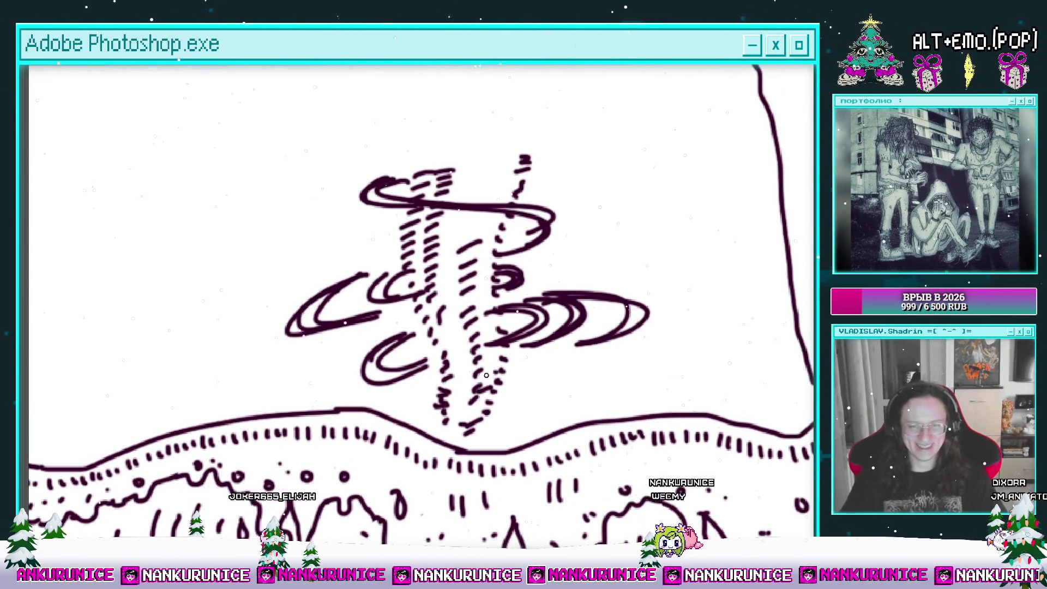
left_click_drag(483, 303, 475, 341)
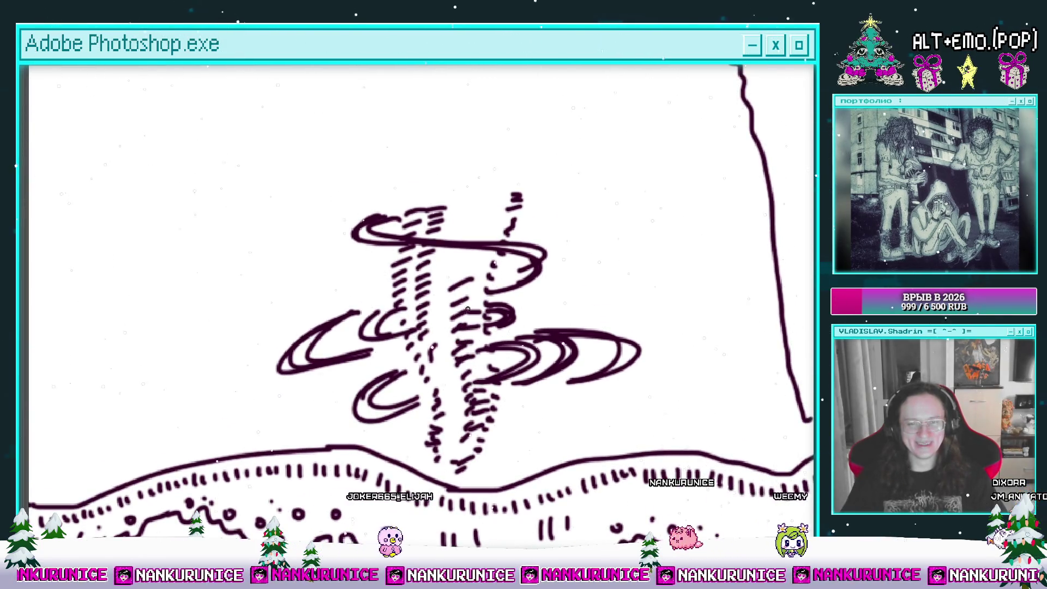
scroll(469, 265, "down", 2)
scroll(443, 264, "down", 2)
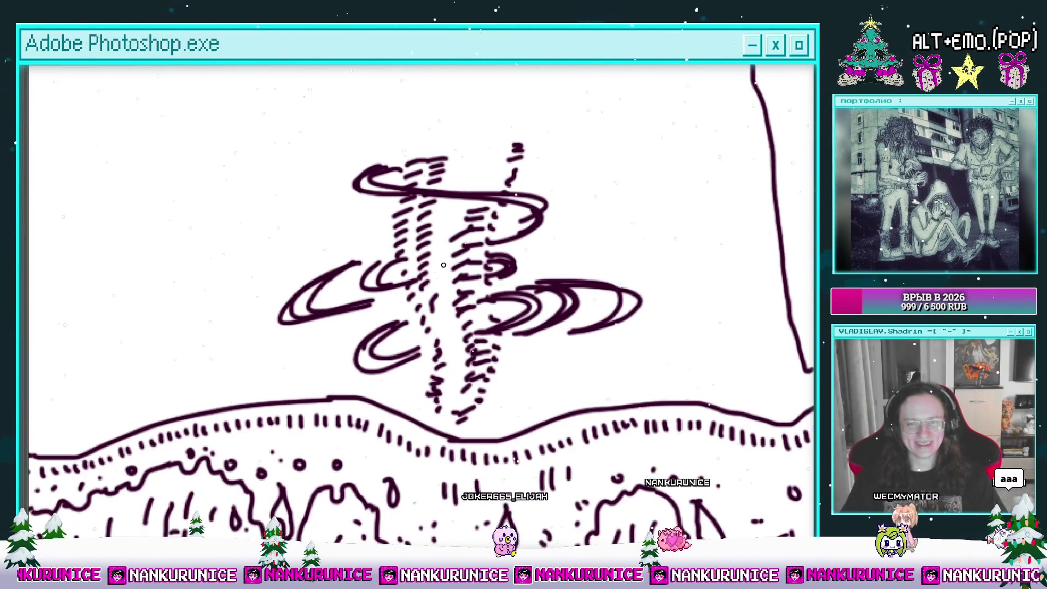
scroll(454, 309, "down", 2)
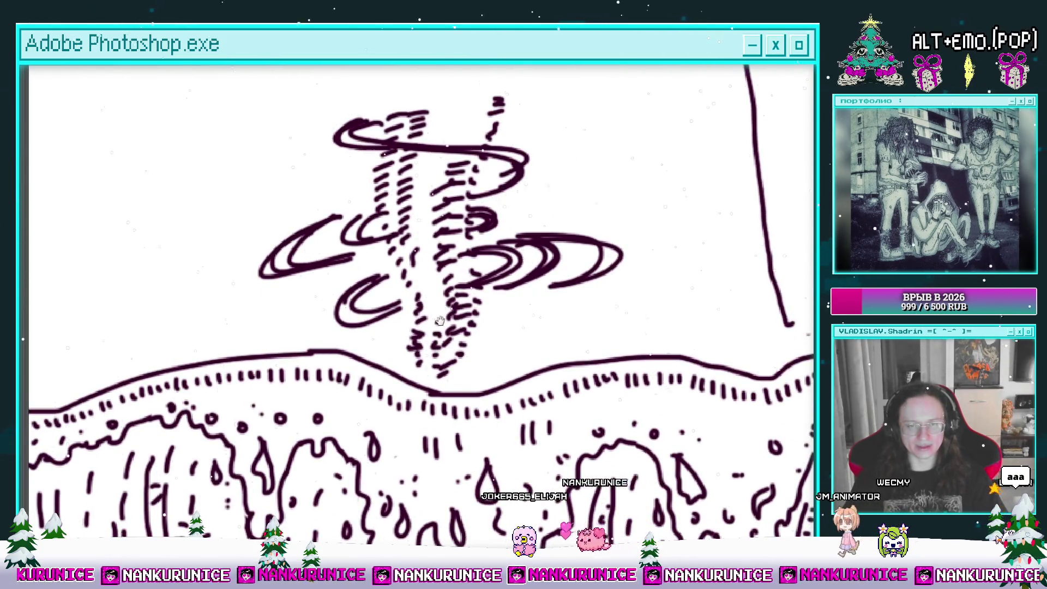
left_click_drag(439, 320, 459, 353)
scroll(365, 346, "up", 1)
scroll(374, 356, "right", 2)
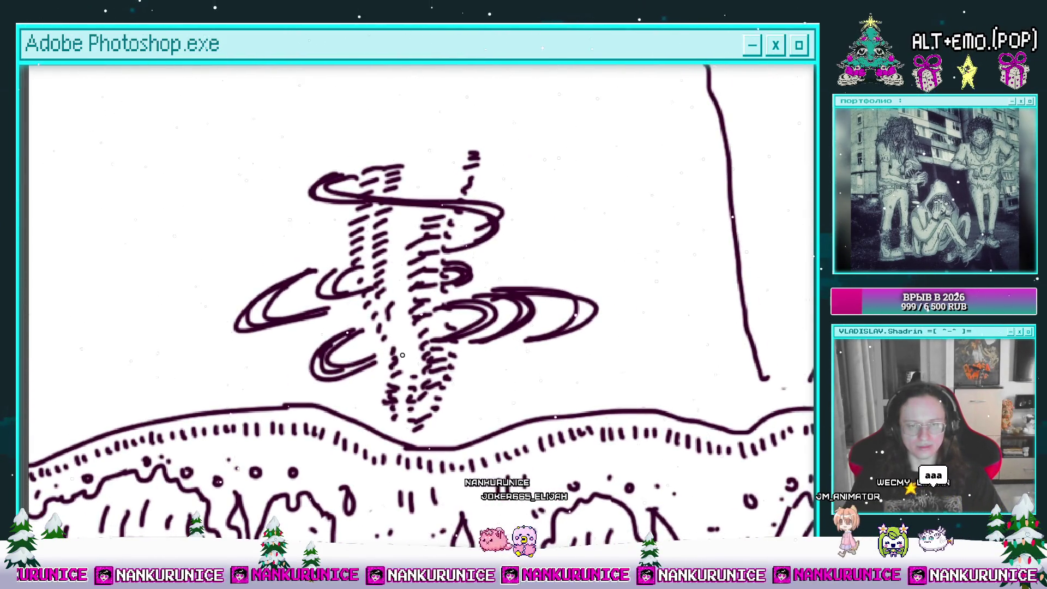
mouse_move(389, 330)
left_mouse_down()
mouse_move(564, 266)
mouse_move(487, 291)
left_mouse_up()
mouse_move(516, 267)
left_mouse_down()
mouse_move(526, 288)
mouse_move(364, 325)
mouse_move(387, 321)
left_mouse_up()
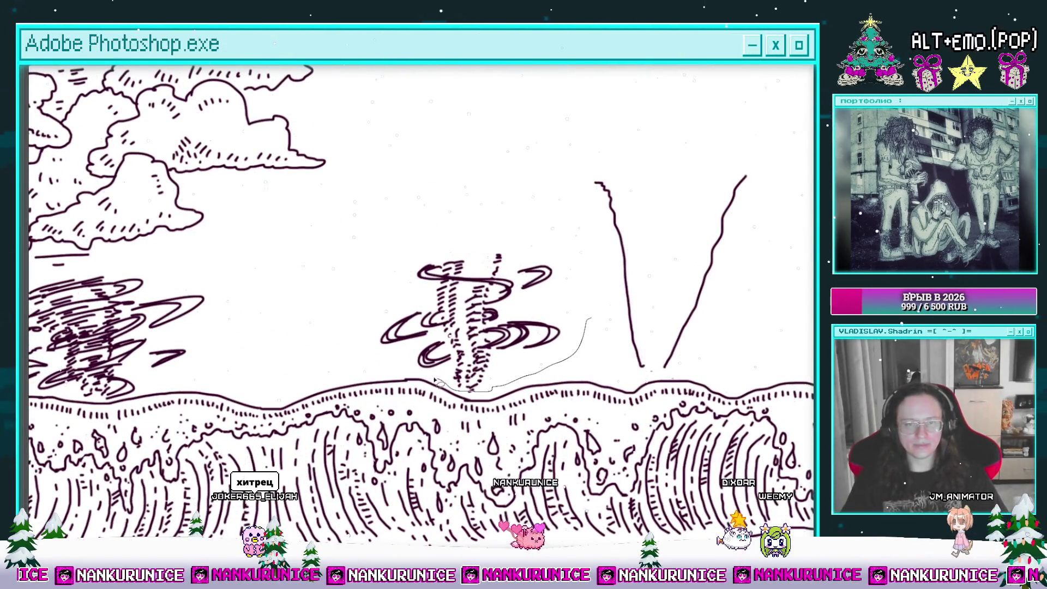
left_click_drag(393, 253, 589, 314)
Flip the lassoed waterspout horizontally with Ctrl+T and commit the transform
key("ctrl+t")
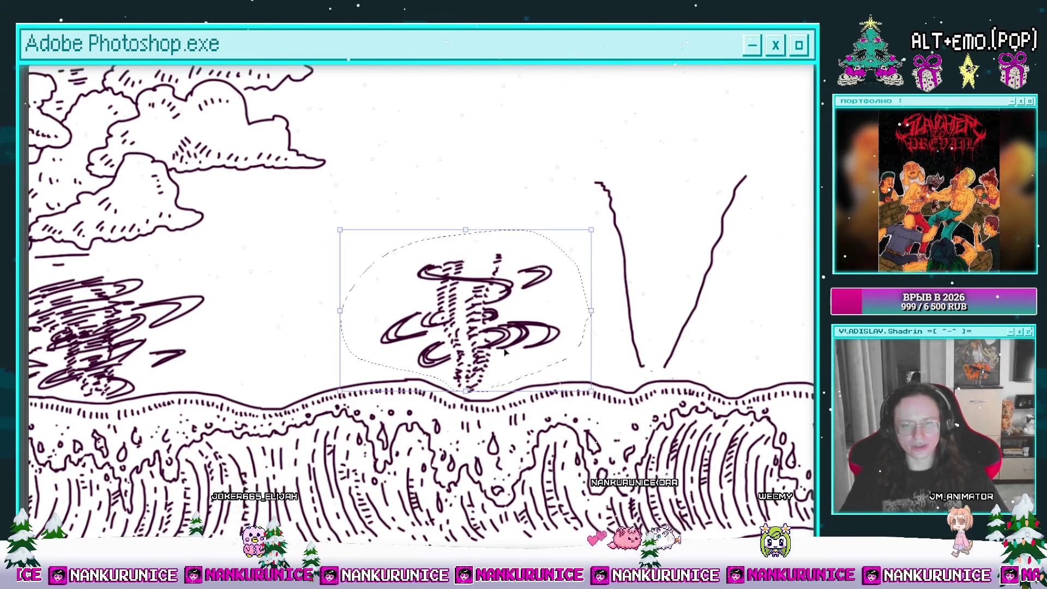
key("shift+h")
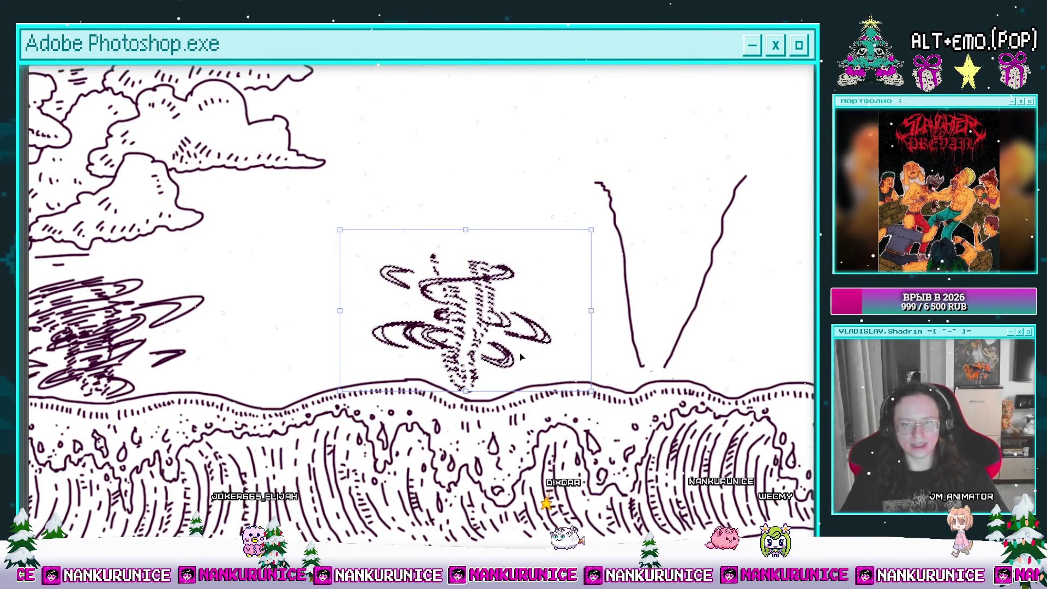
key("Return")
scroll(586, 273, "down", 5)
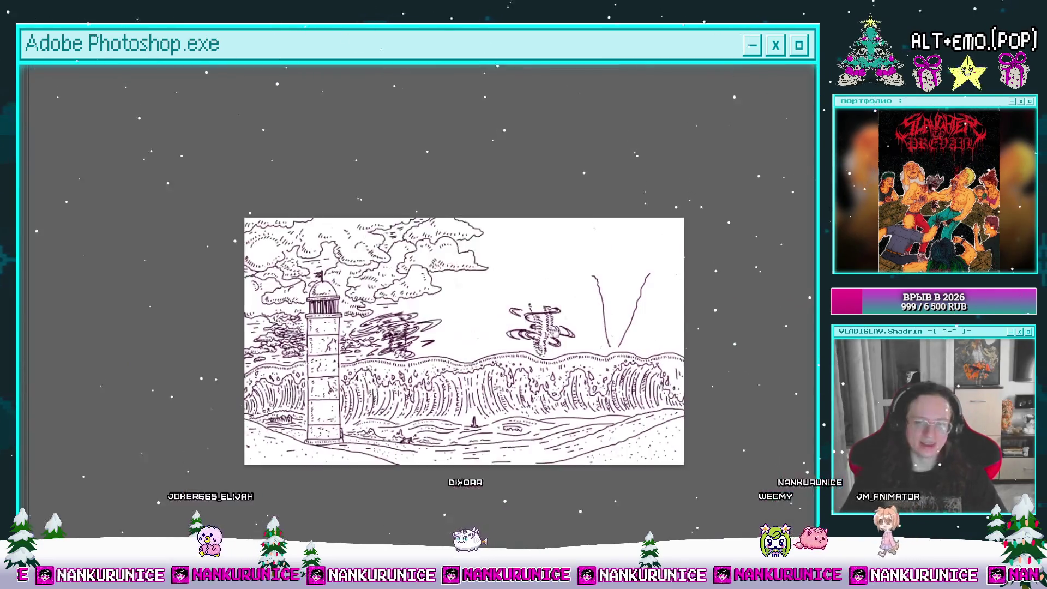
scroll(583, 257, "up", 2)
scroll(545, 270, "up", 2)
scroll(524, 280, "up", 2)
scroll(525, 281, "up", 1)
scroll(478, 284, "up", 2)
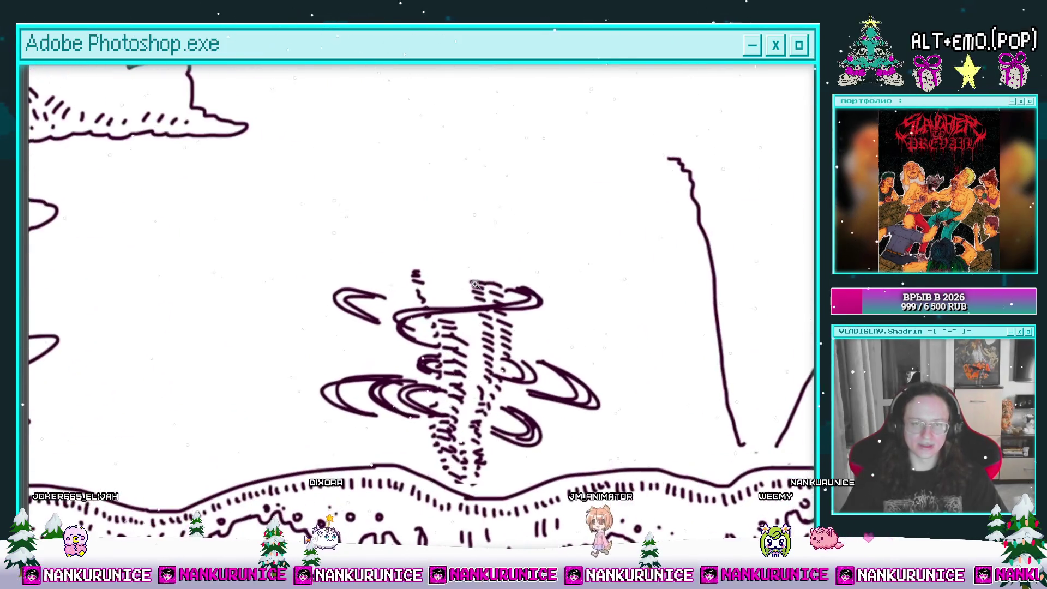
mouse_move(467, 303)
left_mouse_down()
mouse_move(418, 312)
mouse_move(420, 282)
left_mouse_up()
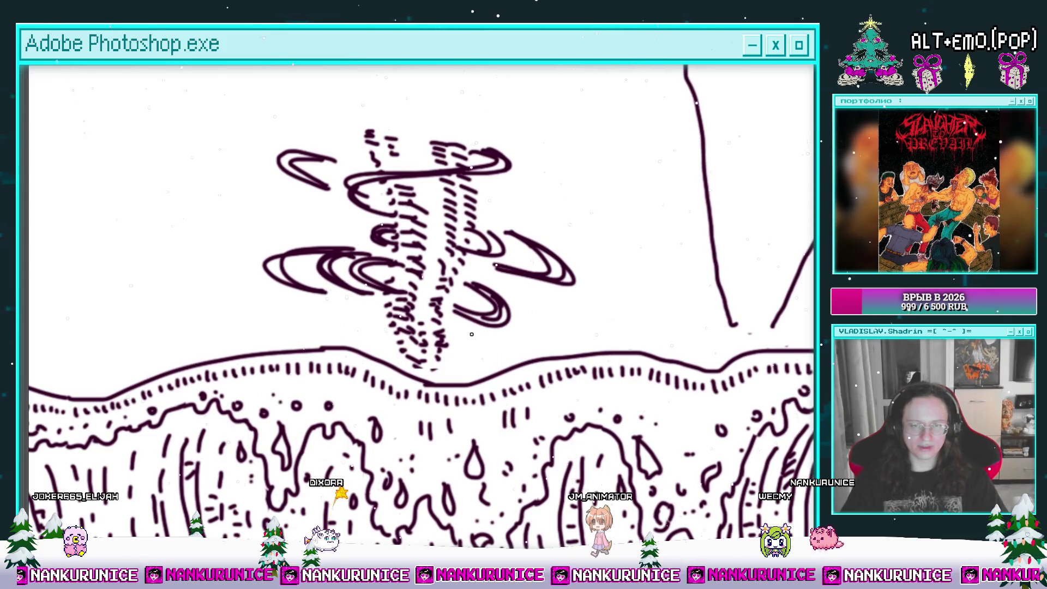
left_click_drag(460, 332, 501, 344)
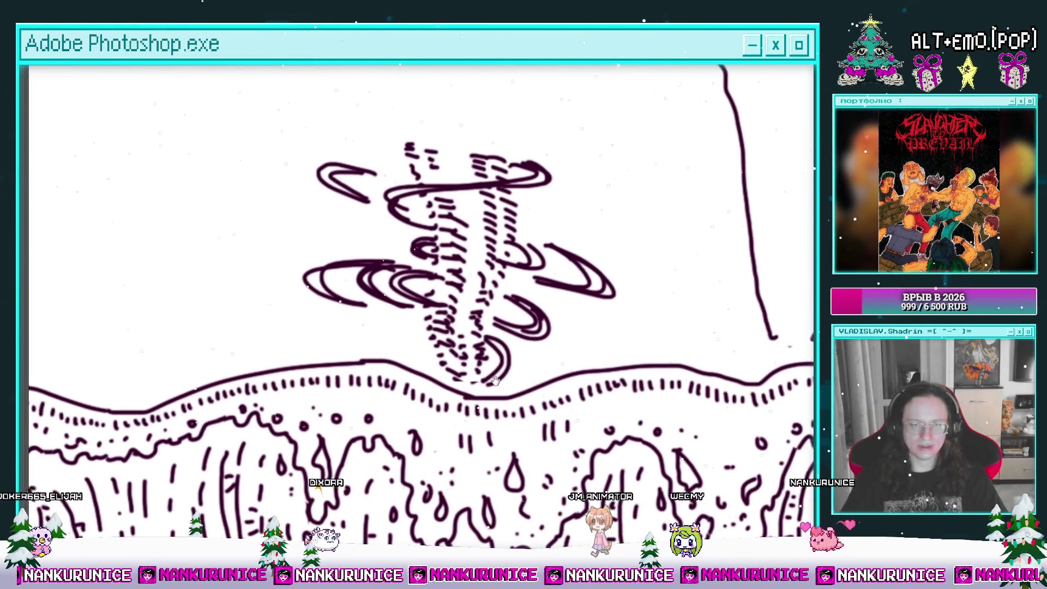
left_click_drag(460, 216, 438, 345)
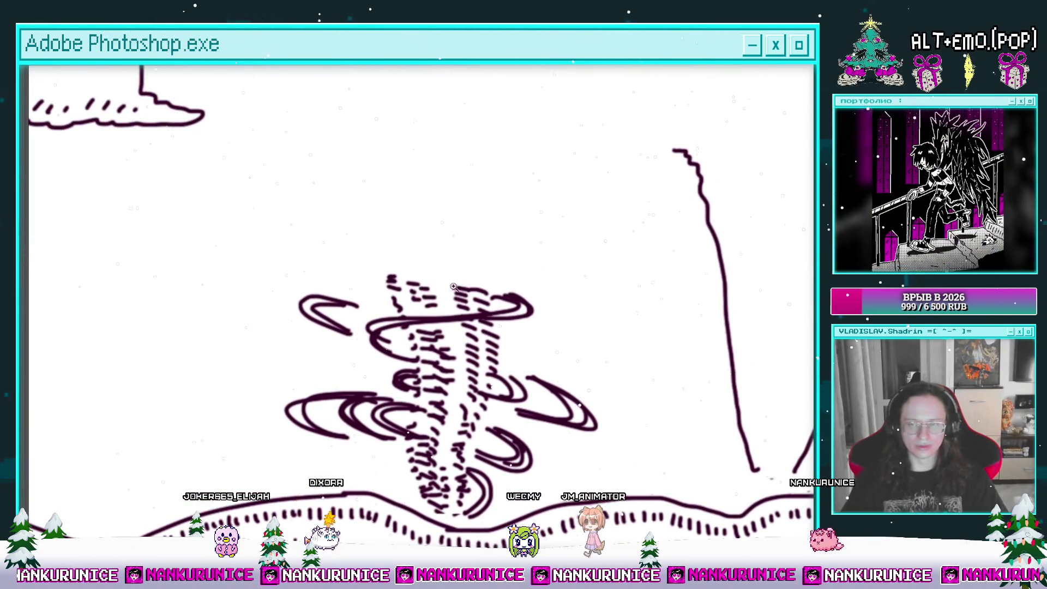
scroll(444, 287, "down", 3)
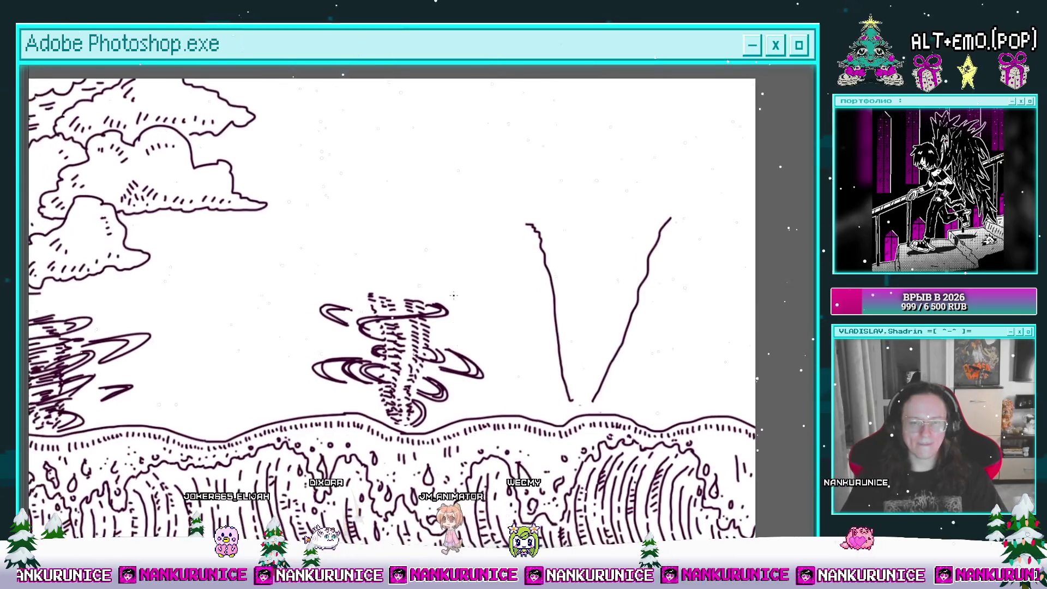
Start a new cloud with a short wavy line and extend it to the left
scroll(461, 295, "left", 1)
scroll(462, 289, "left", 1)
scroll(467, 273, "left", 1)
scroll(469, 265, "left", 1)
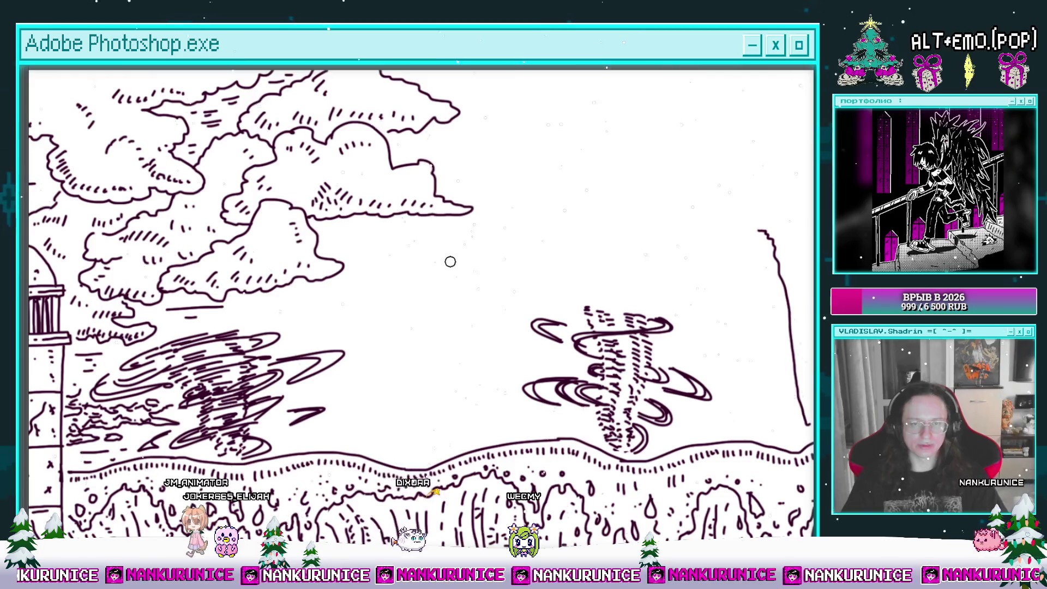
scroll(480, 256, "left", 1)
left_click_drag(486, 251, 449, 266)
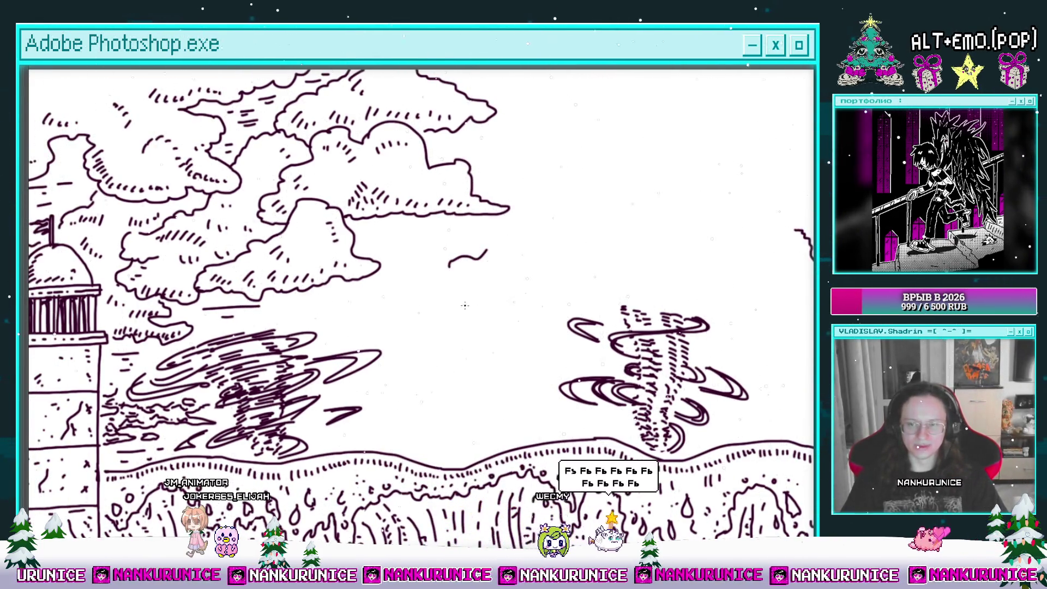
scroll(436, 272, "up", 1)
scroll(436, 272, "up", 1)
mouse_move(469, 268)
left_mouse_down()
mouse_move(439, 270)
mouse_move(499, 327)
left_mouse_up()
scroll(443, 333, "right", 2)
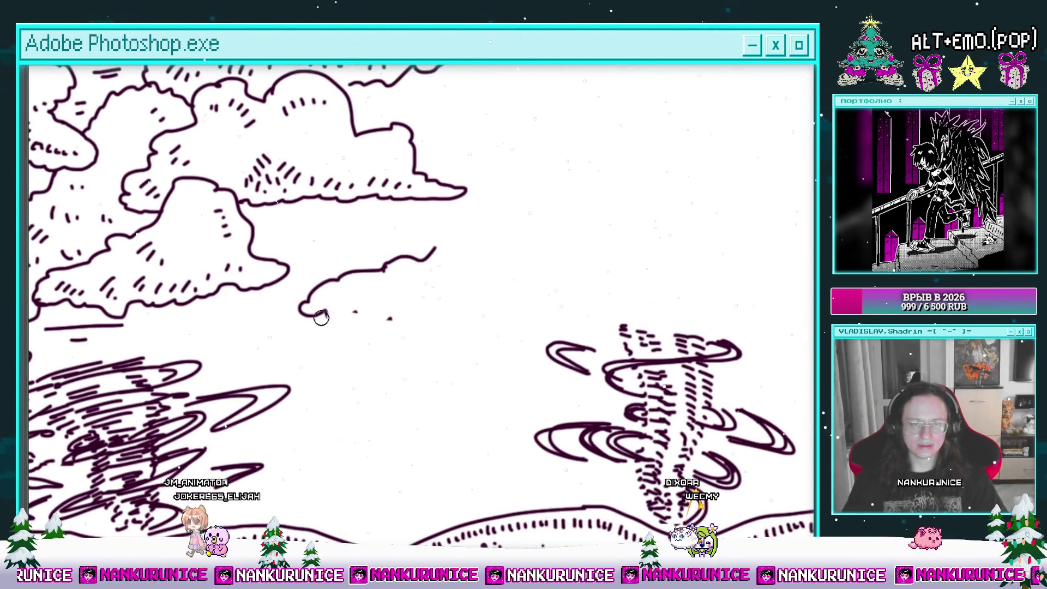
mouse_move(396, 322)
left_mouse_down()
mouse_move(436, 355)
mouse_move(532, 374)
left_mouse_up()
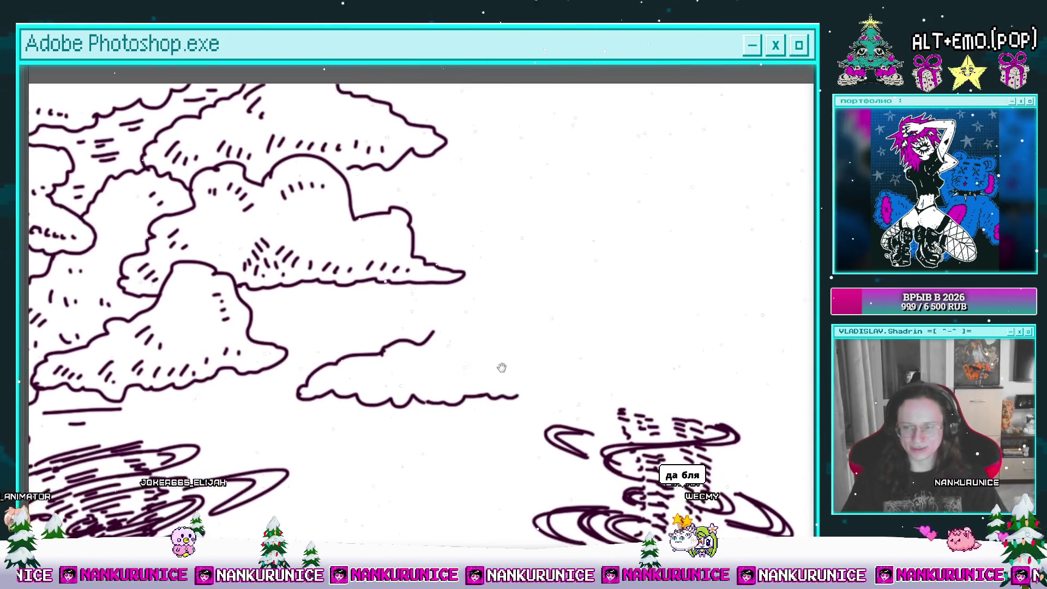
Extend the new cloud's bottom edge rightward and its top outline up and right
mouse_move(484, 322)
left_mouse_down()
mouse_move(476, 377)
mouse_move(443, 374)
left_mouse_up()
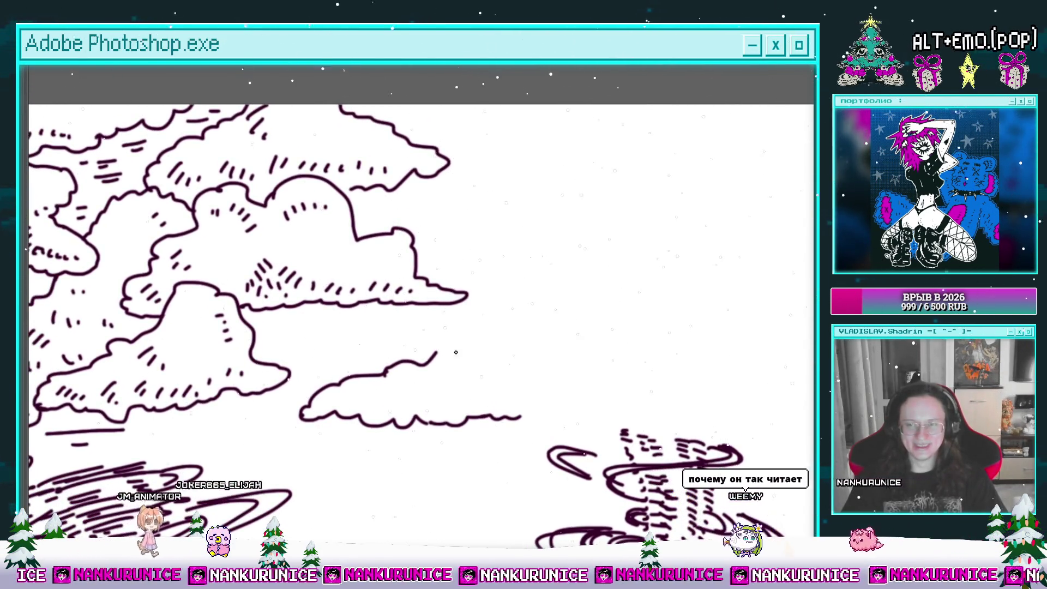
mouse_move(489, 416)
left_mouse_down()
mouse_move(598, 404)
mouse_move(566, 402)
mouse_move(622, 421)
left_mouse_up()
left_click_drag(618, 414, 626, 367)
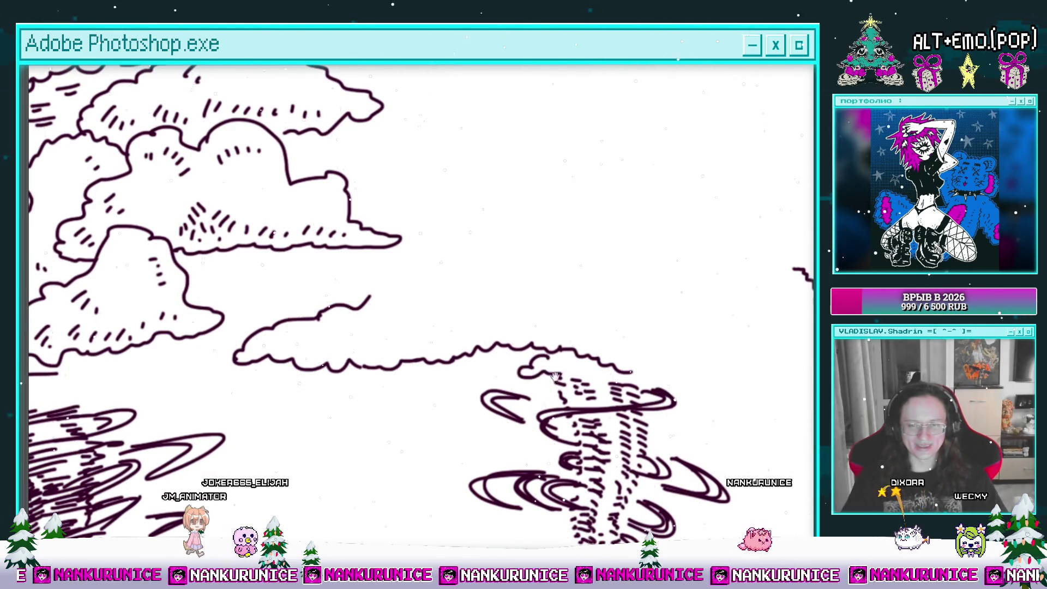
left_click_drag(555, 376, 488, 409)
mouse_move(621, 413)
left_mouse_down()
mouse_move(692, 422)
mouse_move(708, 394)
left_mouse_up()
left_click_drag(708, 390, 696, 408)
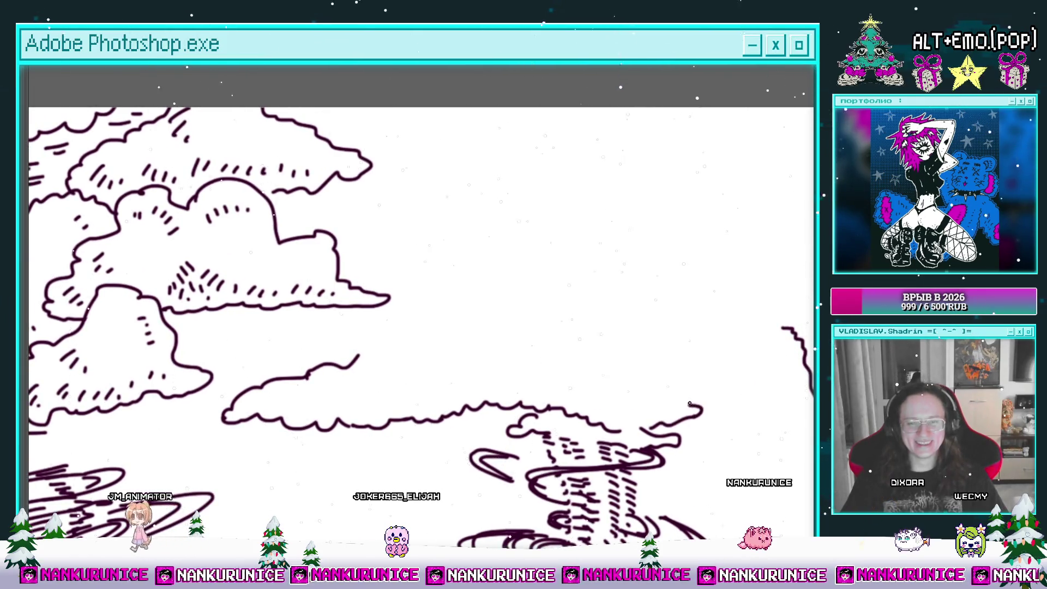
left_click_drag(608, 385, 641, 380)
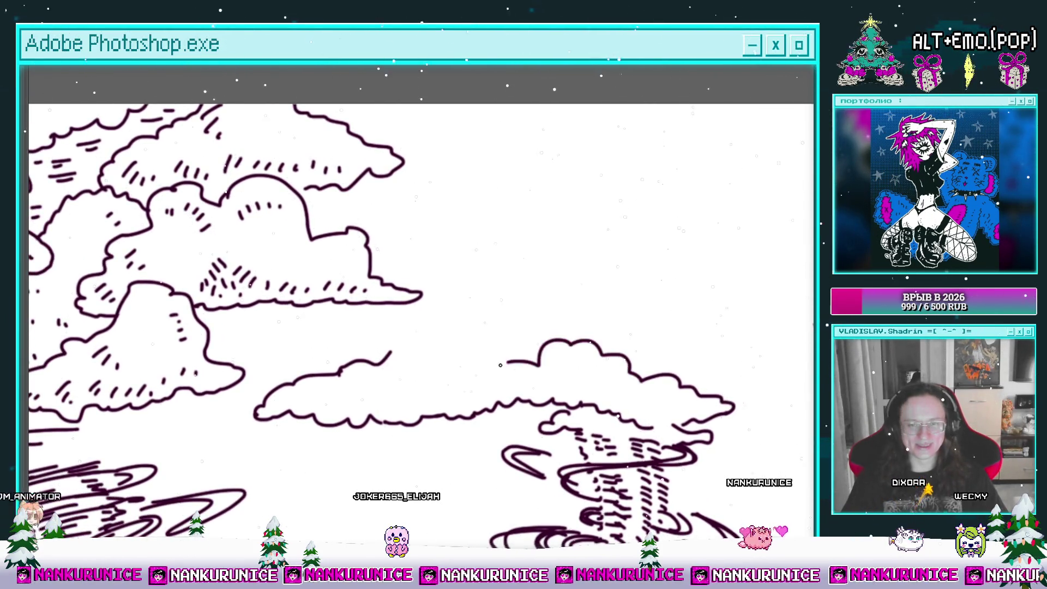
left_click_drag(444, 395, 542, 333)
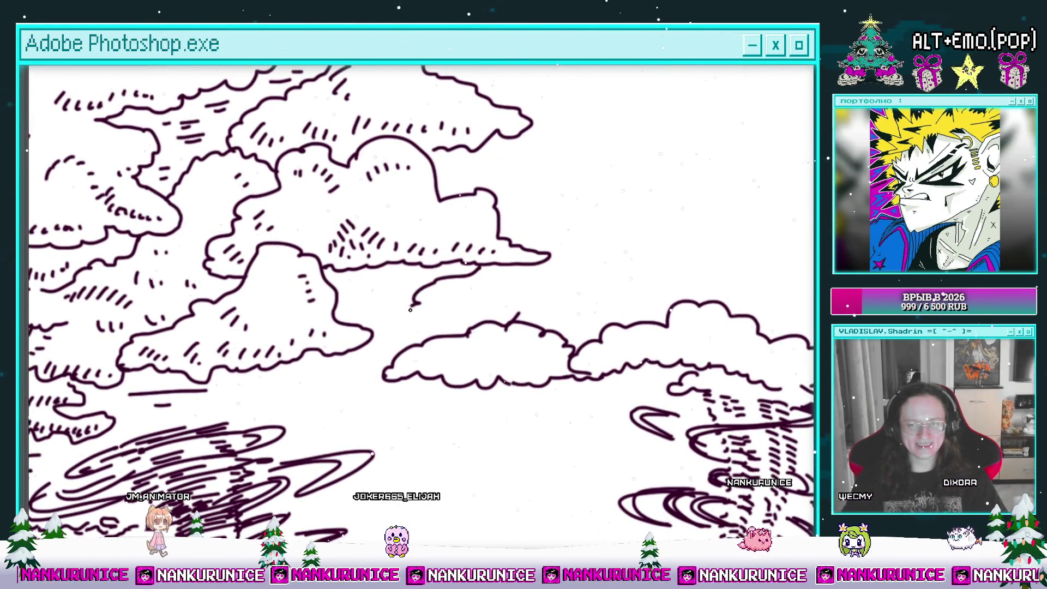
mouse_move(542, 241)
left_mouse_down()
mouse_move(464, 266)
mouse_move(525, 262)
left_mouse_up()
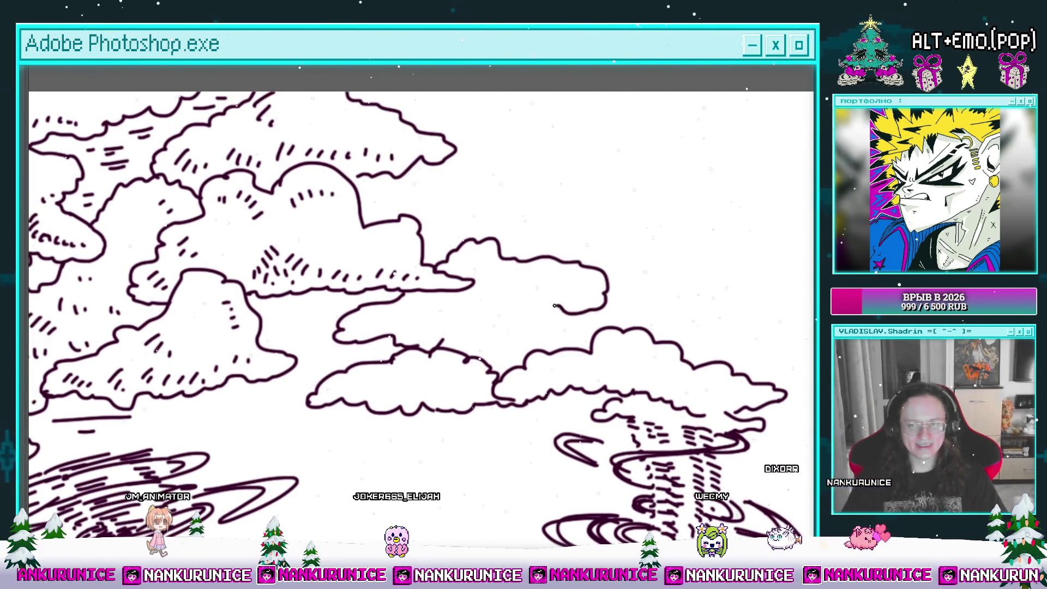
scroll(435, 301, "down", 8)
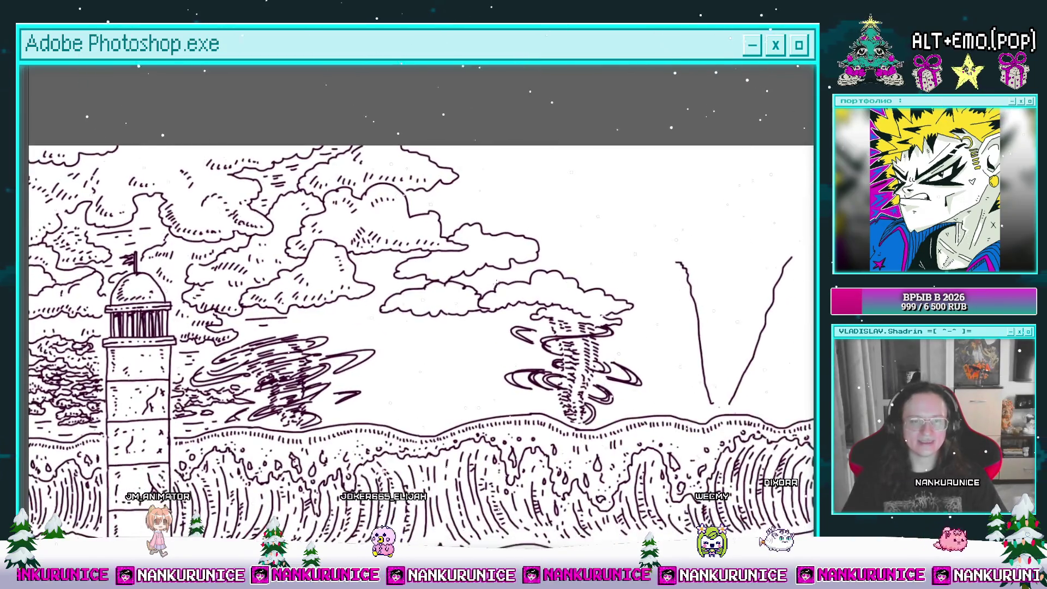
Fill the lower cloud's left end and interior with rows of short hatch dashes
scroll(435, 302, "up", 8)
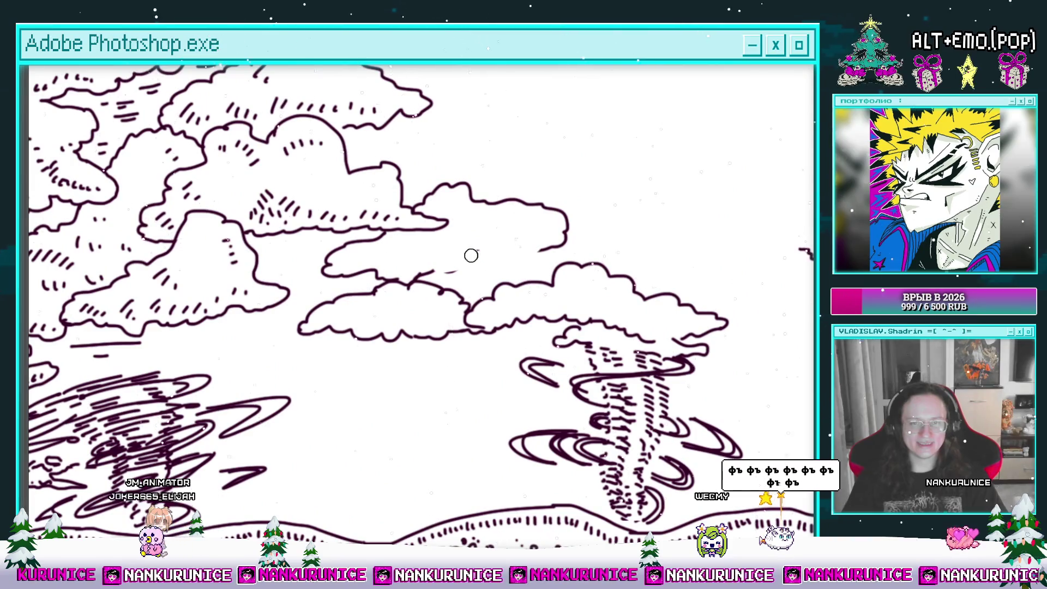
scroll(468, 262, "up", 2)
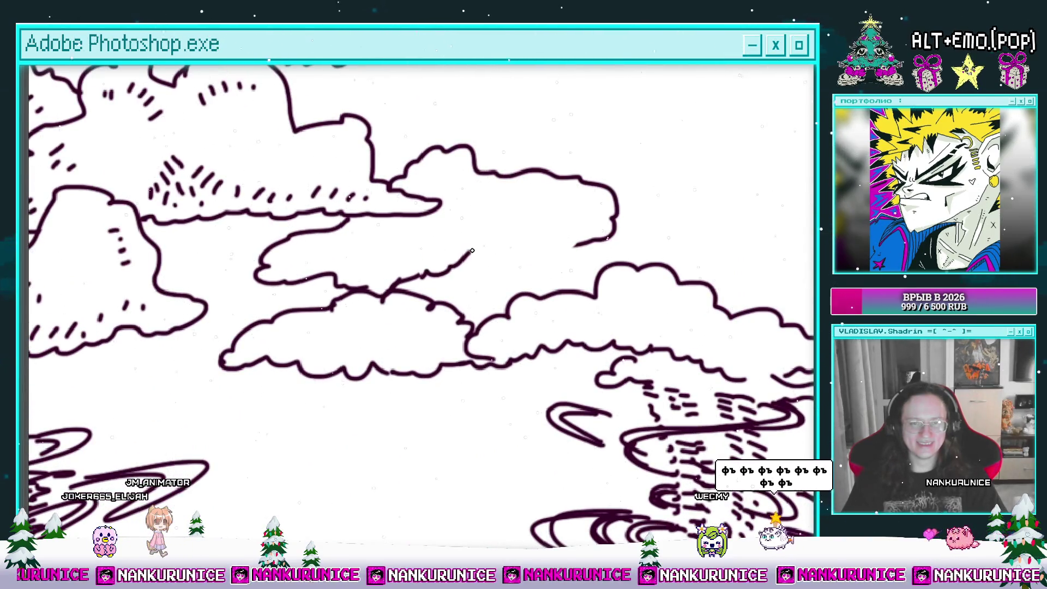
left_click_drag(472, 251, 523, 248)
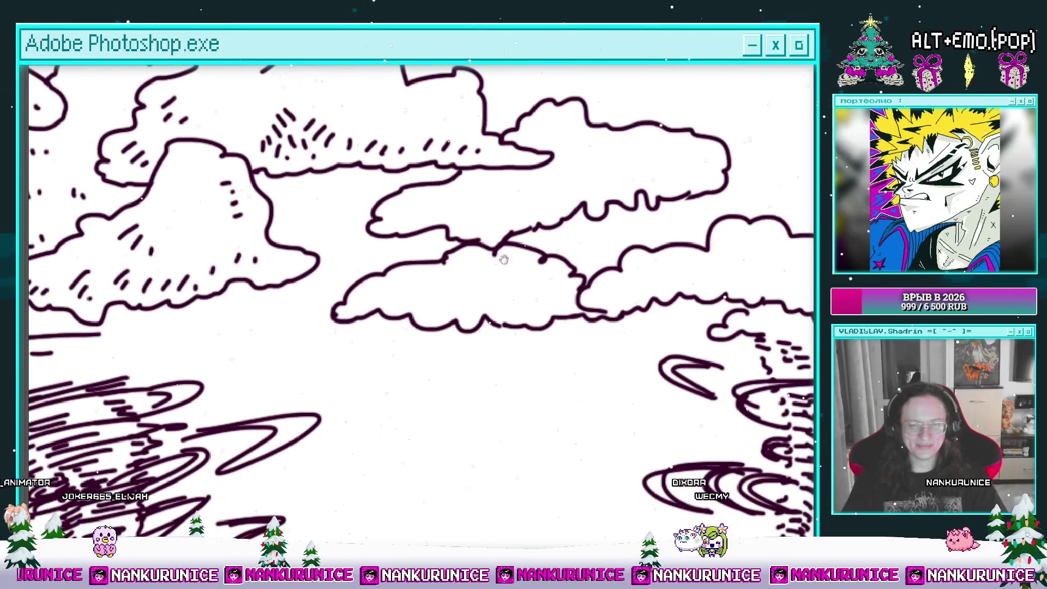
mouse_move(358, 299)
left_mouse_down()
mouse_move(305, 298)
mouse_move(402, 303)
left_mouse_up()
left_click_drag(410, 313, 458, 303)
left_click_drag(468, 312, 474, 304)
scroll(409, 300, "up", 2)
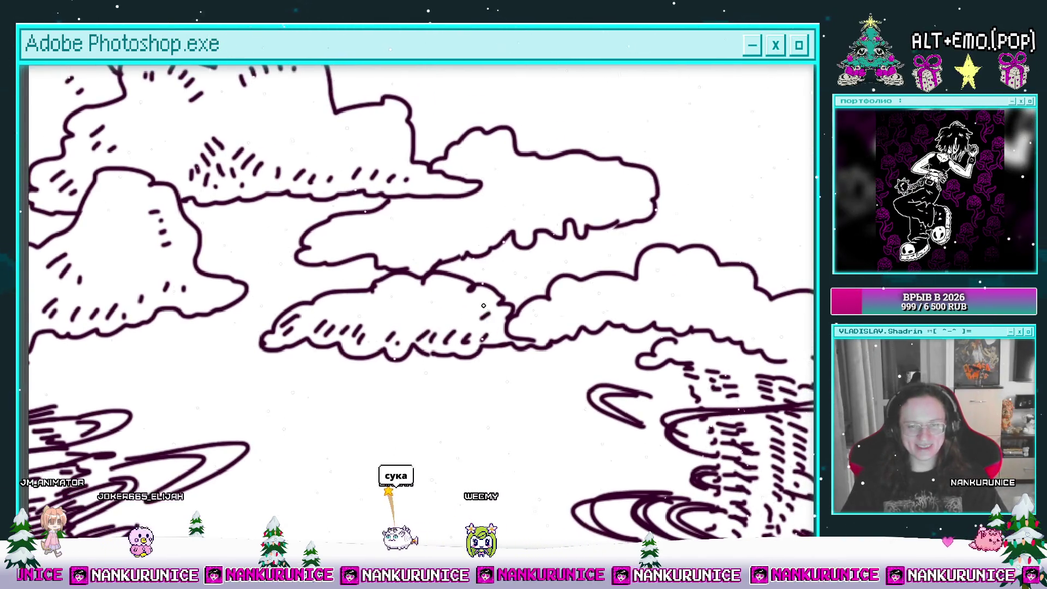
scroll(343, 290, "up", 2)
left_click_drag(334, 287, 339, 294)
left_click_drag(343, 289, 360, 299)
left_click_drag(365, 294, 371, 301)
left_click_drag(378, 295, 439, 311)
Add hatch dashes inside the middle cloud, then pan and zoom across the sky
scroll(412, 298, "up", 2)
scroll(413, 299, "right", 2)
left_click_drag(463, 311, 477, 307)
left_click_drag(499, 307, 501, 303)
scroll(494, 310, "down", 3)
scroll(472, 292, "up", 2)
scroll(472, 291, "up", 1)
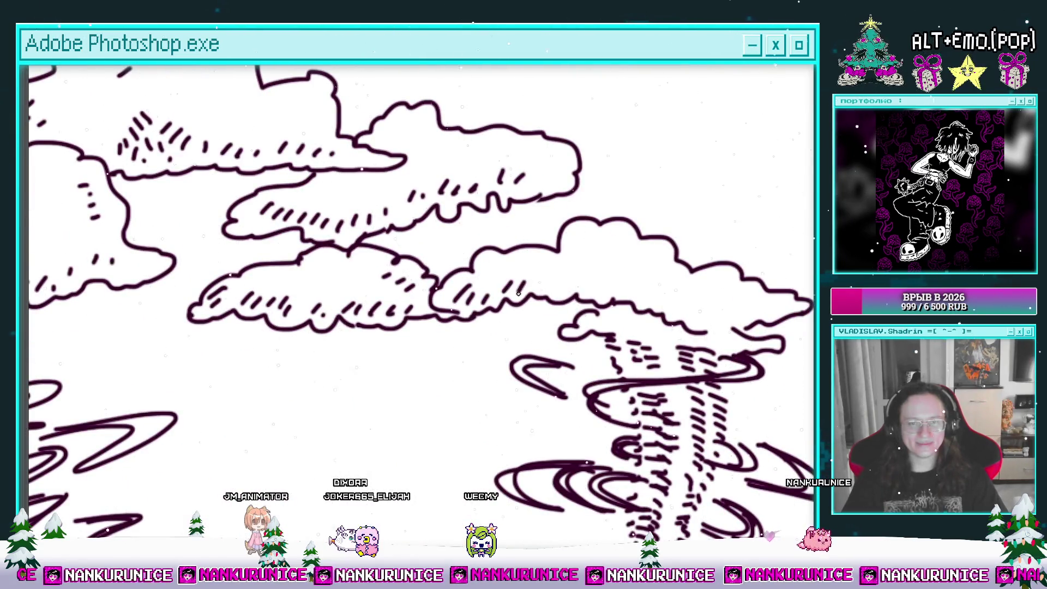
left_click_drag(518, 292, 505, 300)
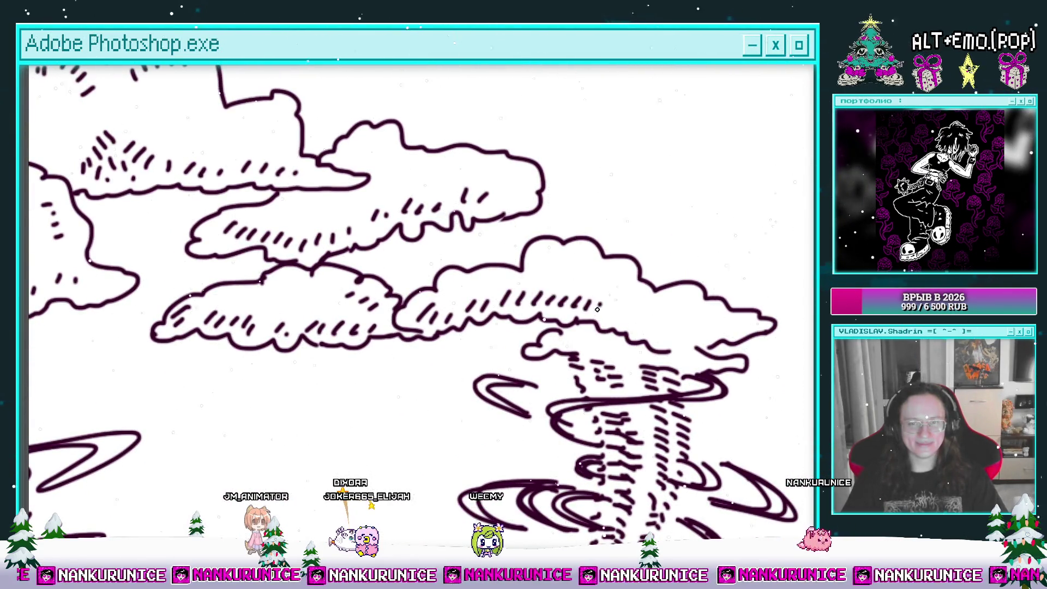
mouse_move(633, 319)
left_mouse_down()
mouse_move(560, 309)
mouse_move(602, 343)
left_mouse_up()
scroll(510, 297, "down", 5)
scroll(509, 297, "up", 3)
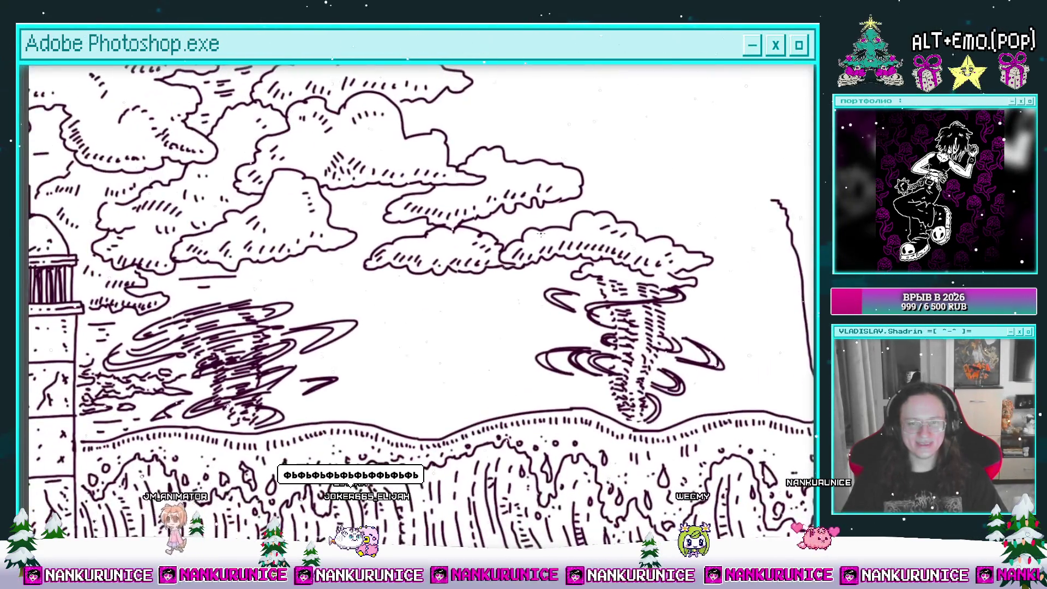
scroll(446, 294, "down", 1)
scroll(432, 252, "up", 2)
scroll(412, 256, "up", 2)
scroll(425, 268, "down", 5)
scroll(437, 279, "up", 5)
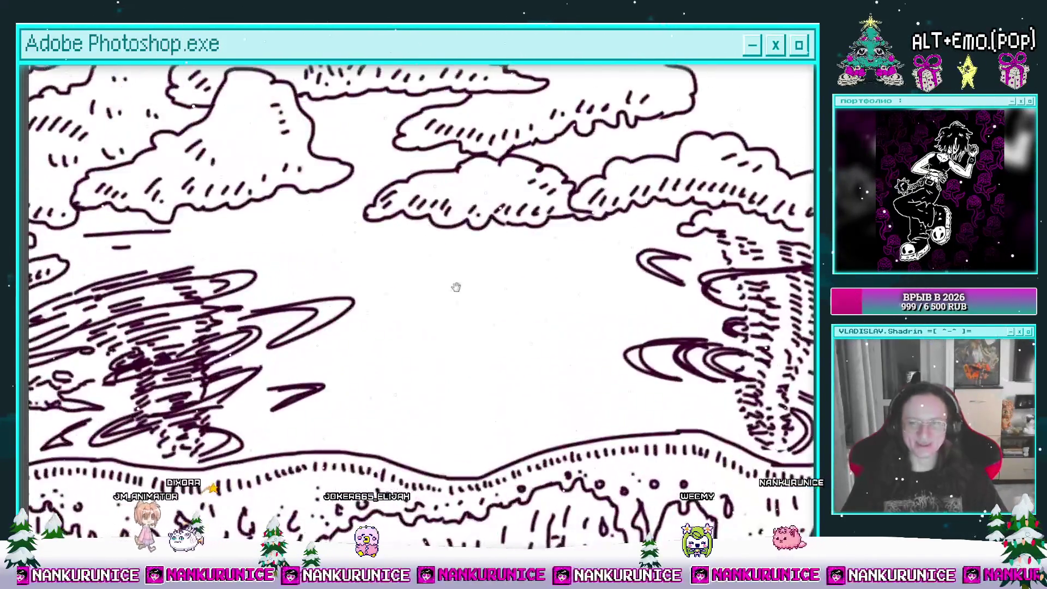
Draw a small hatched cloud in the open sky above the waves
scroll(437, 279, "up", 1)
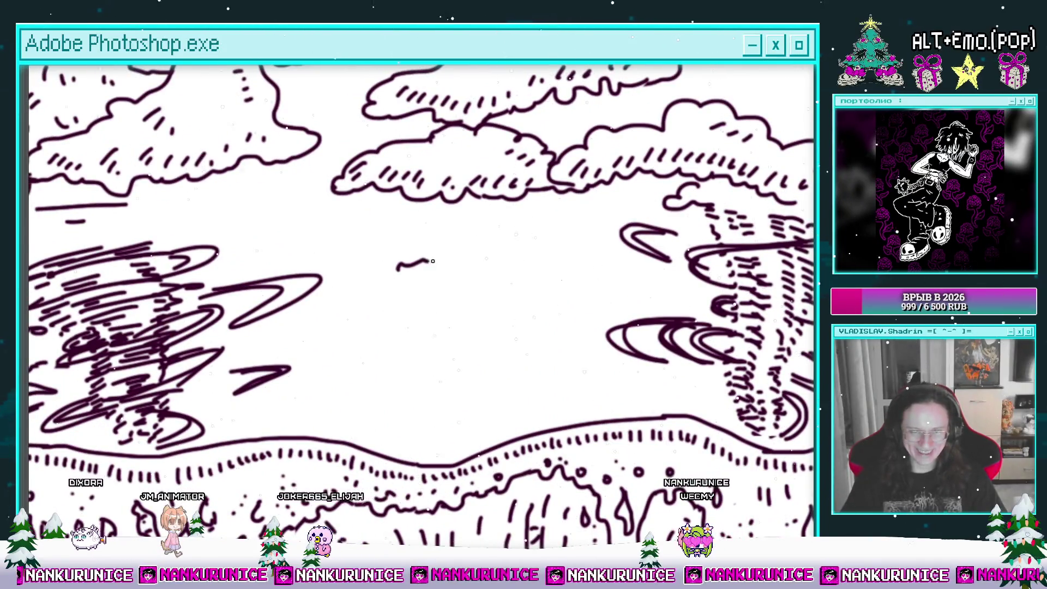
mouse_move(426, 255)
left_mouse_down()
mouse_move(510, 252)
mouse_move(464, 295)
left_mouse_up()
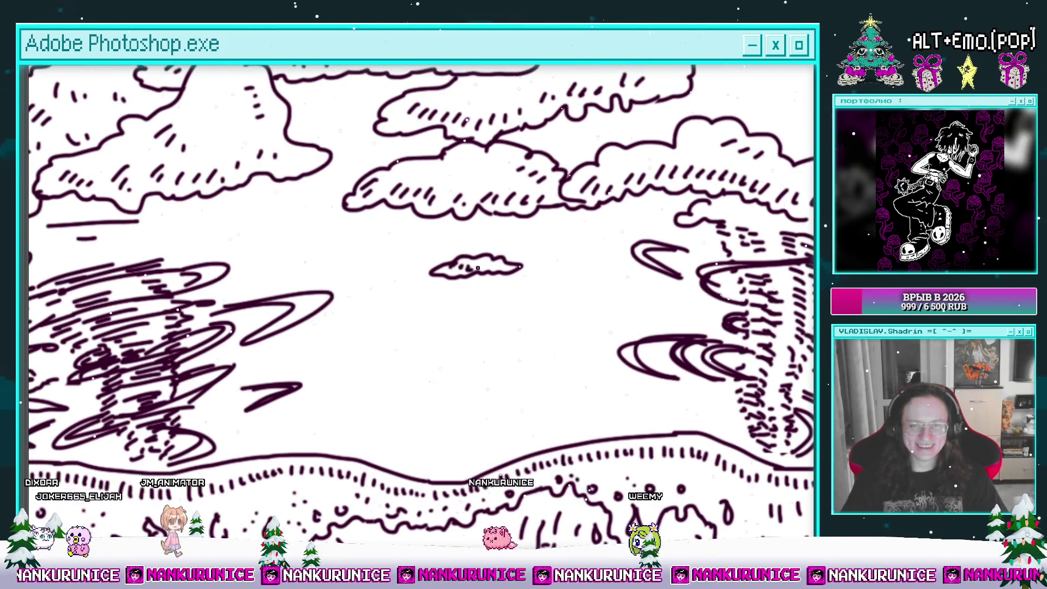
scroll(515, 295, "down", 5)
scroll(501, 283, "up", 3)
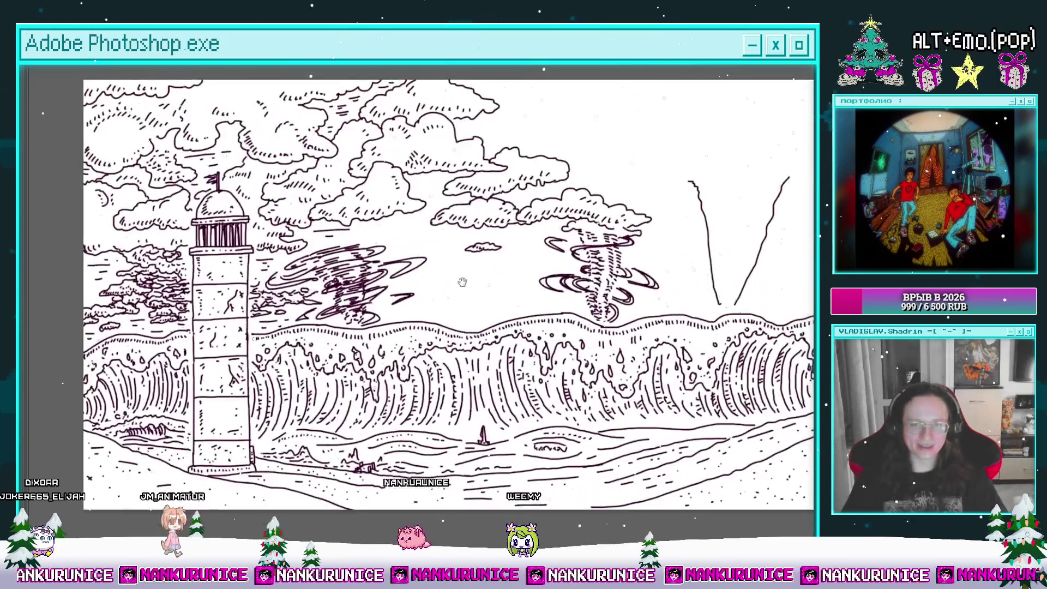
scroll(489, 272, "up", 2)
scroll(488, 273, "up", 1)
scroll(488, 273, "up", 2)
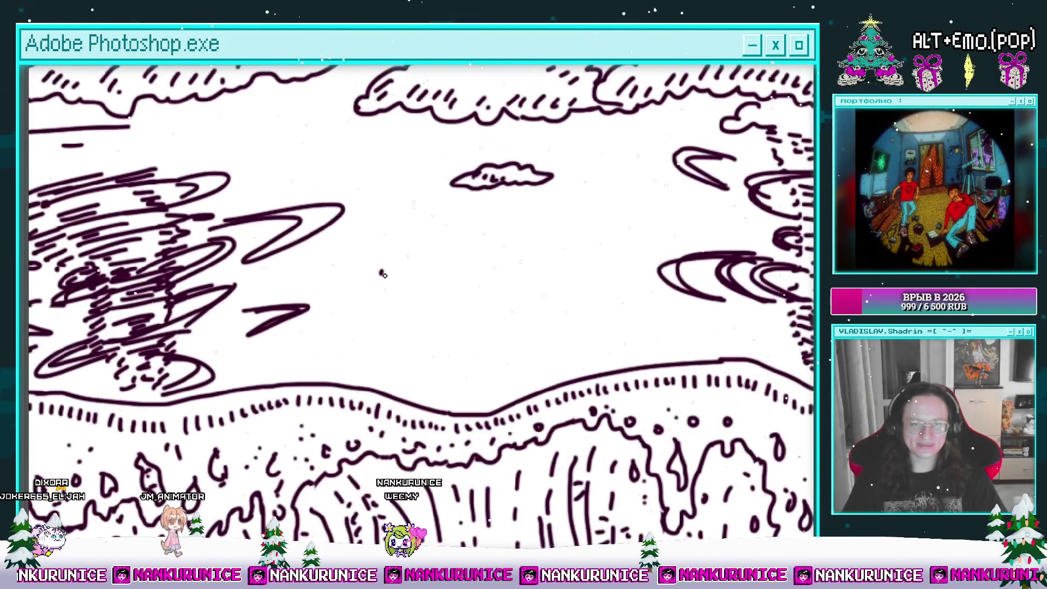
Add a short horizontal streak with a small dot beneath it in the left sky
left_click_drag(395, 262, 355, 282)
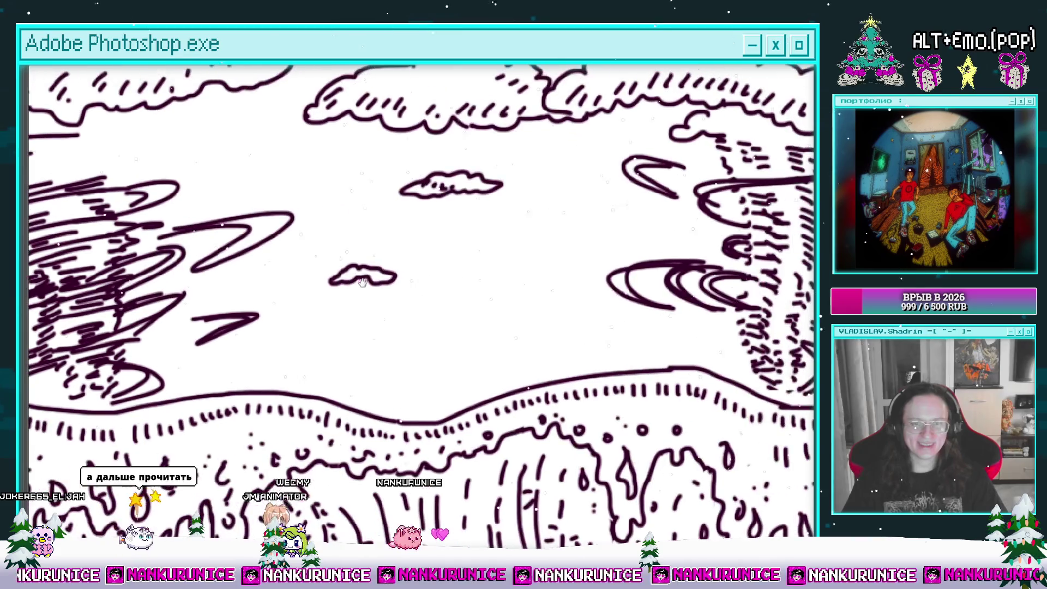
left_click_drag(518, 256, 542, 235)
mouse_move(371, 285)
left_mouse_down()
mouse_move(466, 276)
mouse_move(470, 354)
left_mouse_up()
left_click(450, 304)
left_click_drag(437, 258, 526, 311)
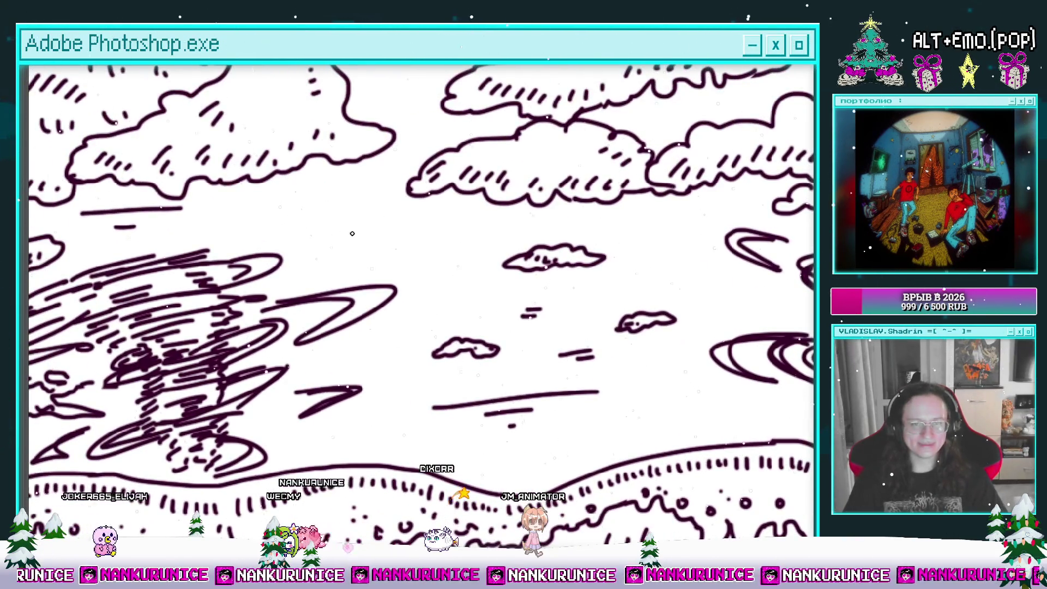
left_click_drag(423, 243, 393, 344)
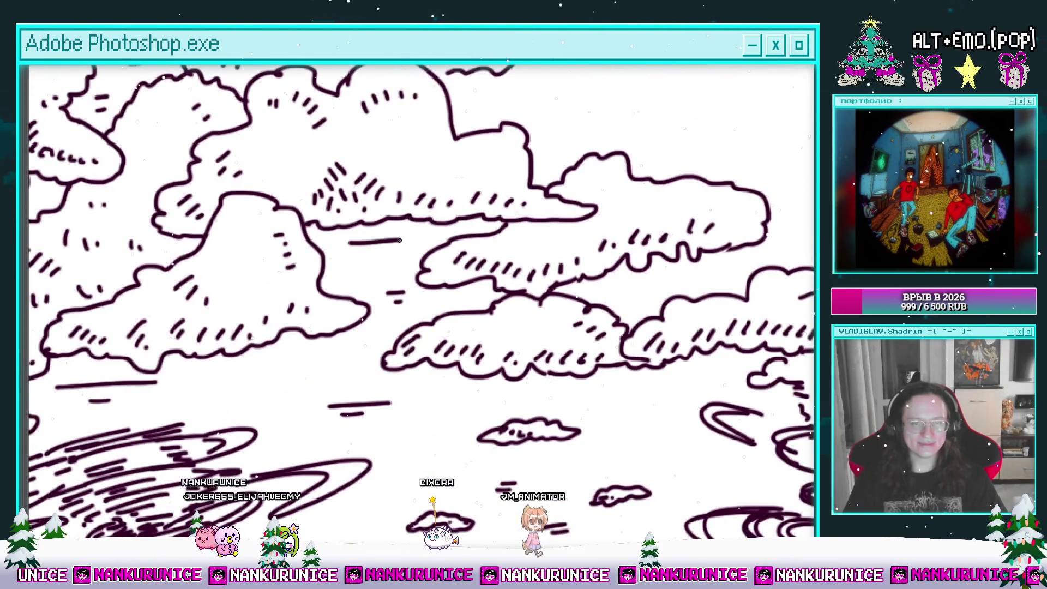
left_click_drag(681, 212, 510, 275)
scroll(509, 275, "down", 5)
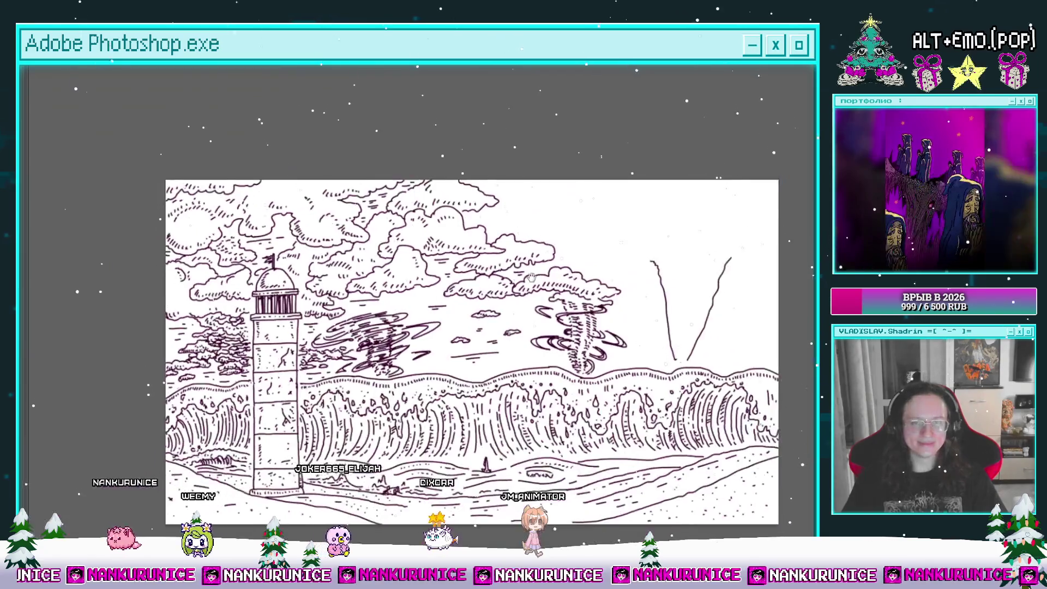
Extend the top cloud outline to the right with a scalloped curve
left_click(395, 218)
left_click_drag(321, 245, 506, 248)
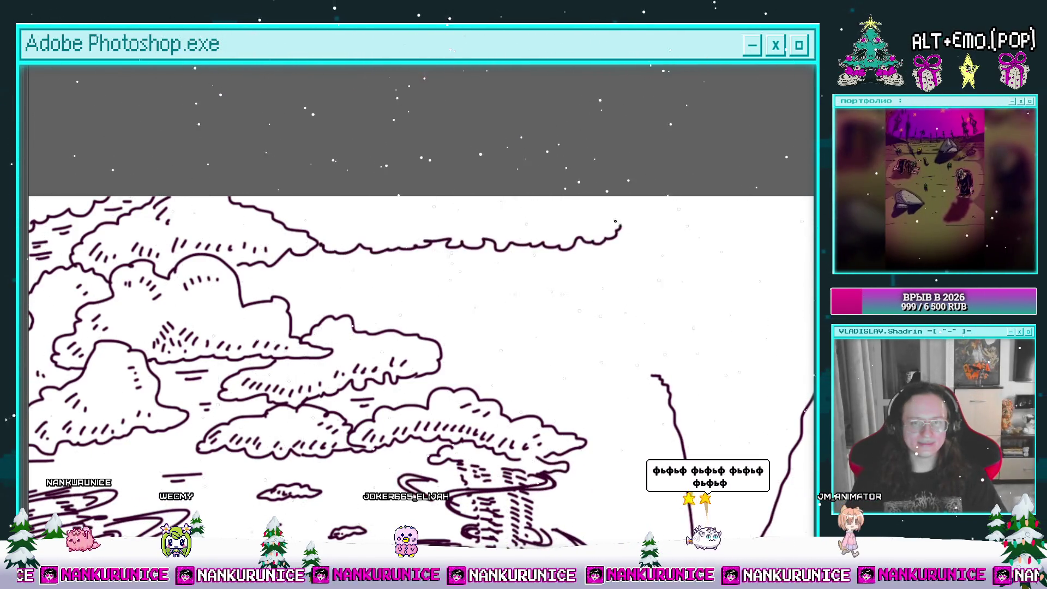
left_click_drag(512, 218, 588, 245)
left_click_drag(438, 235, 398, 256)
left_click(422, 252)
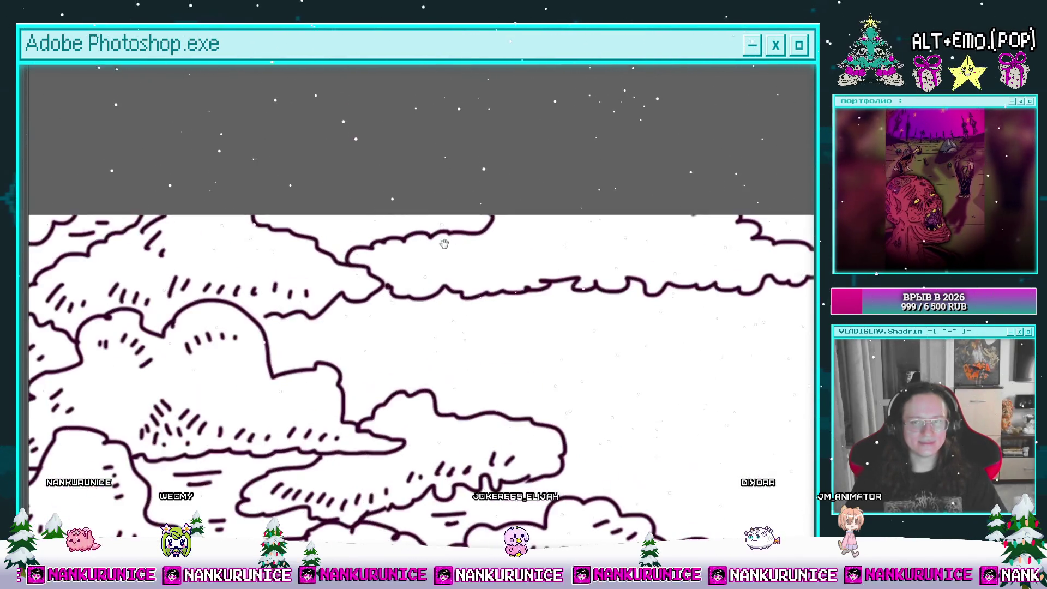
left_click_drag(452, 250, 400, 216)
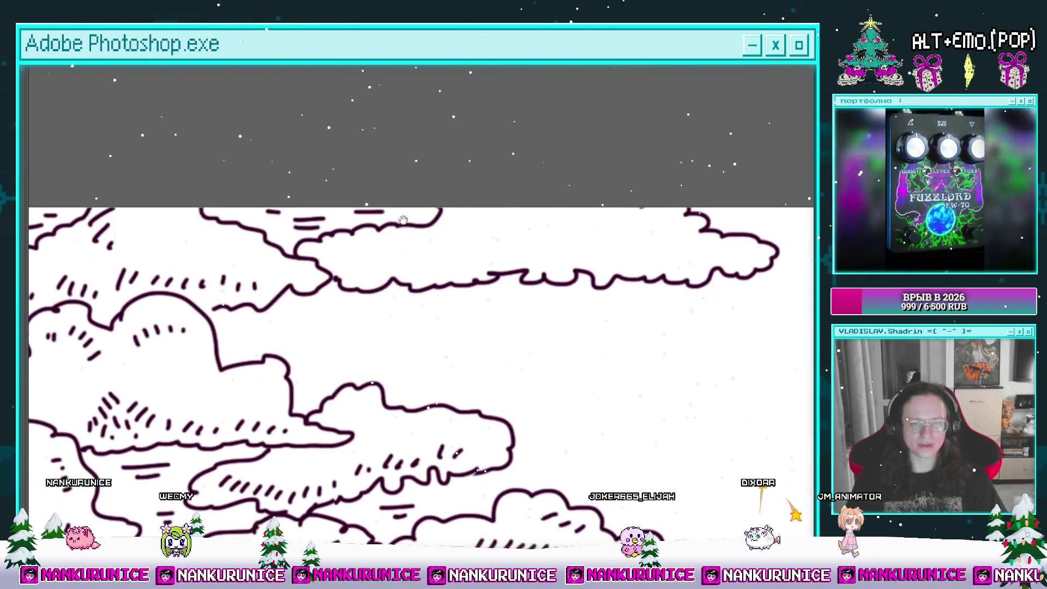
mouse_move(408, 262)
left_mouse_down()
mouse_move(362, 271)
mouse_move(377, 290)
mouse_move(415, 277)
left_mouse_up()
Fill the new upper cloud with rows of short hatch dashes
left_click_drag(481, 263, 476, 273)
mouse_move(492, 267)
left_mouse_down()
mouse_move(487, 276)
mouse_move(513, 283)
left_mouse_up()
mouse_move(540, 267)
left_mouse_down()
mouse_move(534, 286)
mouse_move(565, 286)
left_mouse_up()
left_click_drag(583, 278, 580, 286)
mouse_move(344, 336)
left_mouse_down()
mouse_move(371, 242)
mouse_move(437, 261)
mouse_move(283, 289)
left_mouse_up()
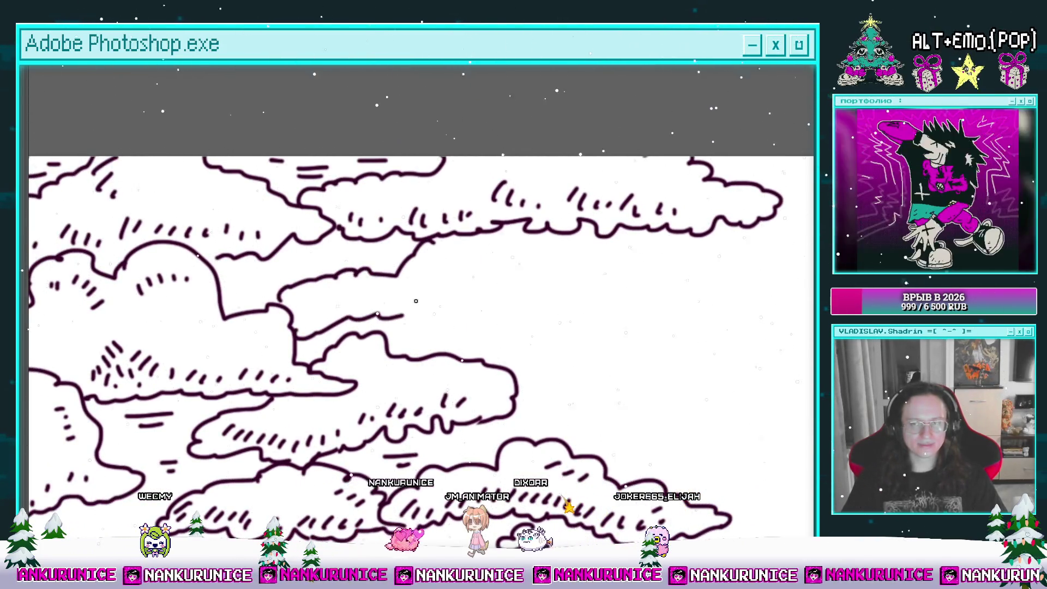
scroll(437, 273, "left", 2)
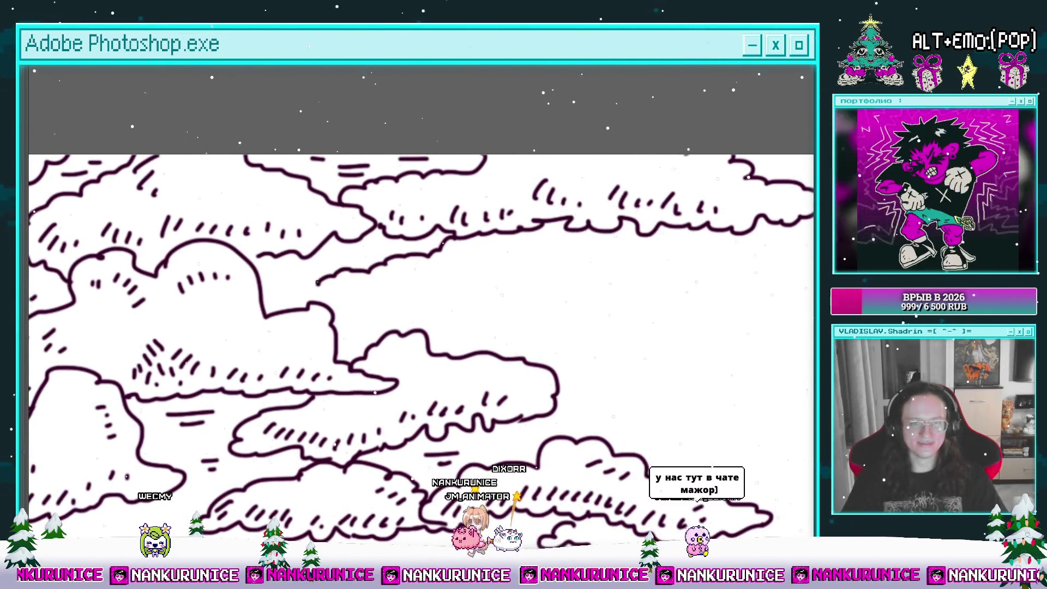
mouse_move(400, 334)
left_mouse_down()
mouse_move(330, 337)
mouse_move(531, 332)
left_mouse_up()
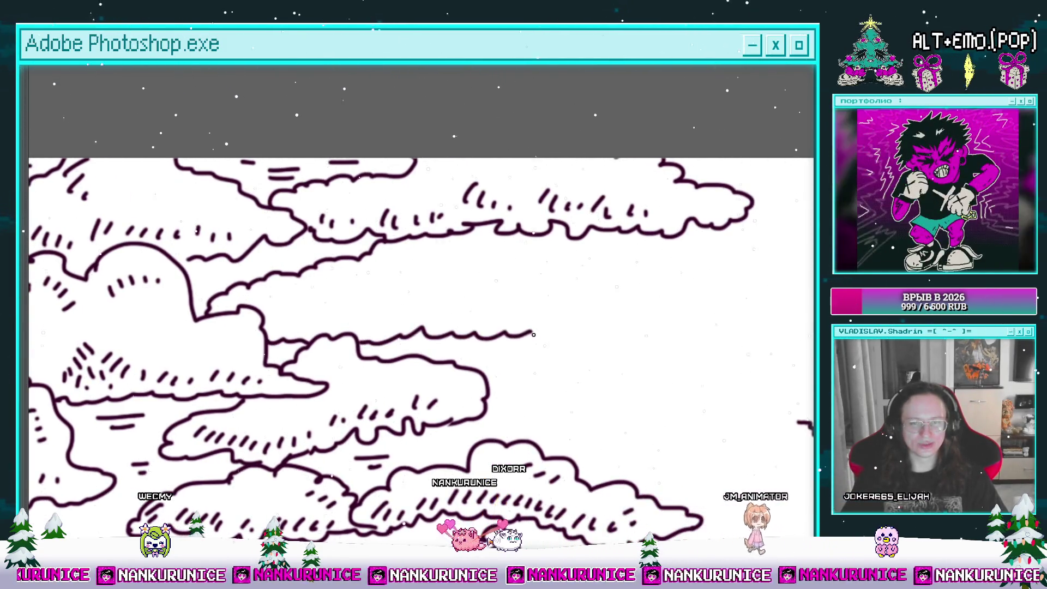
left_click_drag(474, 249, 513, 249)
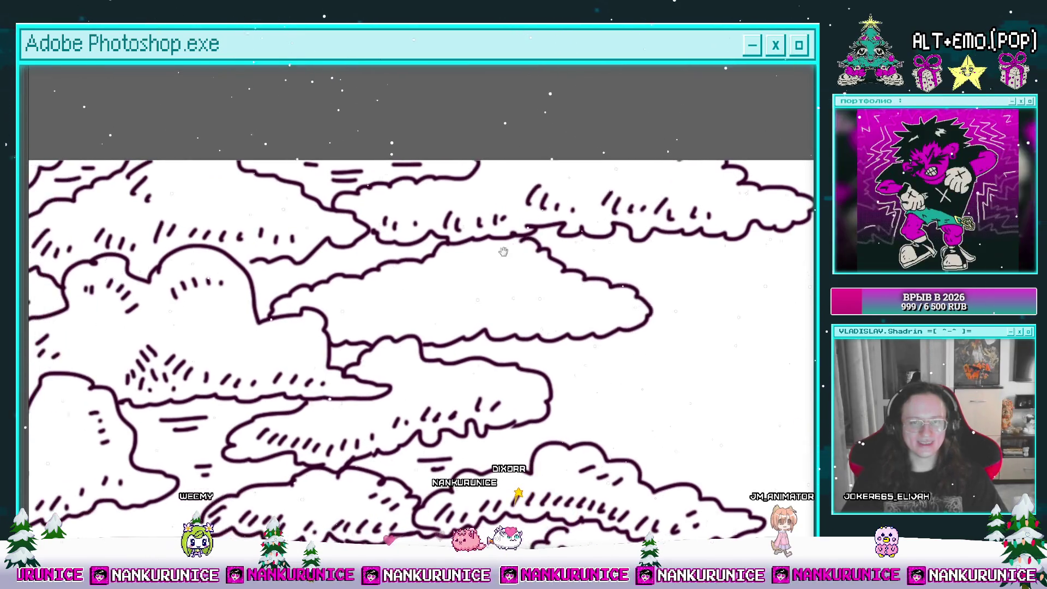
left_click_drag(374, 320, 379, 316)
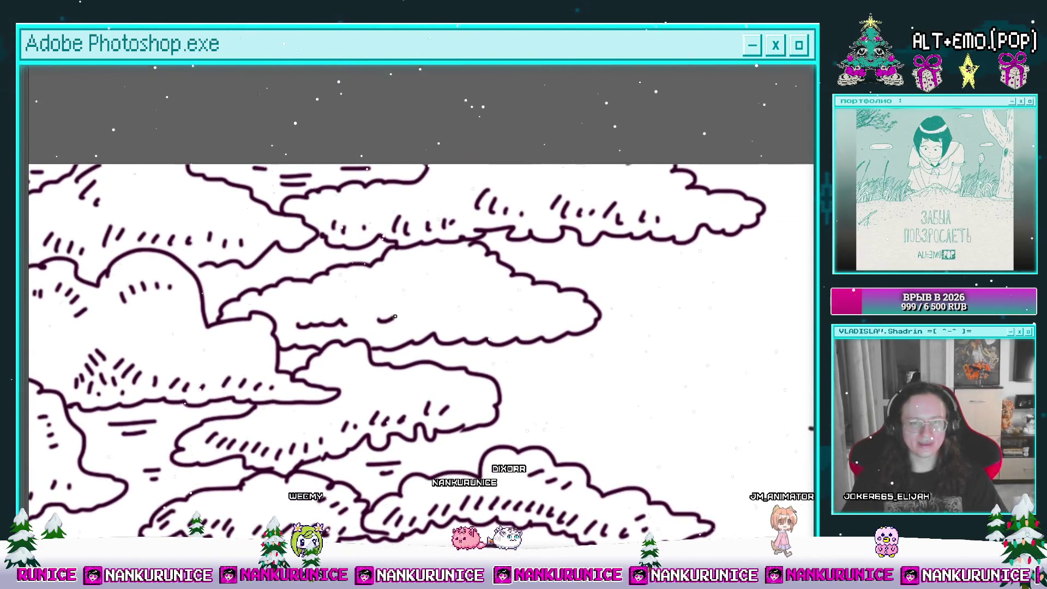
left_click_drag(575, 317, 644, 309)
left_click_drag(455, 331, 402, 315)
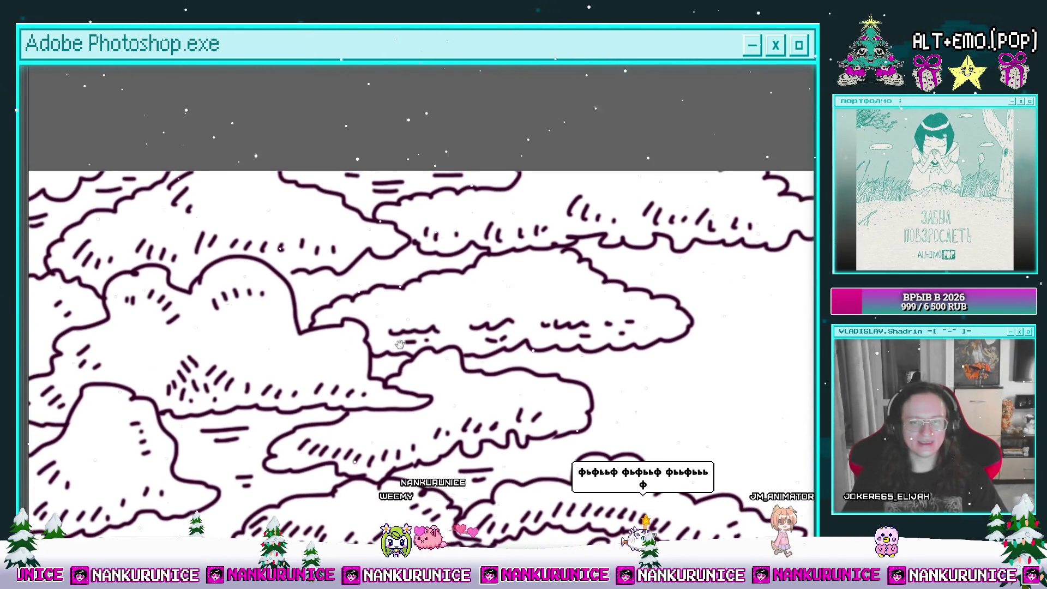
left_click_drag(307, 311, 375, 303)
Scroll around the whole drawing to survey the sea and sky
scroll(414, 305, "right", 1)
scroll(474, 308, "right", 1)
scroll(537, 309, "right", 1)
scroll(537, 309, "left", 3)
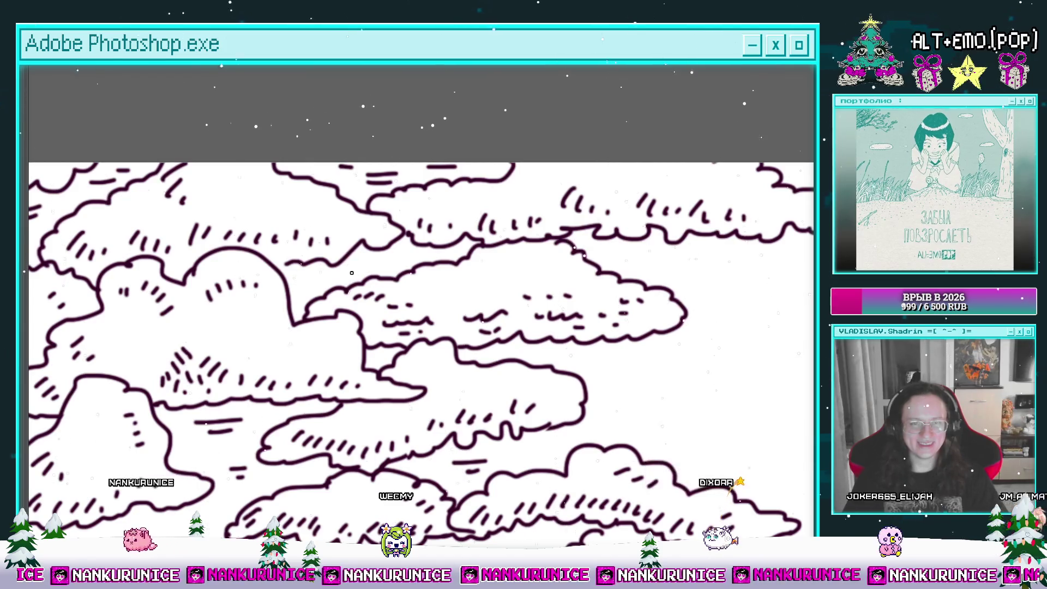
scroll(319, 279, "down", 4)
left_click_drag(498, 316, 447, 283)
scroll(246, 320, "up", 3)
scroll(247, 320, "up", 2)
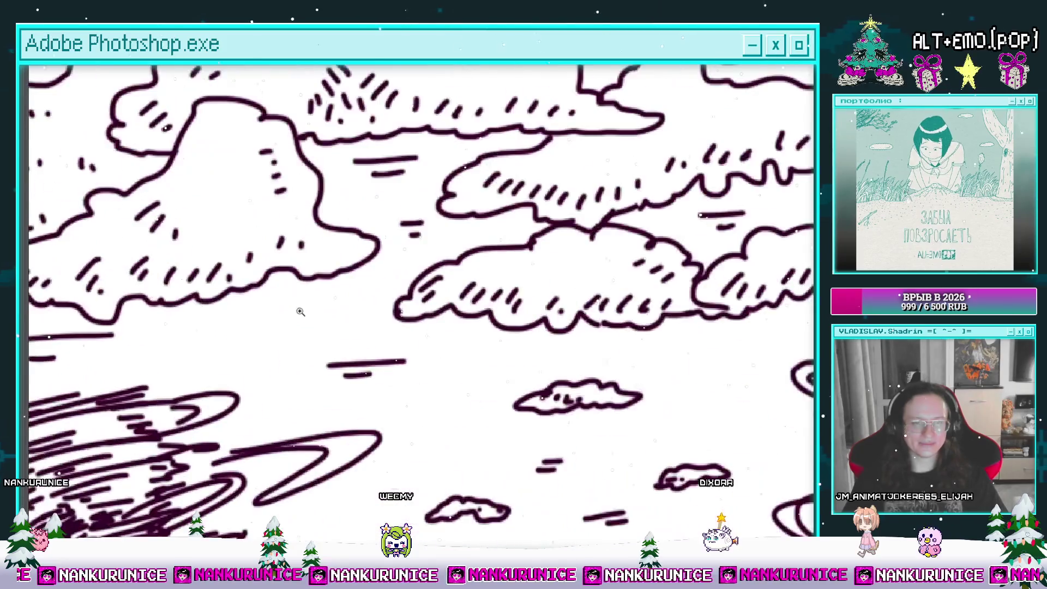
scroll(364, 330, "down", 4)
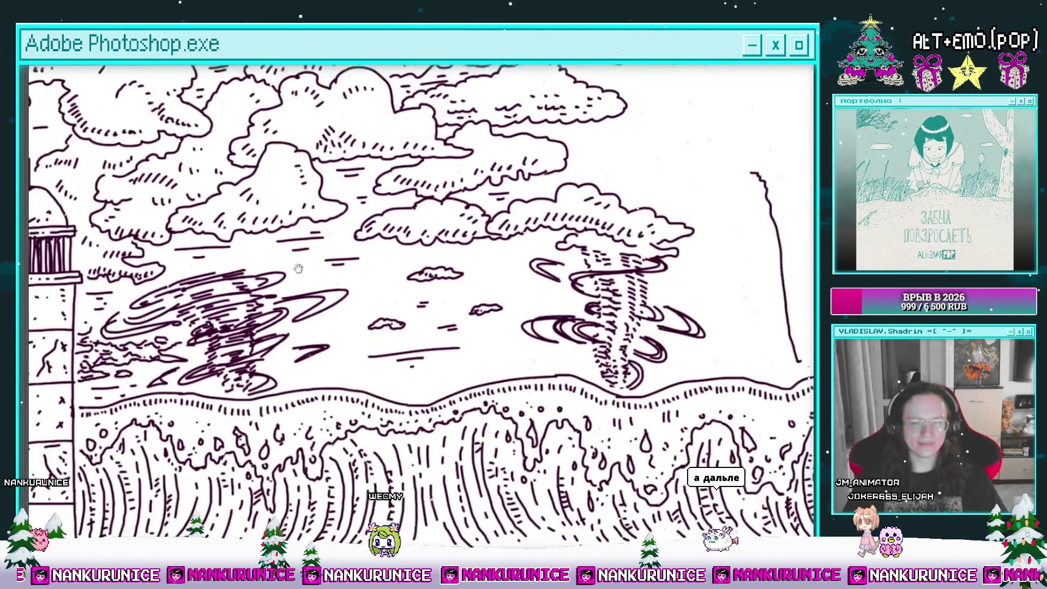
scroll(363, 294, "up", 2)
scroll(363, 288, "up", 1)
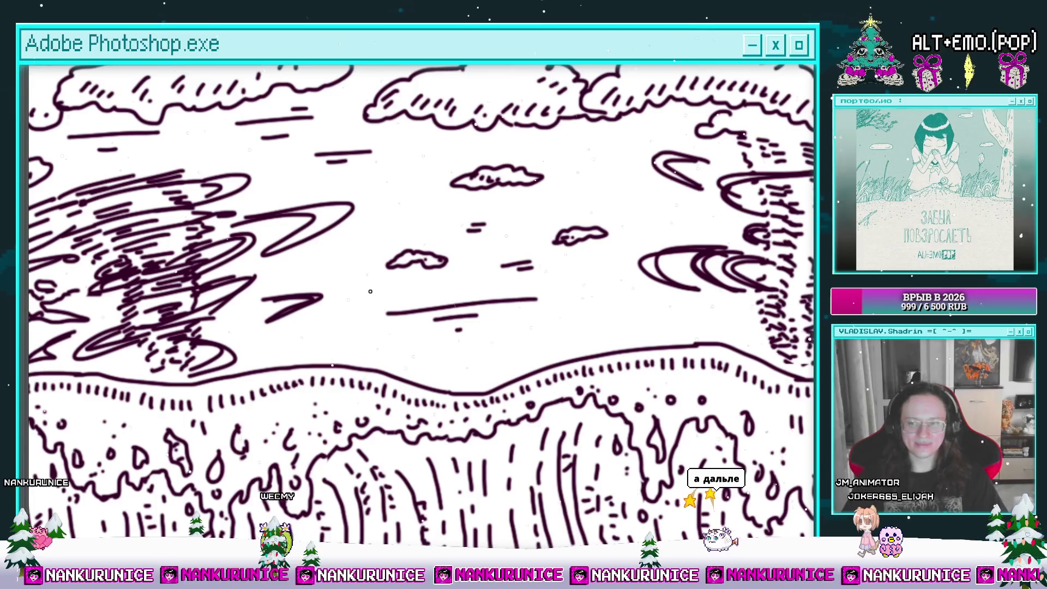
scroll(376, 335, "up", 1)
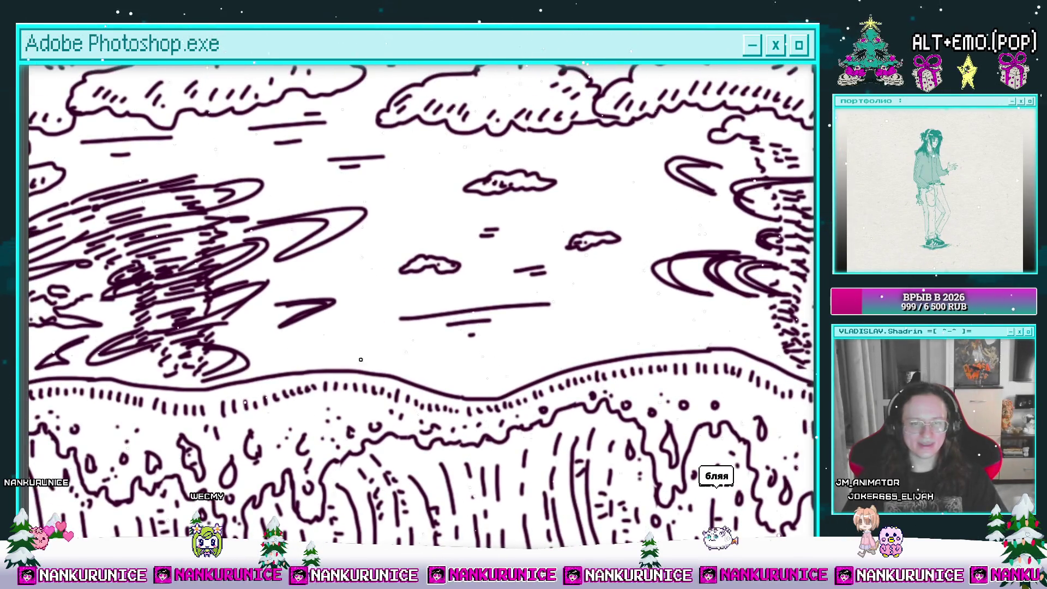
Bring the right side of the sky into view and zoom in on the V-shaped strokes
left_click_drag(335, 337, 269, 340)
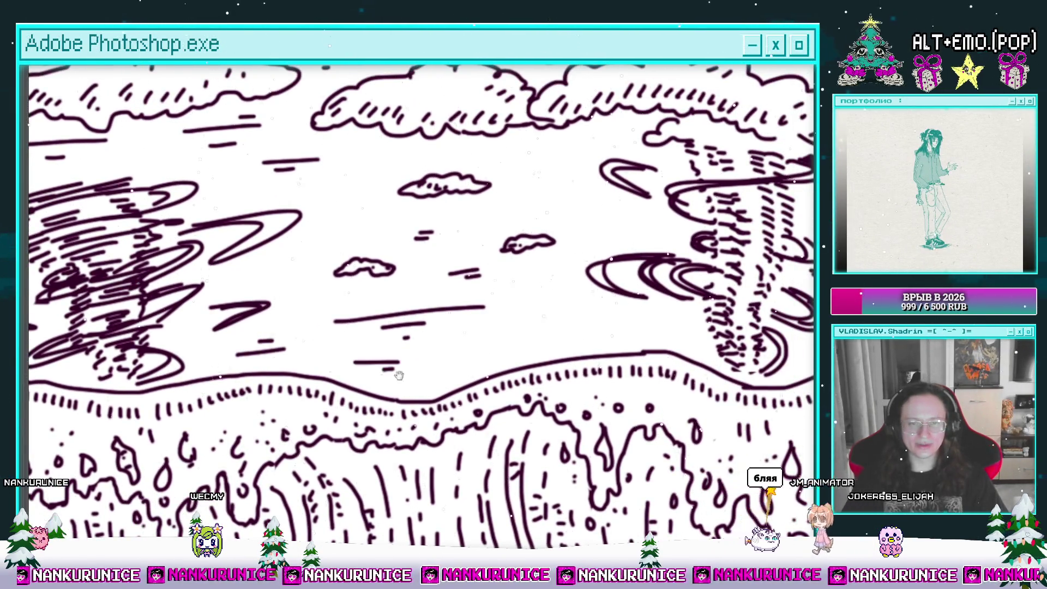
left_click_drag(411, 373, 338, 387)
mouse_move(503, 347)
left_mouse_down()
mouse_move(410, 361)
mouse_move(457, 362)
mouse_move(410, 414)
left_mouse_up()
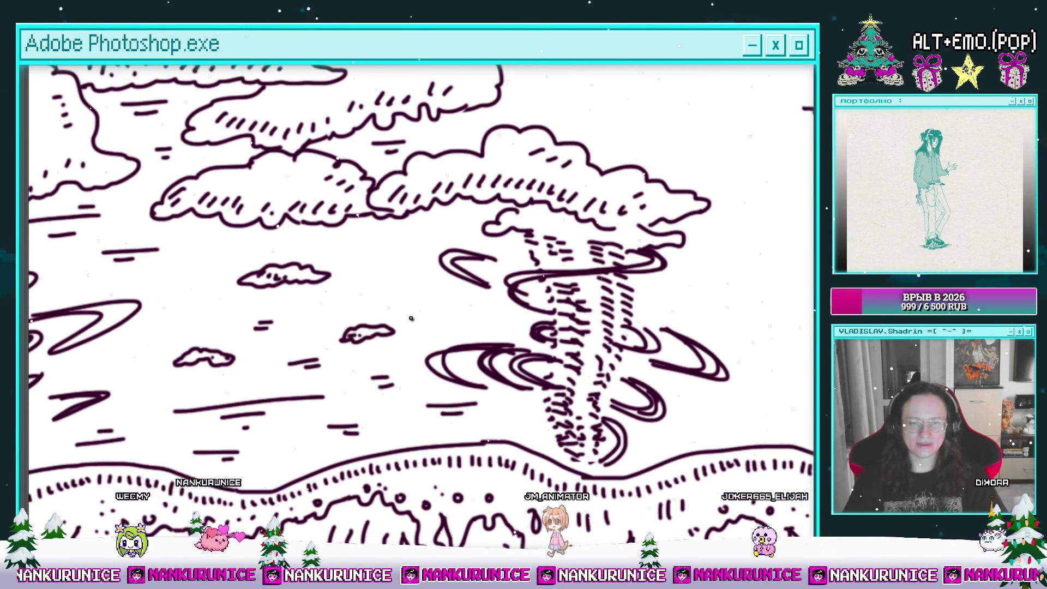
left_click_drag(375, 282, 413, 321)
key("ctrl+minus")
key("ctrl+minus")
key("ctrl+minus")
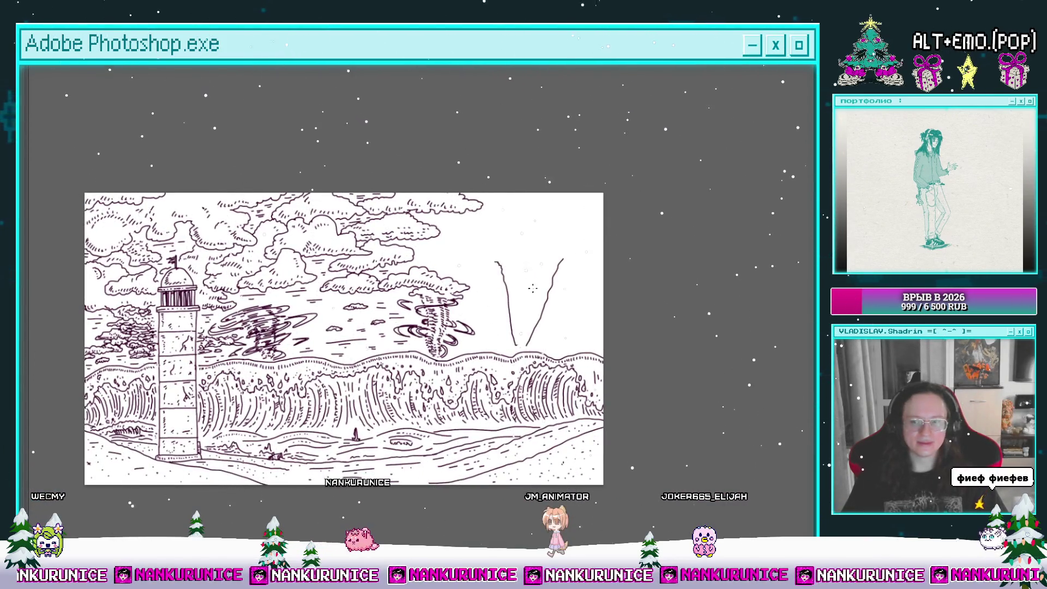
left_click_drag(531, 288, 500, 287)
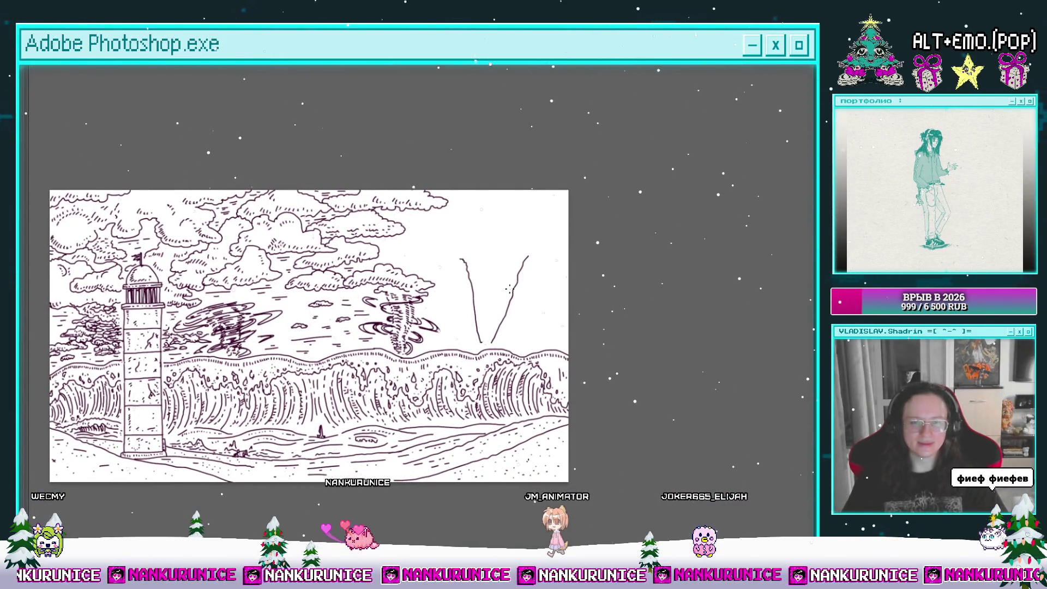
left_click(474, 284)
Erase the V's left stroke and parts of its long diagonal stroke
left_click_drag(442, 262, 467, 385)
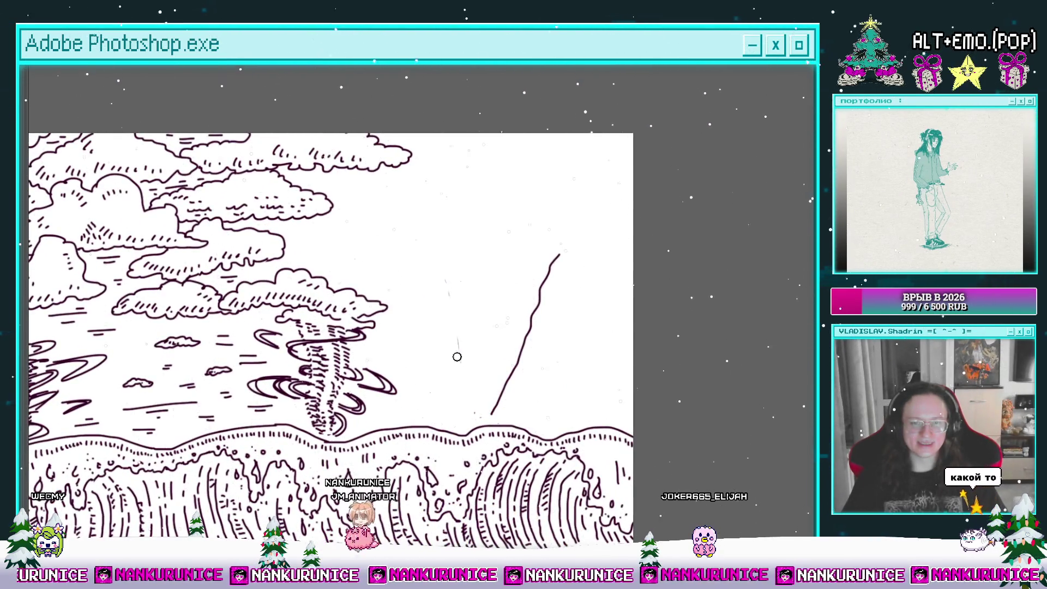
left_click_drag(496, 402, 534, 283)
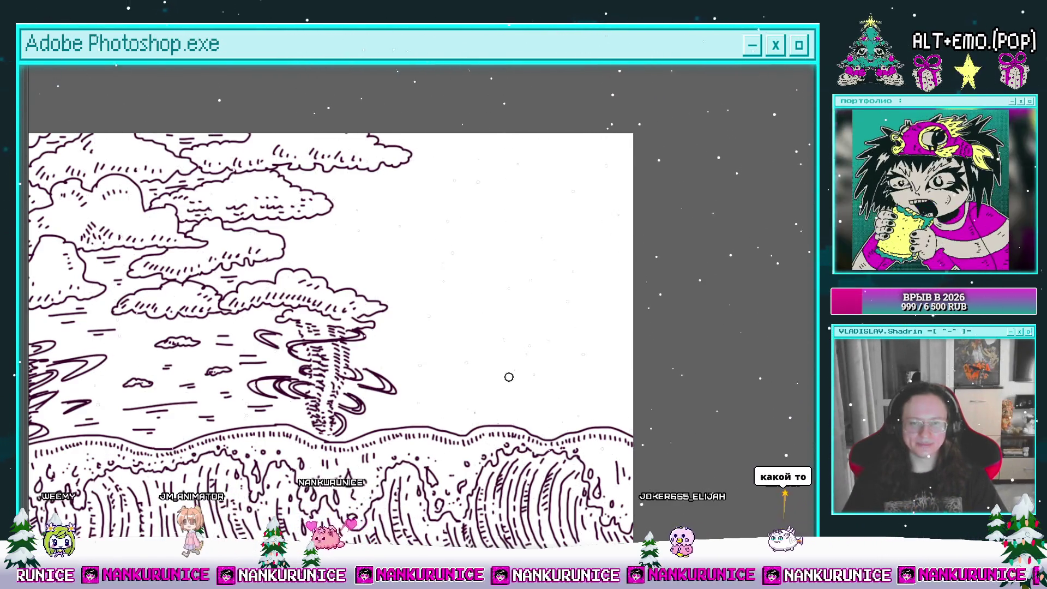
key("ctrl+0")
key("ctrl+minus")
key("ctrl+minus")
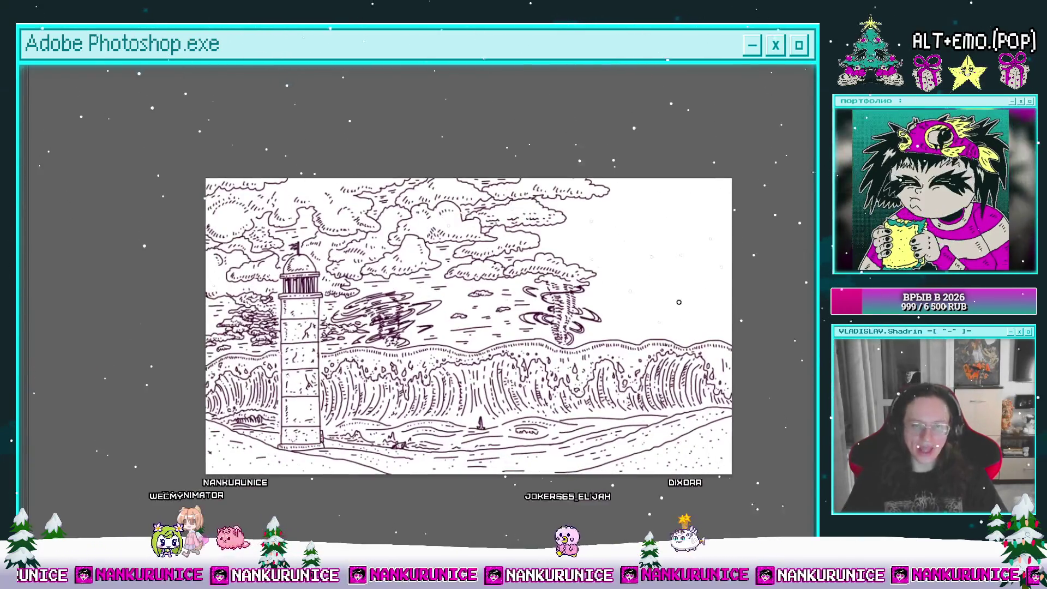
Zoom in on the empty sky beside the first waterspout
left_click(670, 315)
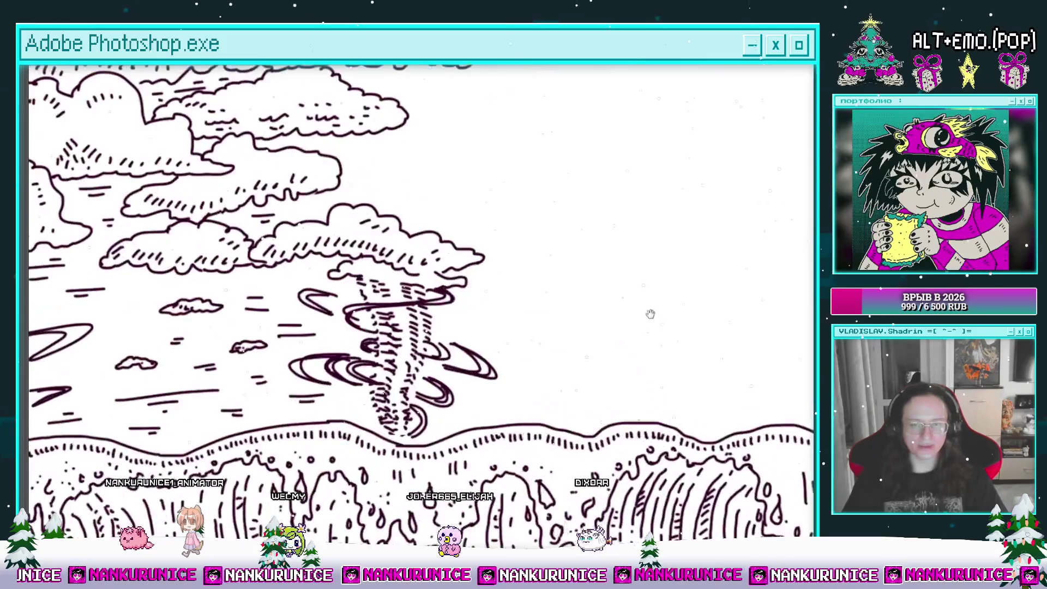
left_click_drag(650, 311, 564, 301)
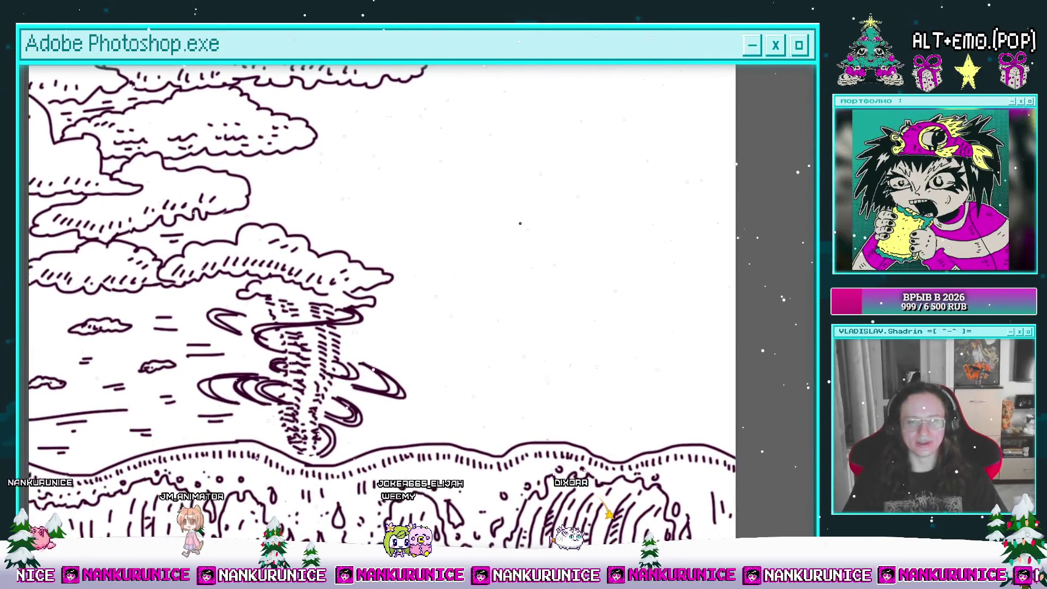
left_click(546, 223, "alt")
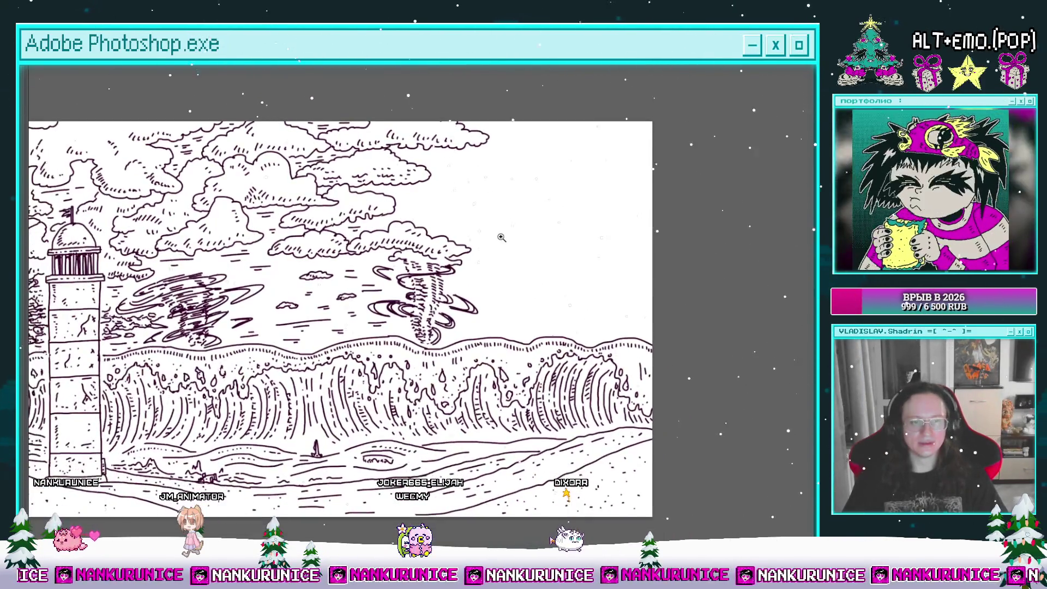
left_click(556, 222)
scroll(581, 230, "down", 1)
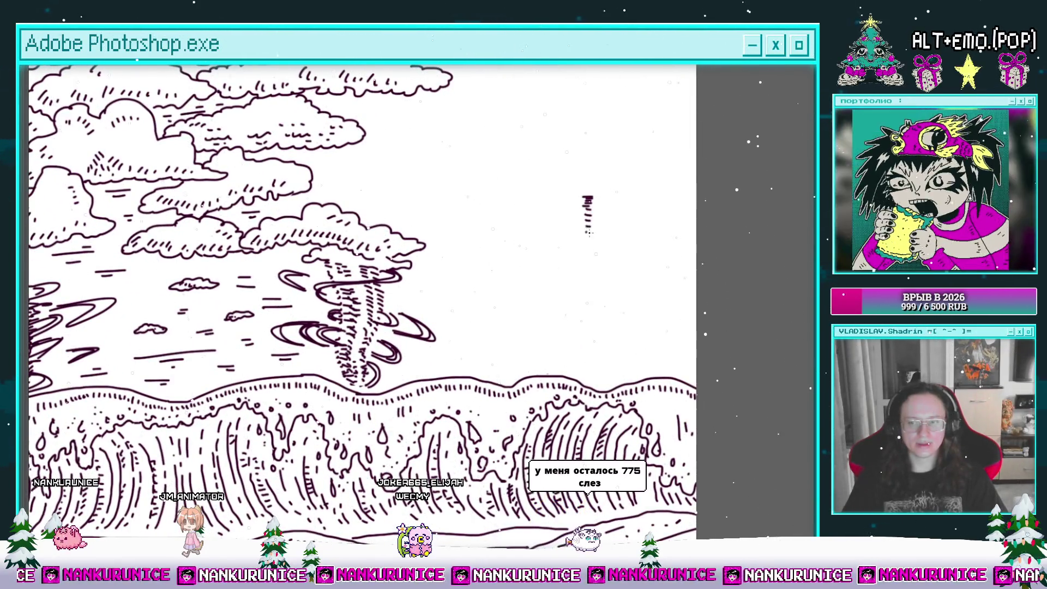
Draw two dashed strokes from the wave crest up into the sky as the second funnel
mouse_move(582, 263)
left_mouse_down()
mouse_move(561, 292)
mouse_move(550, 354)
left_mouse_up()
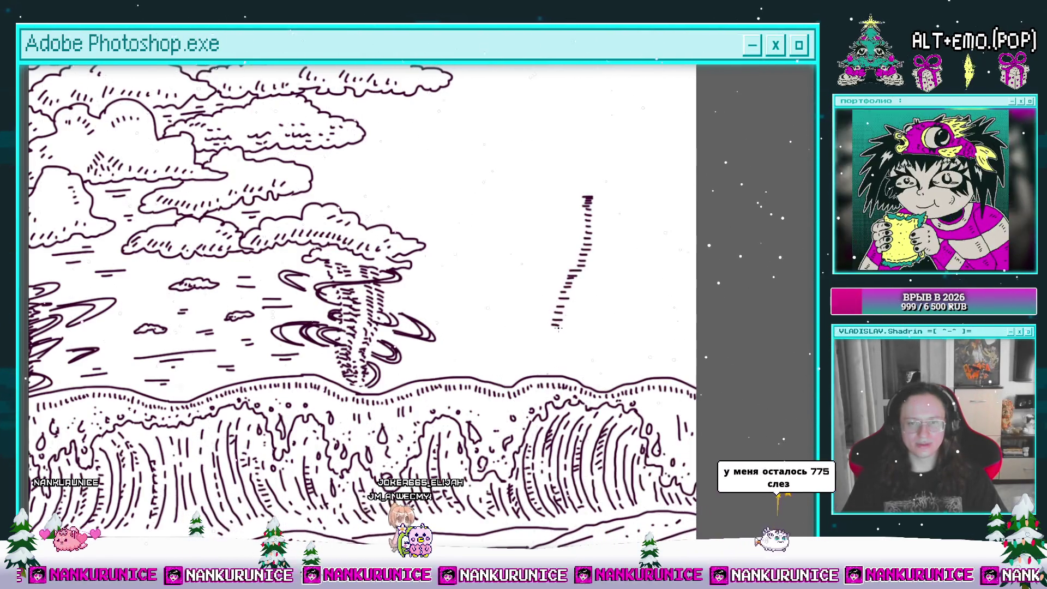
scroll(550, 354, "down", 1)
scroll(552, 338, "up", 2)
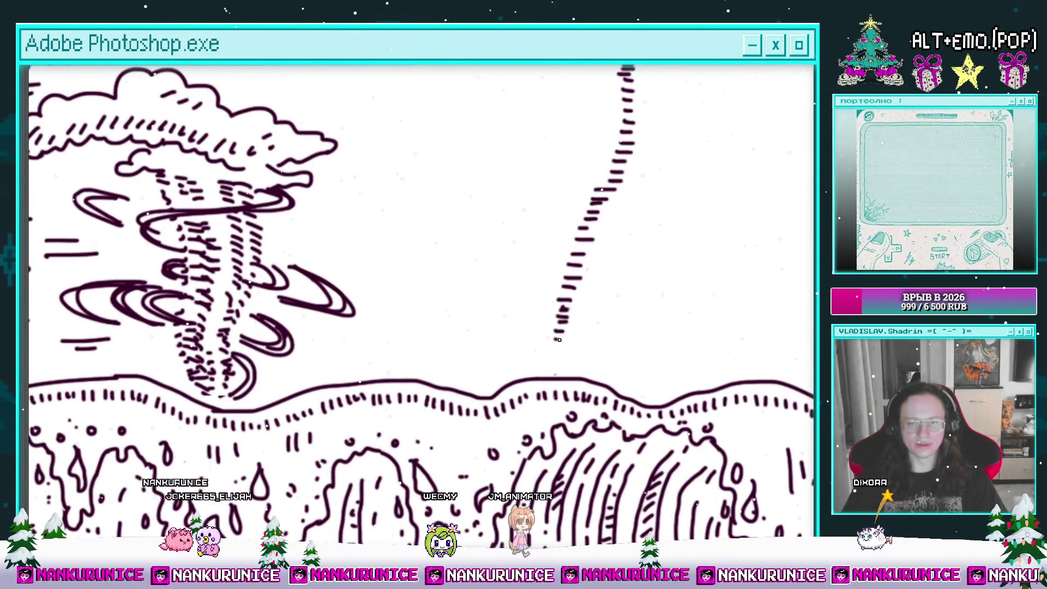
scroll(569, 333, "down", 1)
mouse_move(573, 342)
left_mouse_down()
mouse_move(609, 374)
mouse_move(568, 393)
mouse_move(562, 301)
left_mouse_up()
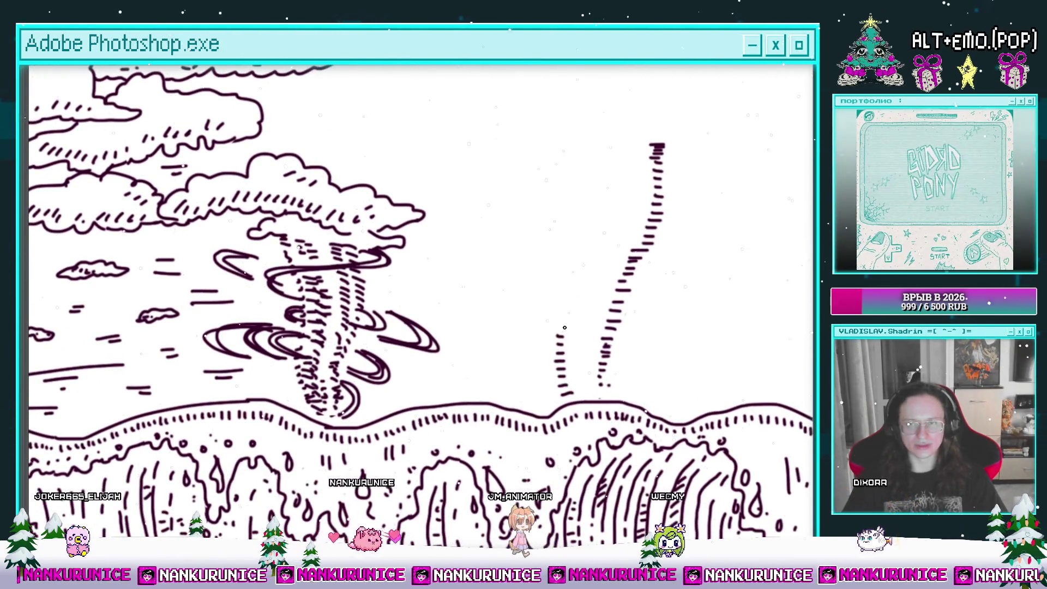
left_click_drag(579, 263, 573, 234)
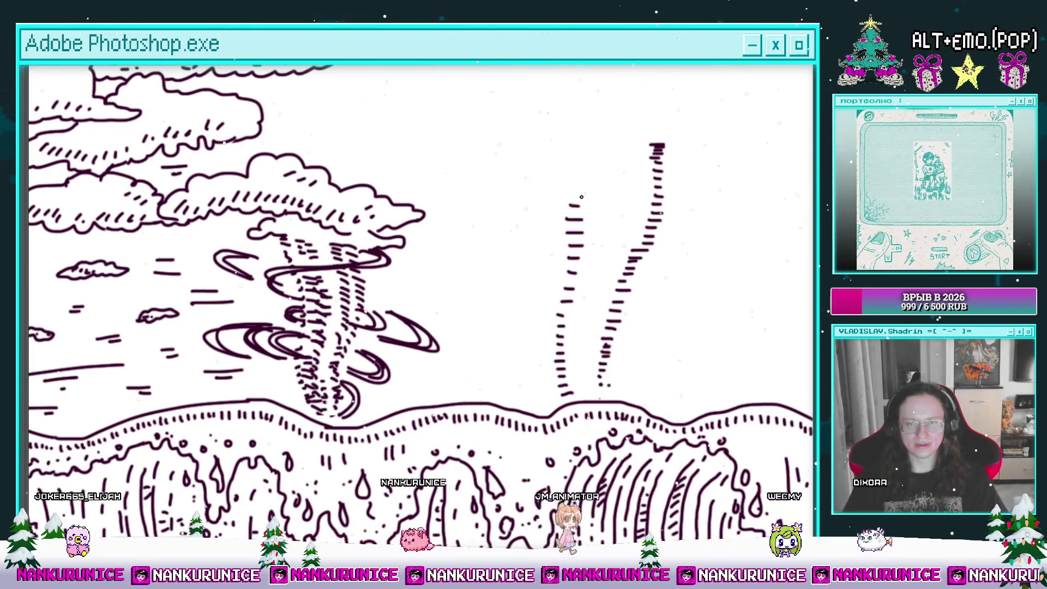
left_click_drag(604, 163, 522, 186)
key("ctrl+minus")
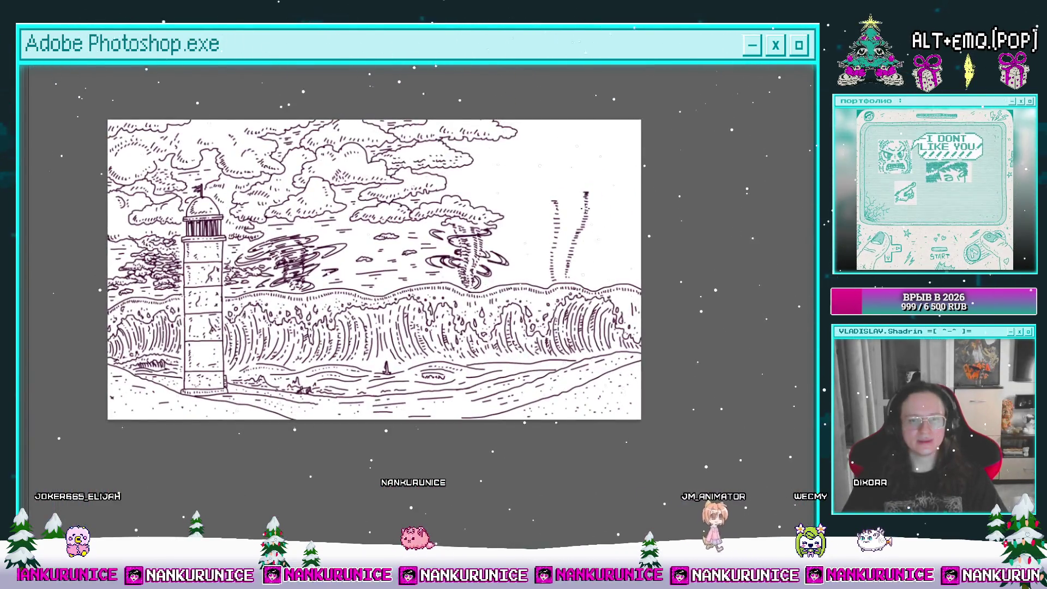
left_click(569, 213)
Add short dashes and a column of dashes inside the new funnel
mouse_move(475, 235)
left_mouse_down()
mouse_move(512, 236)
mouse_move(558, 267)
mouse_move(554, 244)
left_mouse_up()
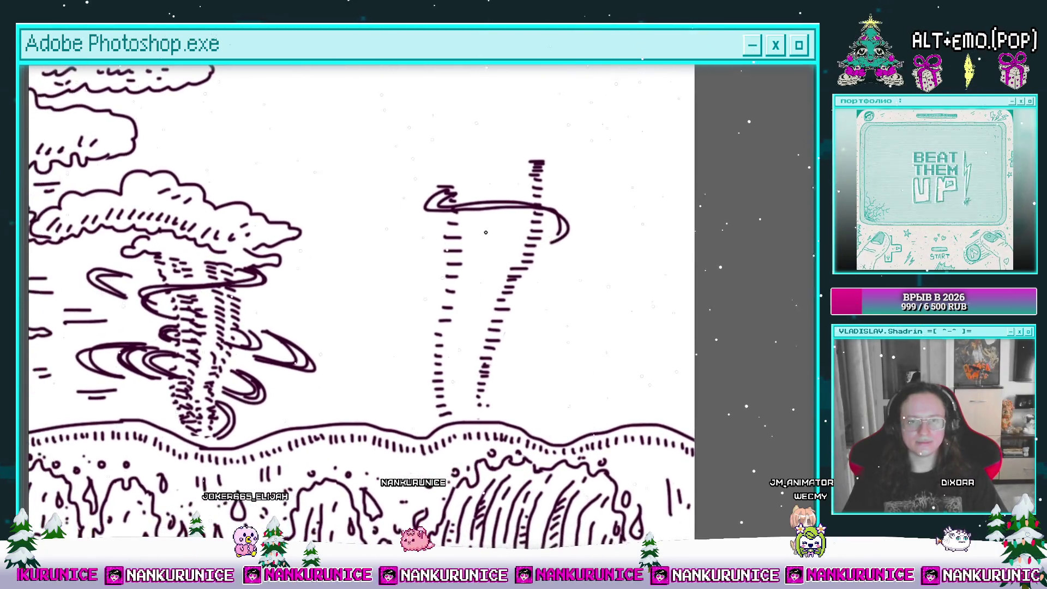
left_click_drag(431, 221, 366, 211)
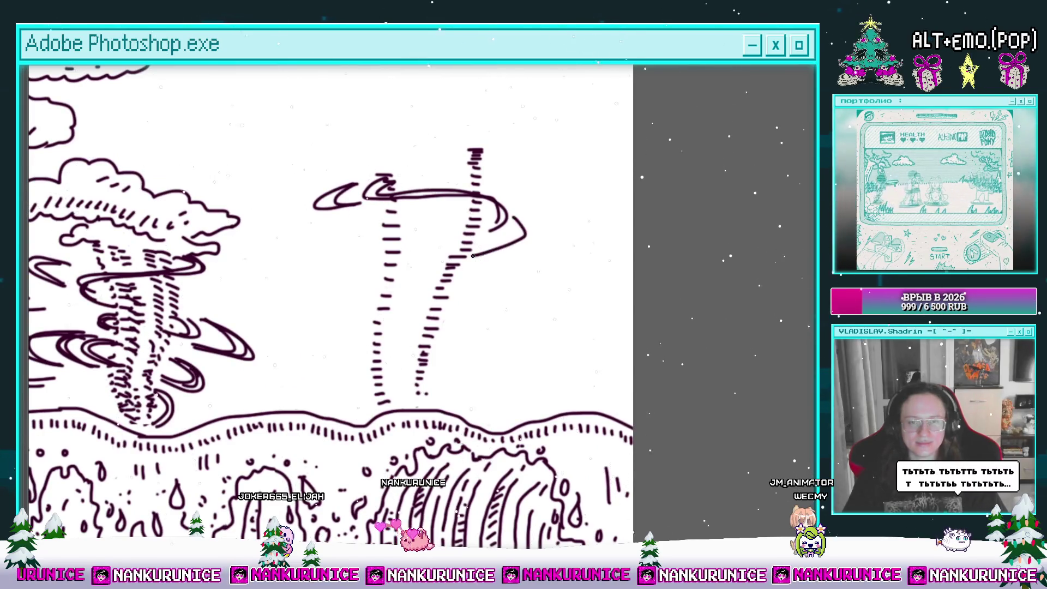
mouse_move(529, 228)
left_mouse_down()
mouse_move(534, 239)
mouse_move(535, 228)
left_mouse_up()
left_click_drag(445, 198, 462, 196)
left_click_drag(448, 203, 472, 200)
mouse_move(464, 211)
left_mouse_down()
mouse_move(486, 262)
mouse_move(490, 238)
mouse_move(399, 321)
left_mouse_up()
Add a short curved stroke at the swirl's right tip atop the waterspout
mouse_move(437, 260)
left_mouse_down()
mouse_move(543, 206)
mouse_move(456, 209)
left_mouse_up()
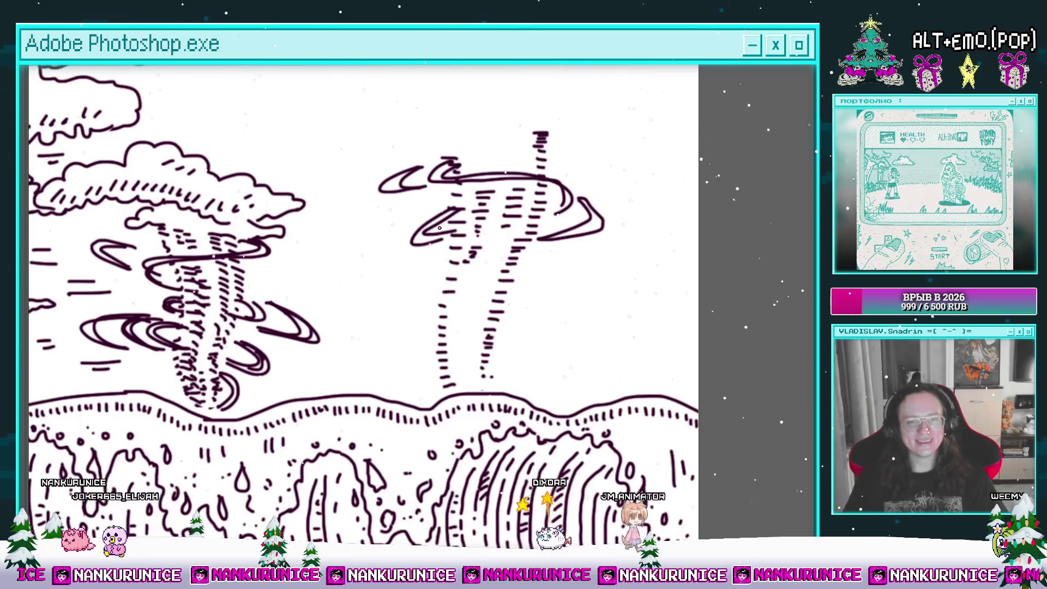
left_click_drag(585, 251, 525, 234)
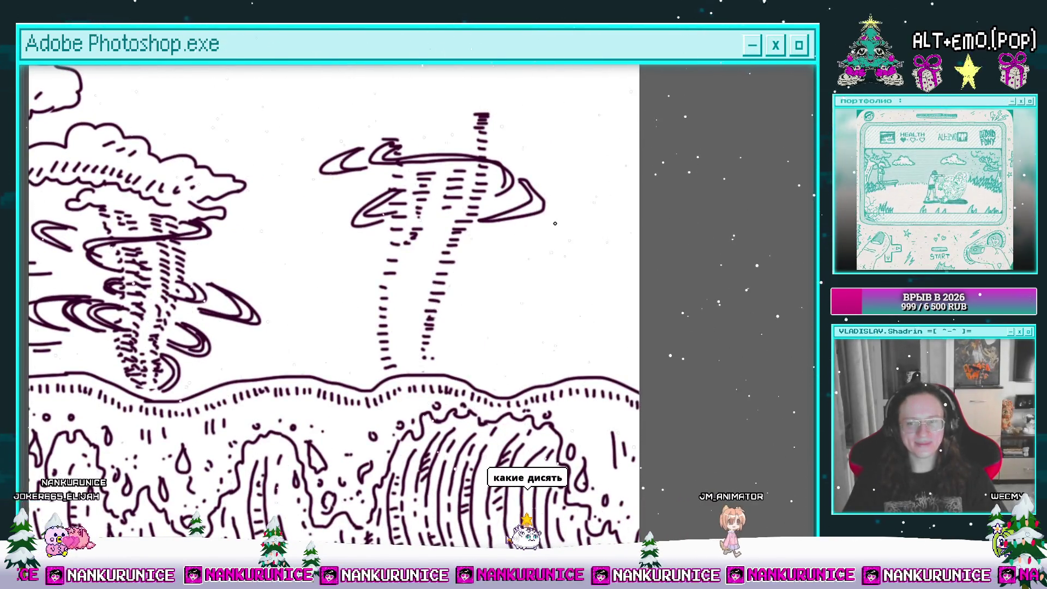
left_click_drag(555, 225, 516, 303)
mouse_move(350, 321)
left_mouse_down()
mouse_move(436, 287)
mouse_move(439, 265)
left_mouse_up()
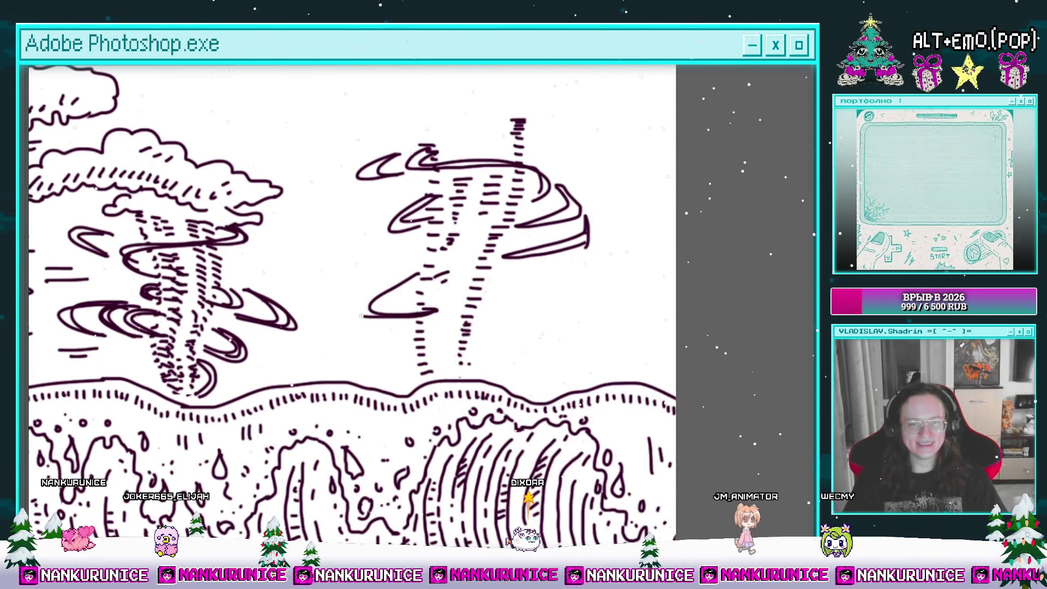
left_click_drag(490, 289, 449, 291)
scroll(459, 289, "up", 3)
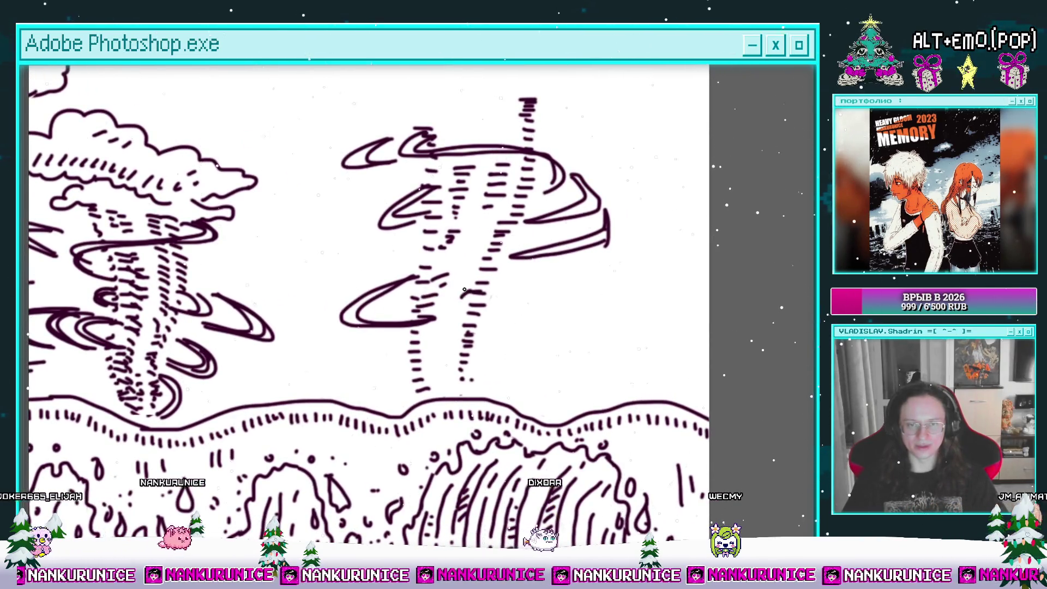
Pan up, down and across the second waterspout to review its funnel
left_click_drag(481, 228, 497, 180)
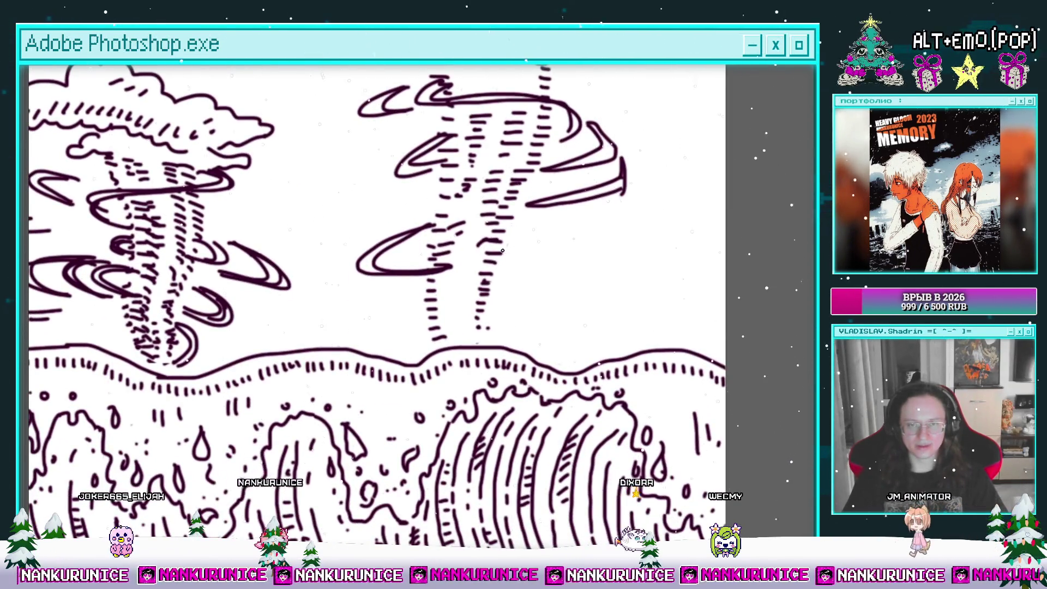
mouse_move(492, 284)
left_mouse_down()
mouse_move(550, 279)
mouse_move(484, 286)
mouse_move(504, 369)
left_mouse_up()
left_click_drag(527, 283, 533, 360)
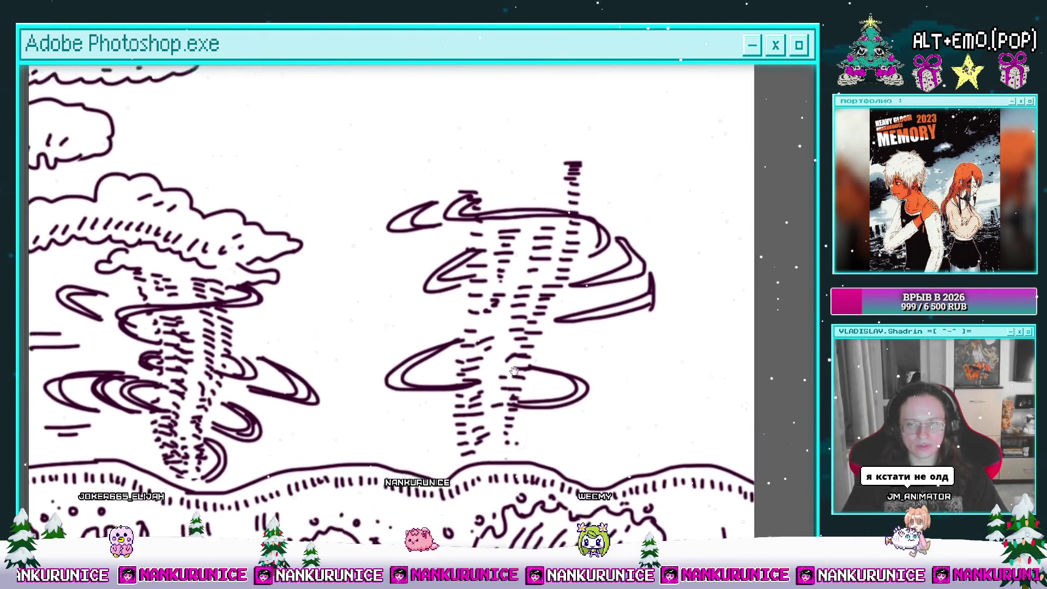
left_click_drag(508, 309, 470, 316)
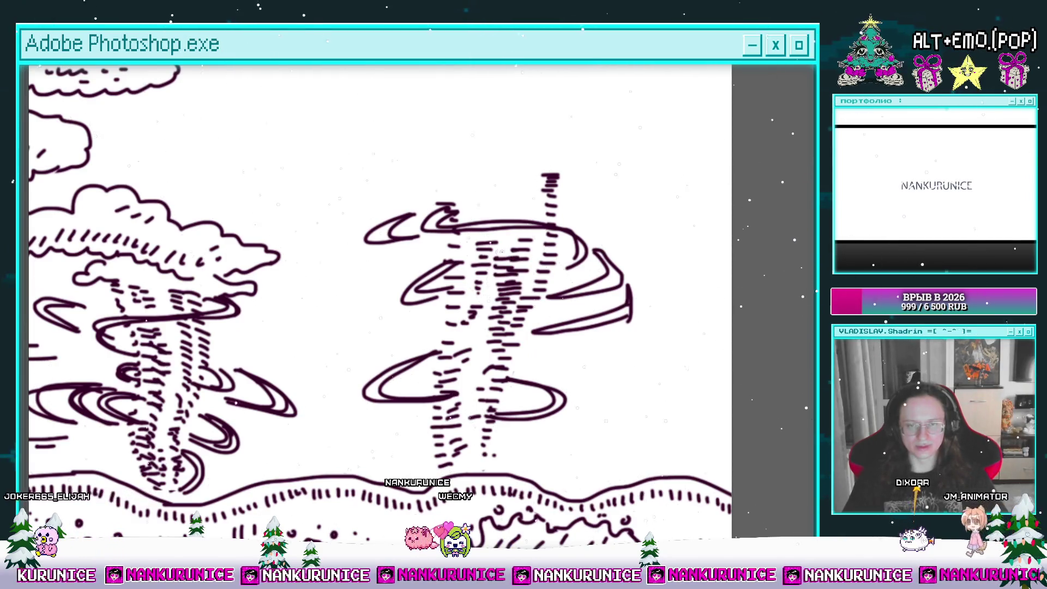
left_click_drag(444, 223, 446, 294)
left_click_drag(445, 396, 449, 292)
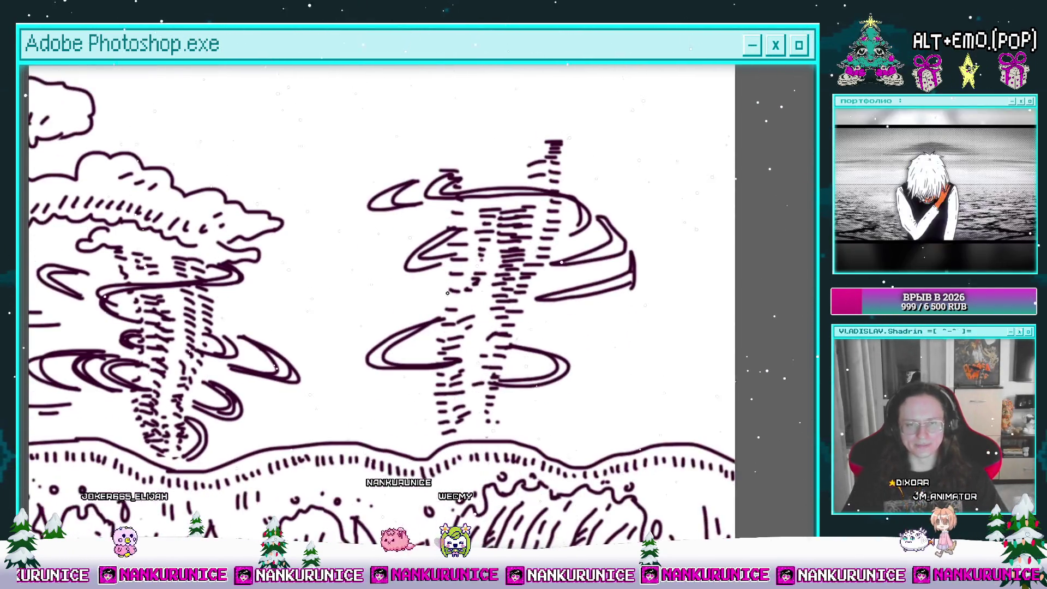
mouse_move(459, 248)
left_mouse_down()
mouse_move(452, 294)
mouse_move(458, 229)
mouse_move(557, 184)
left_mouse_up()
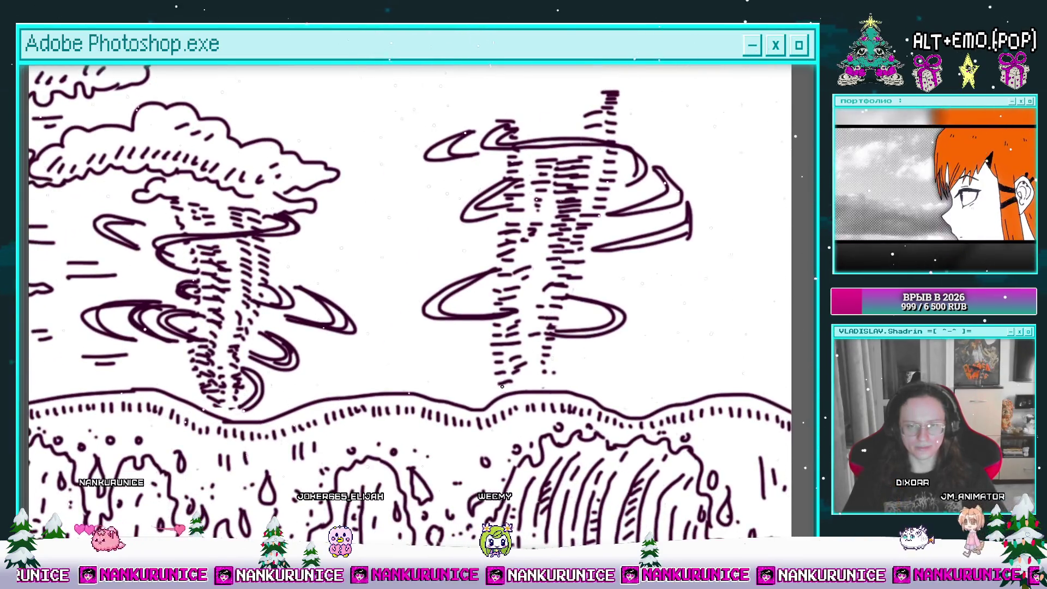
mouse_move(476, 352)
left_mouse_down()
mouse_move(491, 341)
mouse_move(530, 363)
left_mouse_up()
left_click_drag(496, 322, 501, 370)
left_click_drag(484, 309, 478, 301)
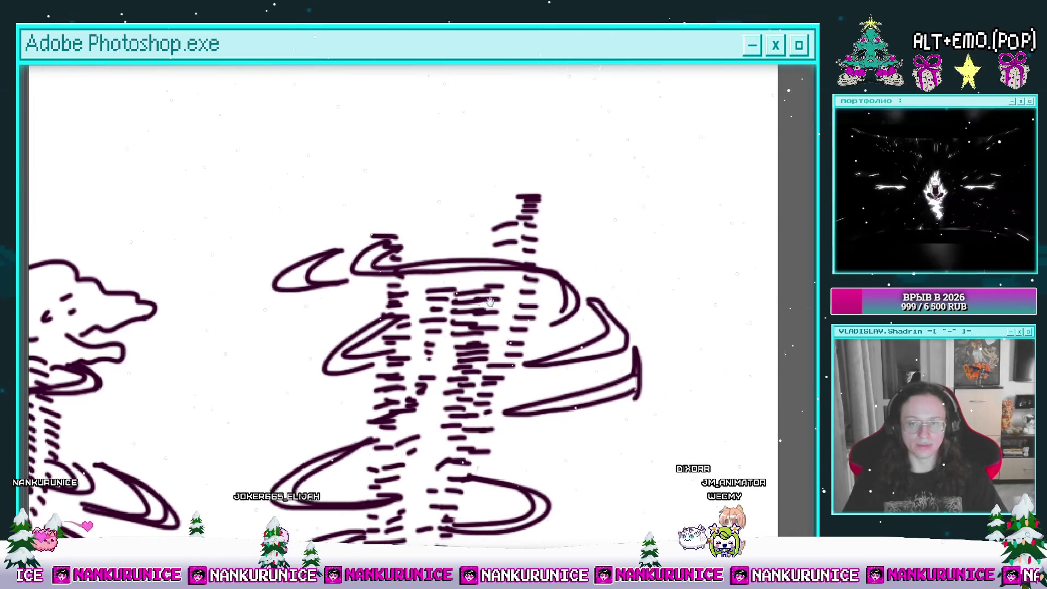
scroll(508, 294, "down", 2)
scroll(490, 289, "down", 2)
scroll(467, 285, "down", 2)
scroll(471, 265, "down", 2)
scroll(458, 284, "down", 2)
scroll(436, 316, "down", 4)
scroll(420, 338, "down", 1)
scroll(423, 338, "up", 2)
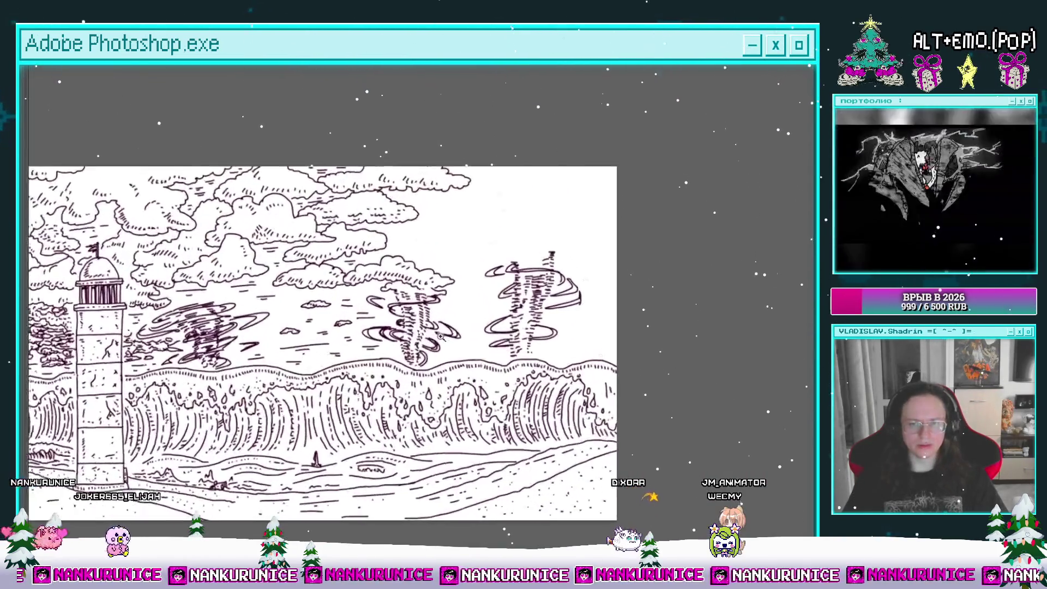
scroll(430, 339, "up", 3)
scroll(441, 338, "up", 2)
scroll(451, 339, "up", 1)
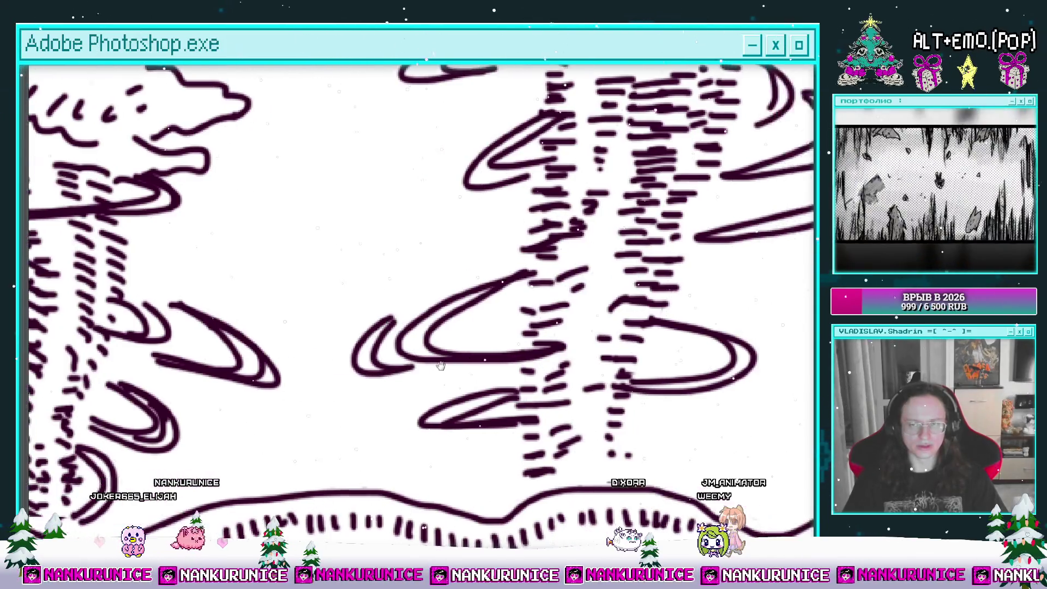
scroll(440, 360, "right", 3)
scroll(545, 363, "right", 3)
left_click_drag(540, 371, 608, 325)
scroll(494, 327, "down", 4)
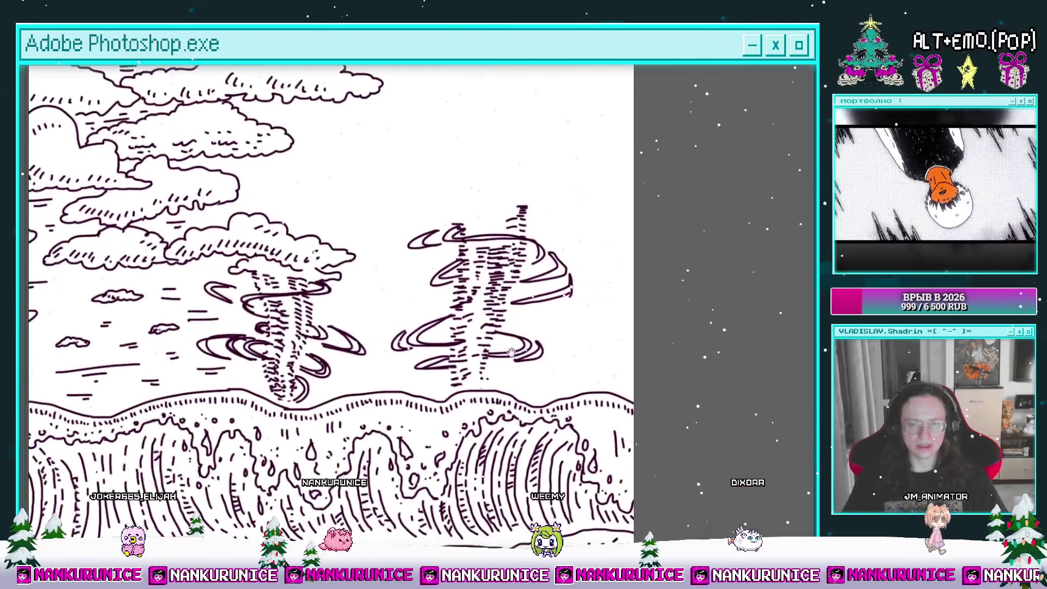
scroll(474, 322, "up", 2)
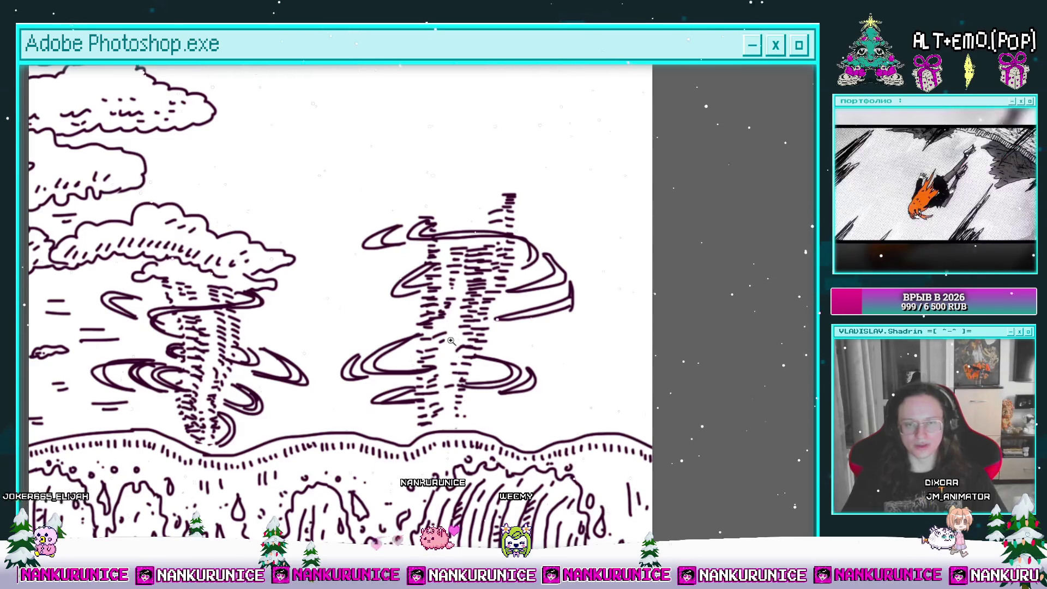
scroll(448, 340, "up", 2)
scroll(463, 319, "up", 1)
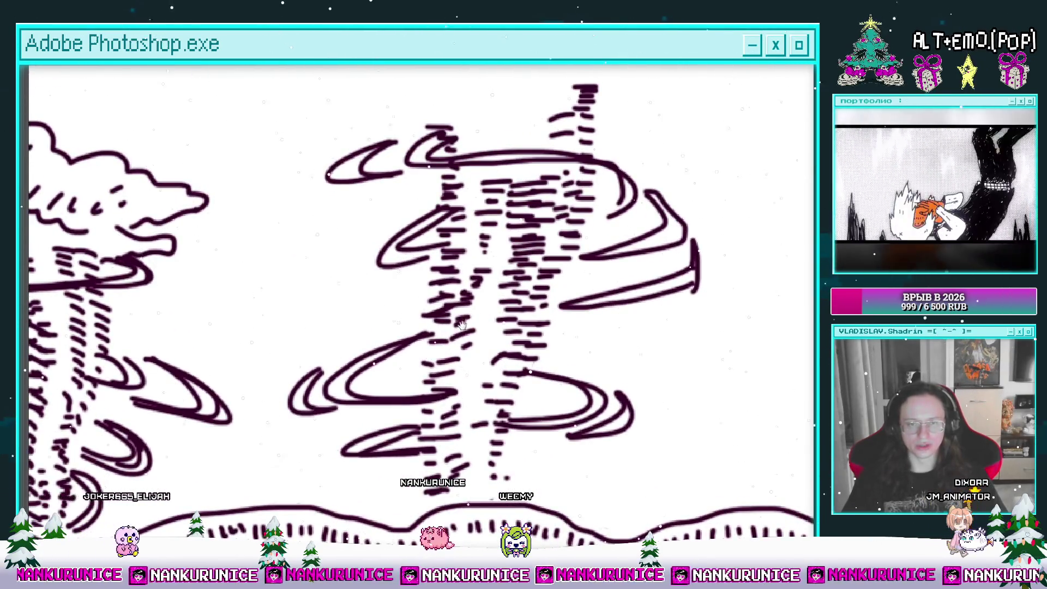
left_click_drag(462, 320, 457, 355)
left_click_drag(460, 274, 486, 221)
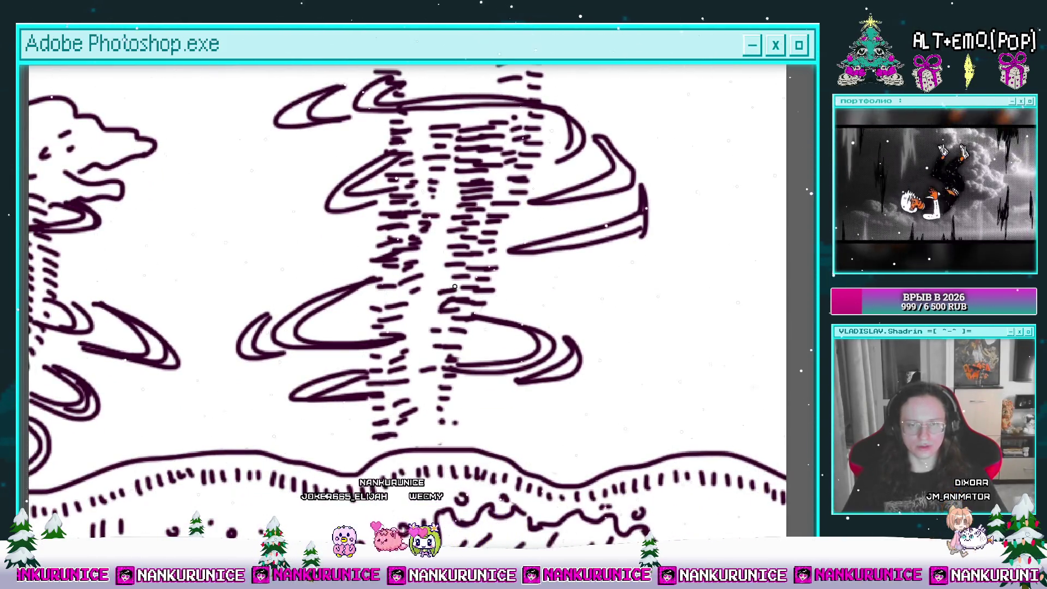
left_click_drag(461, 269, 457, 223)
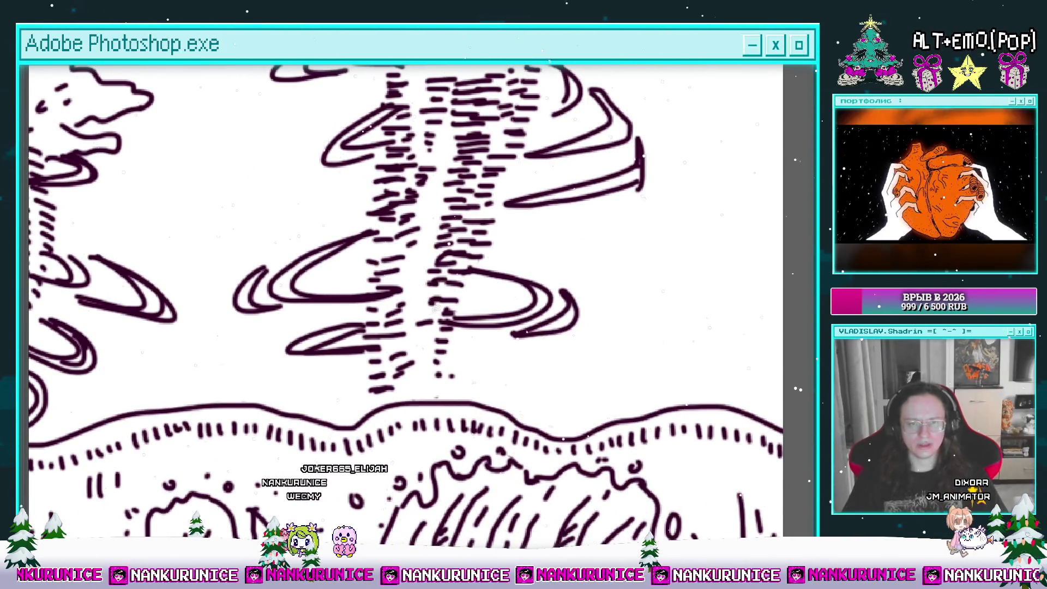
scroll(433, 373, "up", 2)
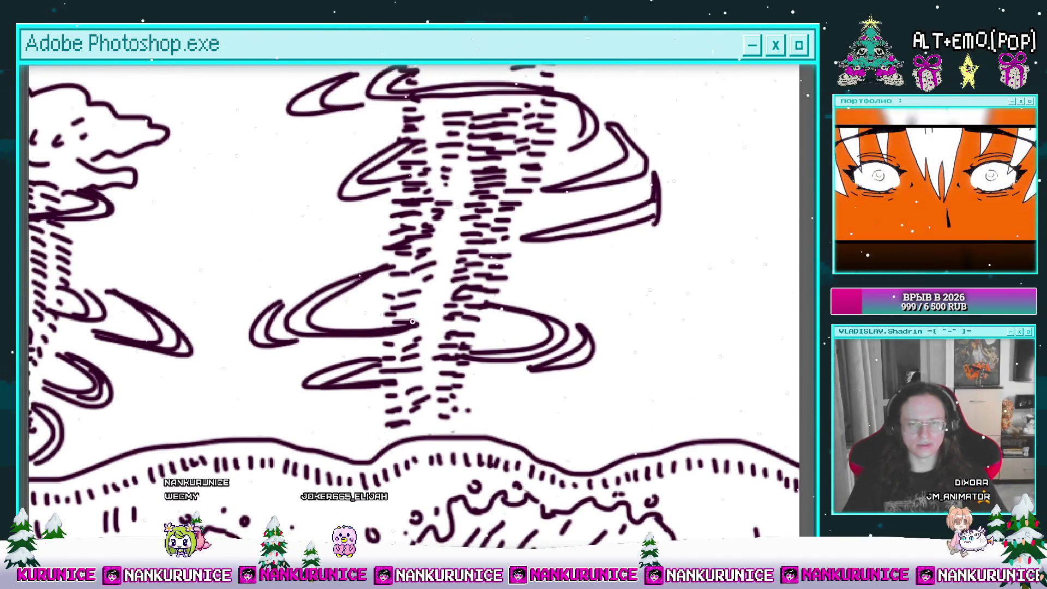
scroll(414, 338, "up", 2)
scroll(411, 325, "up", 2)
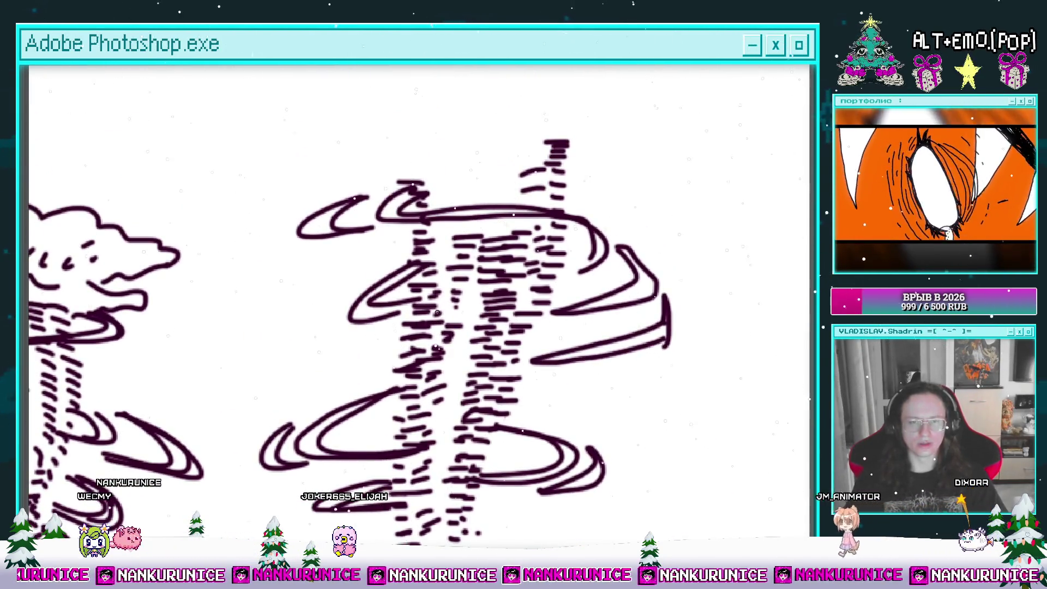
mouse_move(464, 240)
left_mouse_down()
mouse_move(516, 231)
mouse_move(437, 309)
left_mouse_up()
mouse_move(575, 223)
left_mouse_down()
mouse_move(464, 261)
mouse_move(595, 303)
mouse_move(463, 290)
mouse_move(470, 261)
left_mouse_up()
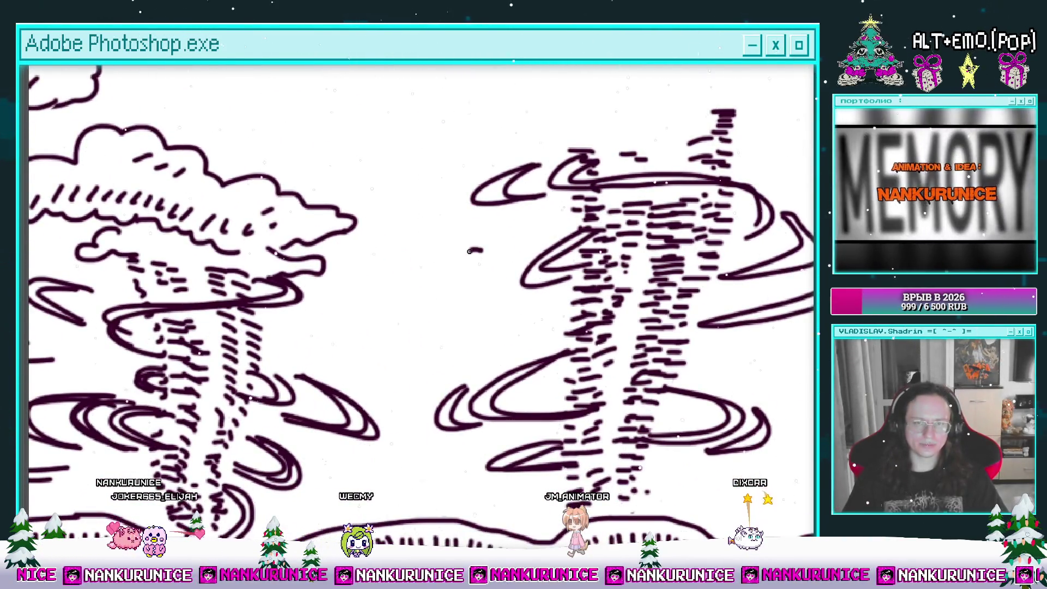
Draw short horizontal wind dashes across the sea around the two waterspouts
left_click_drag(504, 303, 481, 300)
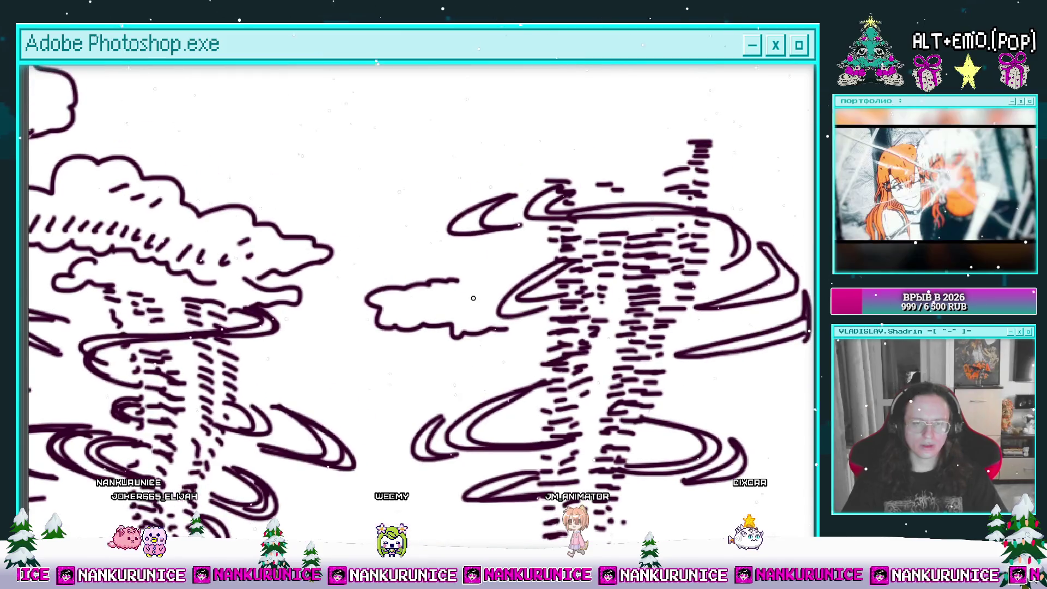
mouse_move(331, 373)
left_mouse_down()
mouse_move(434, 228)
mouse_move(497, 224)
left_mouse_up()
left_click_drag(422, 234, 436, 236)
mouse_move(425, 356)
left_mouse_down()
mouse_move(507, 353)
mouse_move(469, 368)
mouse_move(543, 365)
left_mouse_up()
Move the view to the right waterspout and the waves near the right edge
left_click_drag(415, 389, 466, 335)
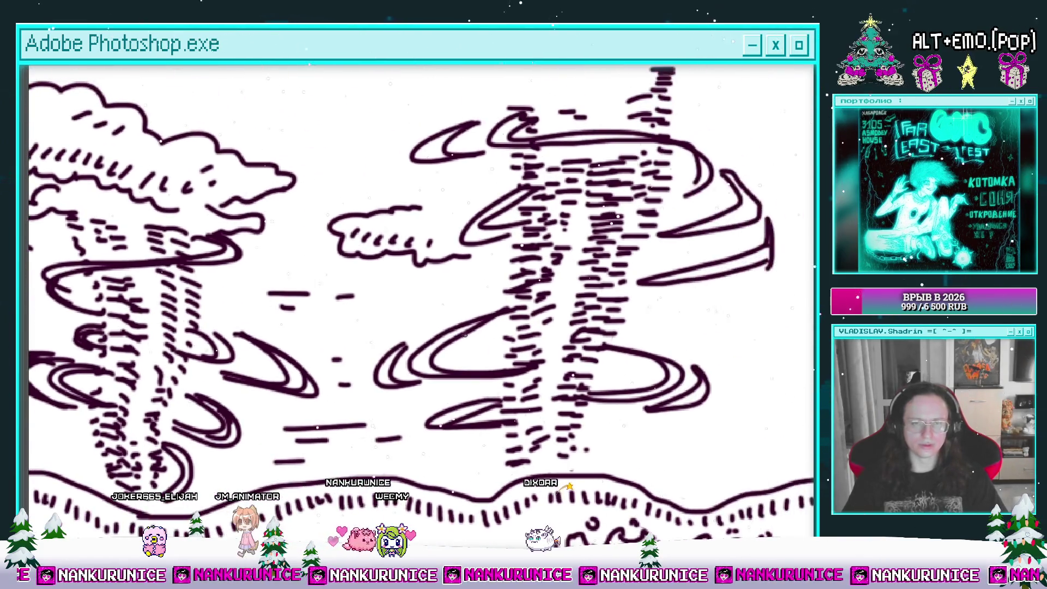
left_click_drag(435, 293, 322, 280)
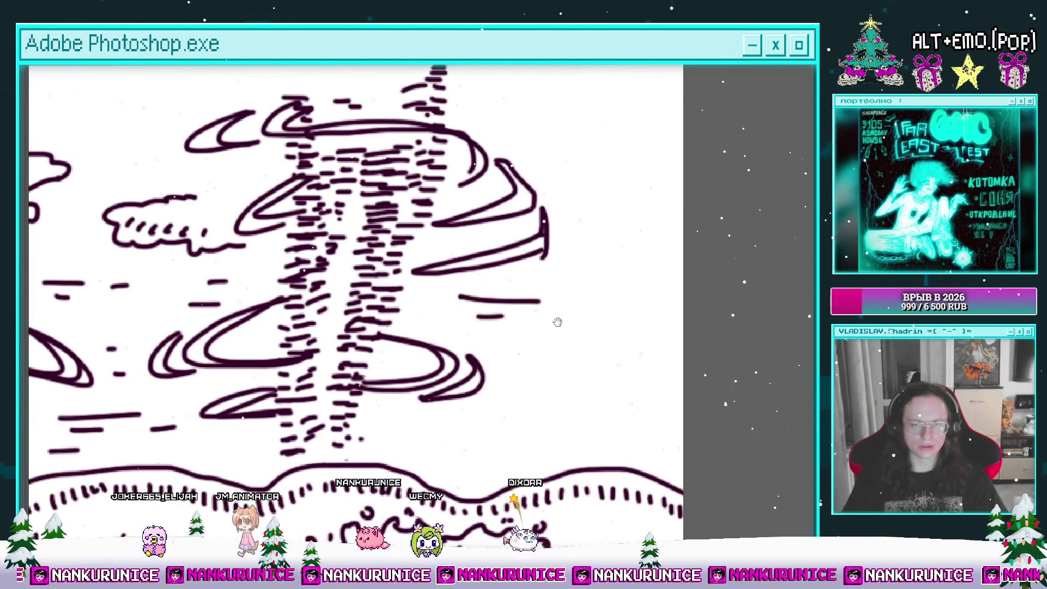
left_click_drag(557, 323, 495, 256)
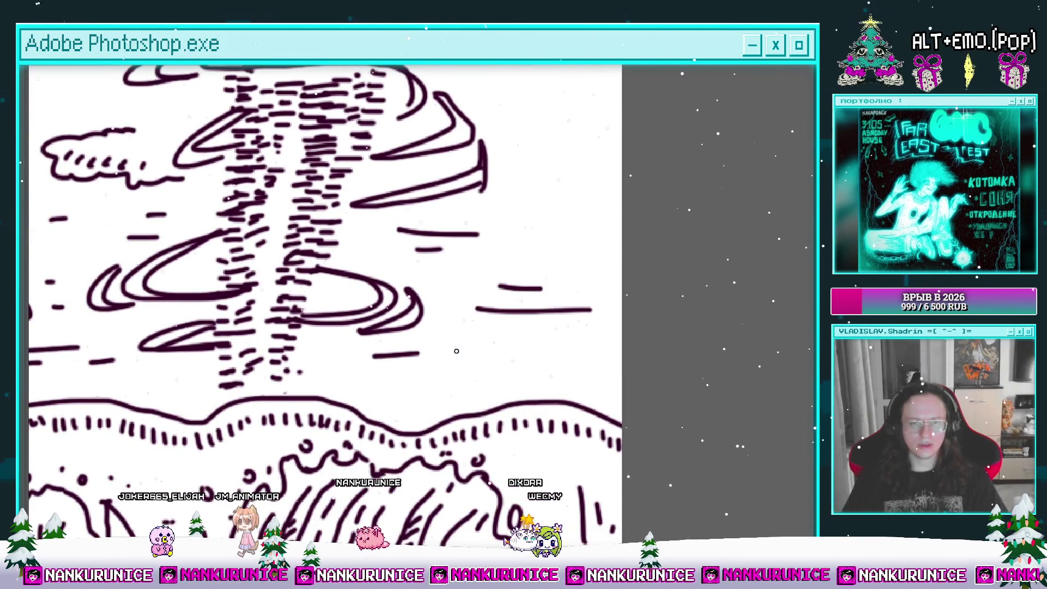
left_click_drag(579, 309, 569, 403)
scroll(561, 382, "up", 2)
scroll(545, 327, "down", 2)
scroll(491, 235, "up", 2)
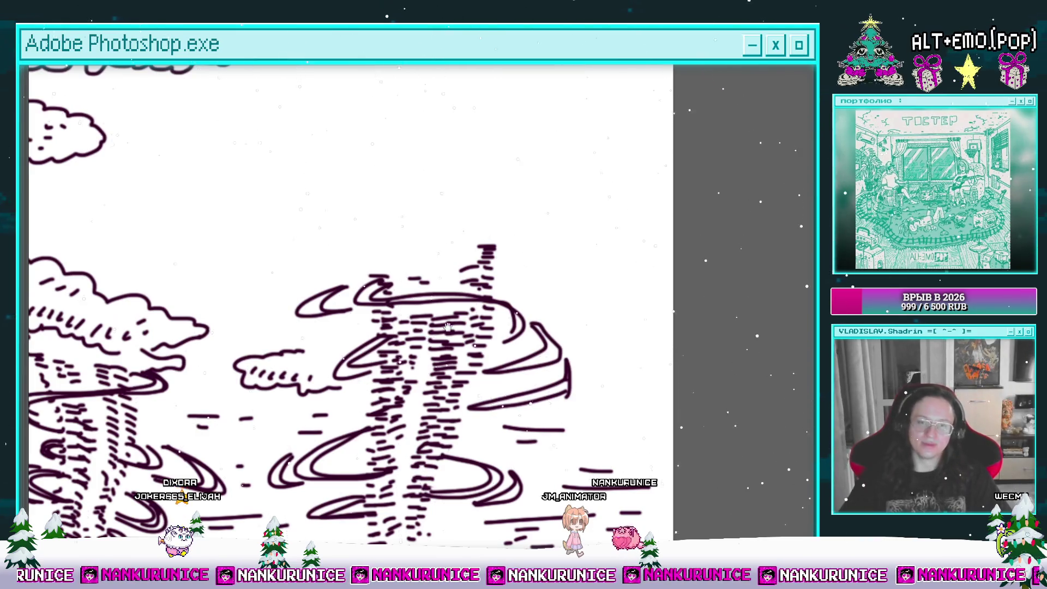
scroll(456, 328, "down", 2)
scroll(468, 284, "down", 3)
scroll(482, 237, "down", 1)
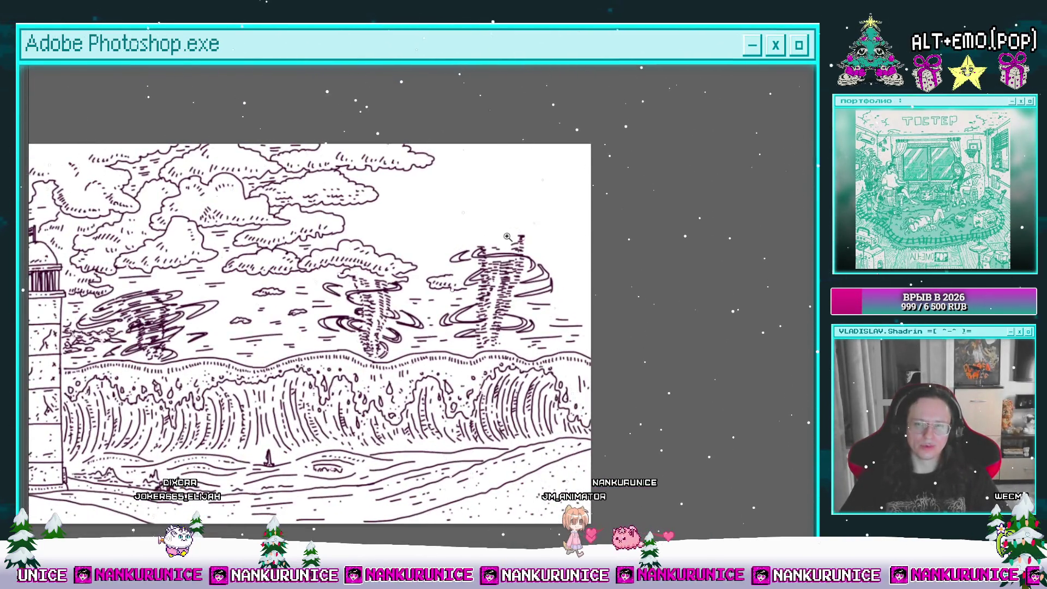
scroll(511, 238, "up", 1)
scroll(436, 251, "up", 1)
scroll(377, 247, "up", 1)
Draw a new wavy, puffy cloud outline across the empty upper sky
scroll(377, 247, "up", 1)
scroll(409, 264, "down", 1)
scroll(386, 262, "down", 1)
scroll(358, 262, "up", 1)
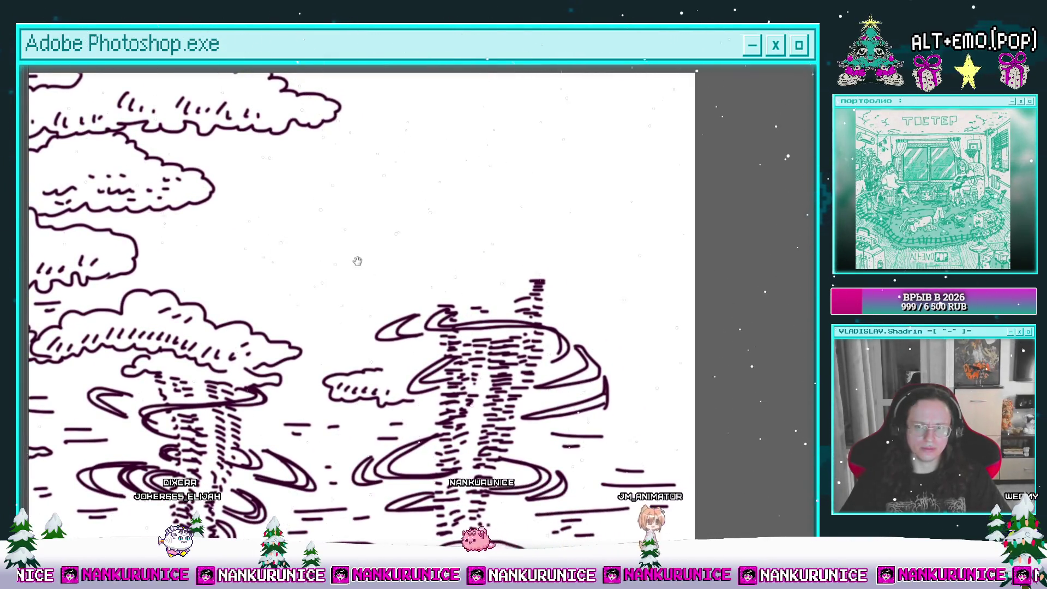
scroll(357, 262, "down", 1)
scroll(324, 253, "up", 1)
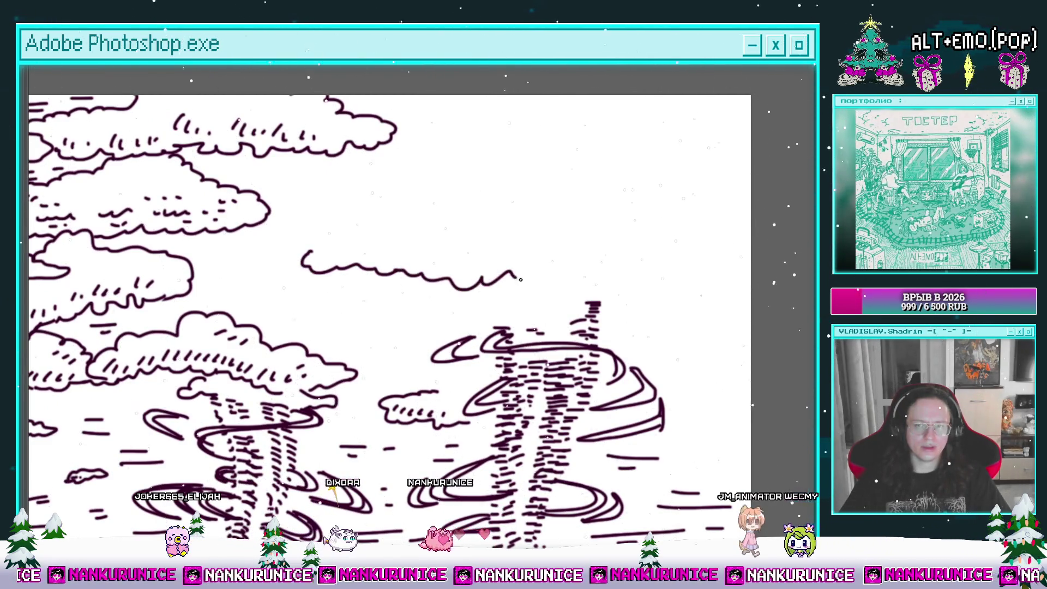
scroll(641, 285, "up", 1)
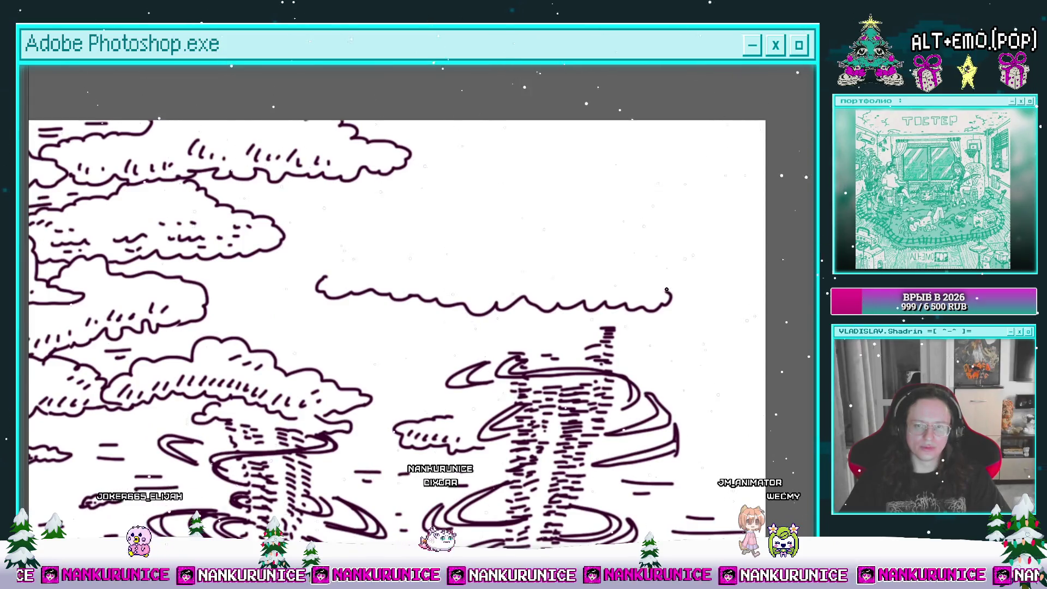
left_click_drag(593, 244, 601, 279)
left_click_drag(416, 233, 426, 252)
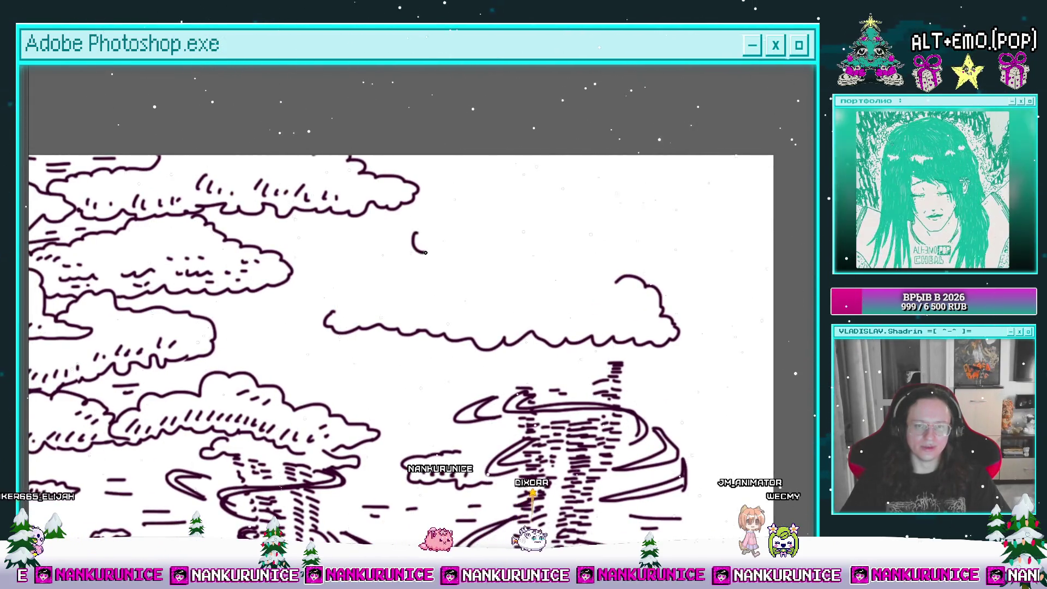
left_click_drag(505, 260, 559, 274)
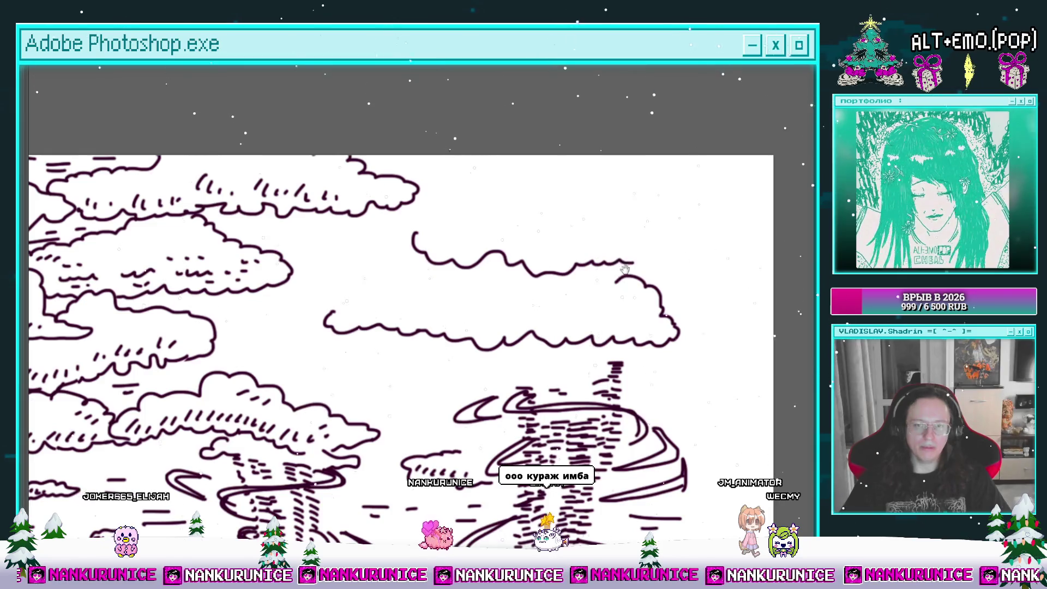
Pan and zoom toward the upper right sky over the new clouds
mouse_move(625, 201)
left_mouse_down()
mouse_move(650, 229)
mouse_move(589, 212)
mouse_move(621, 212)
left_mouse_up()
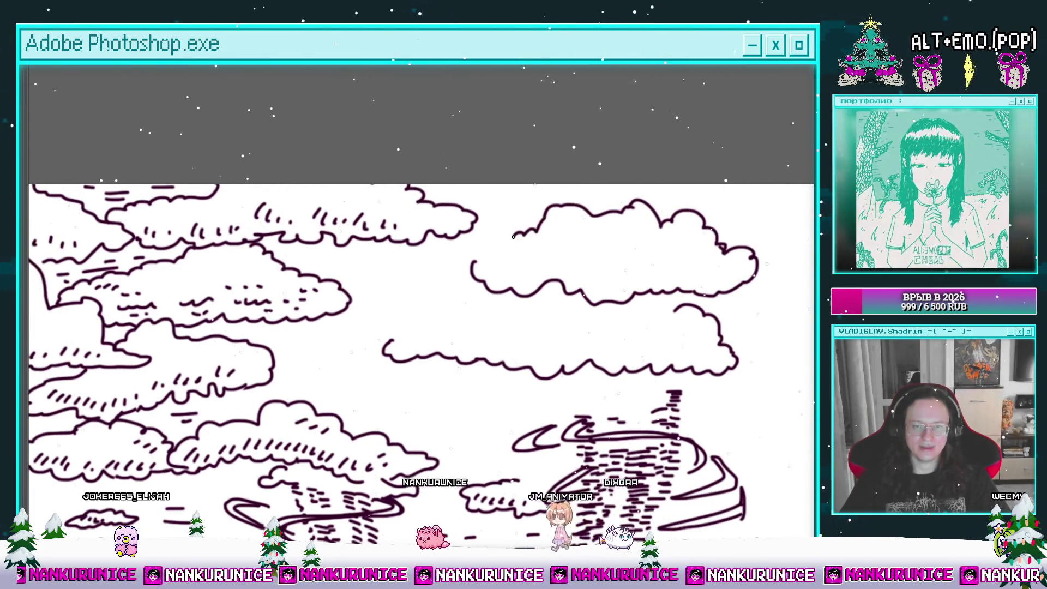
left_click_drag(440, 262, 497, 231)
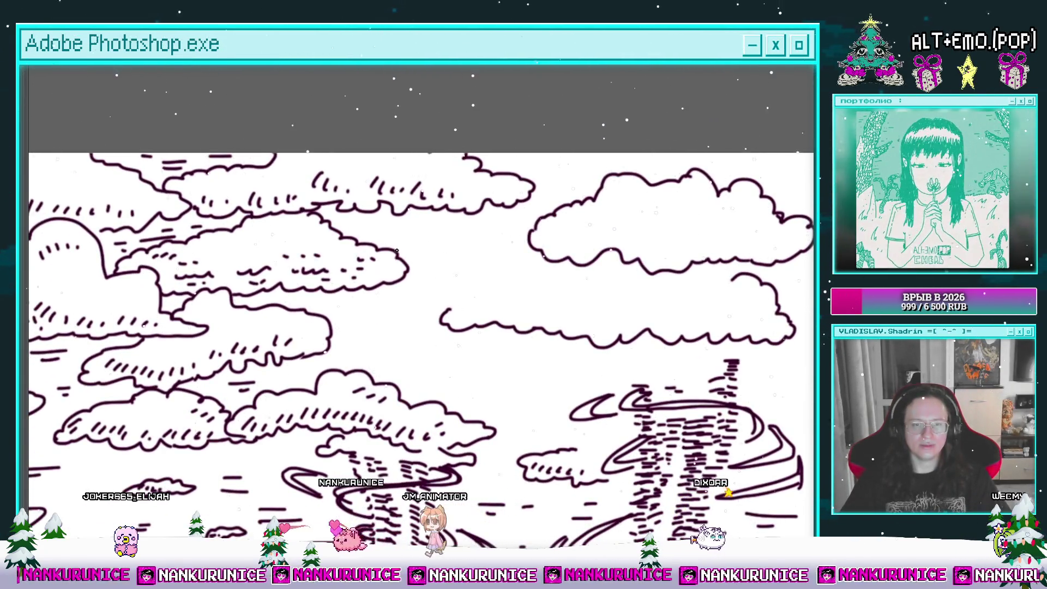
scroll(523, 252, "up", 2)
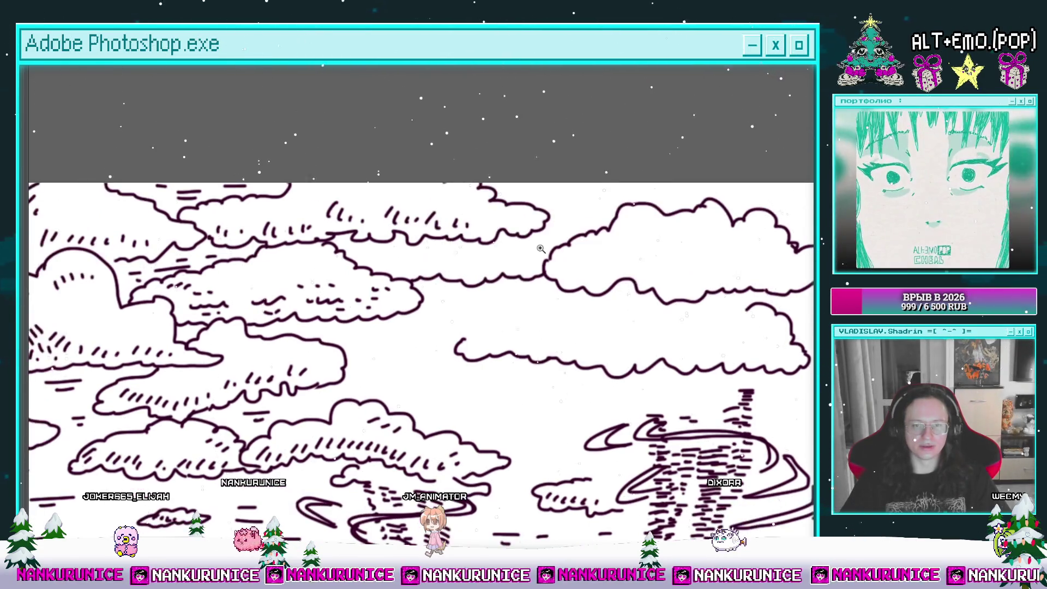
scroll(409, 246, "up", 3)
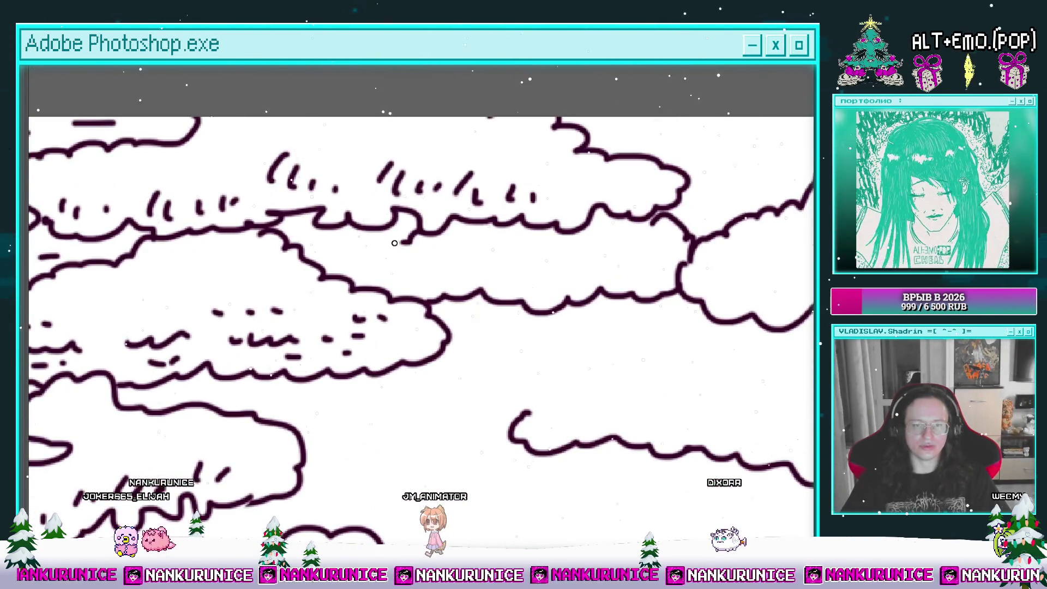
scroll(381, 240, "down", 5)
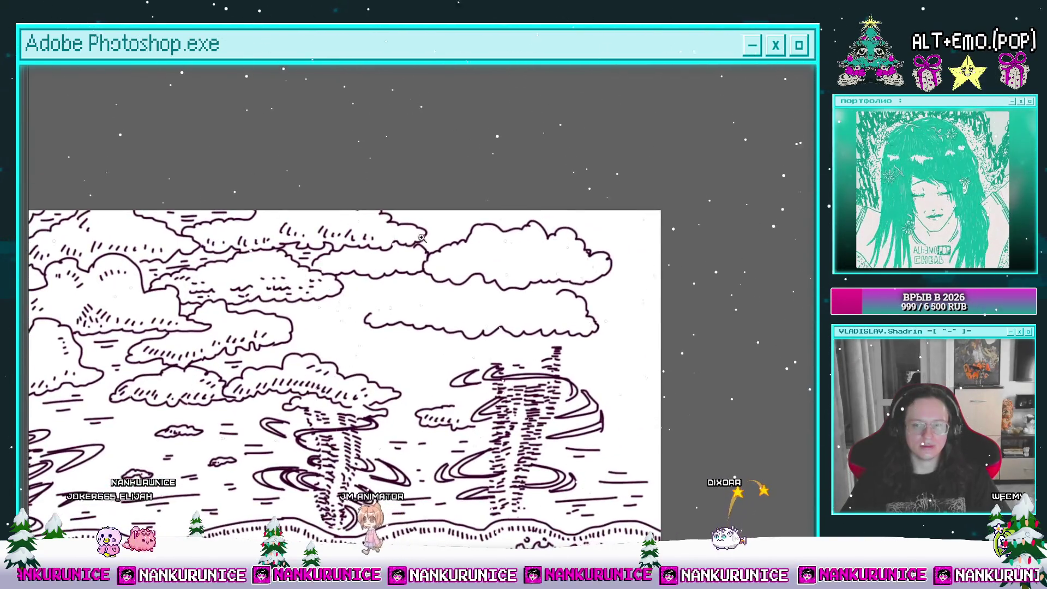
Add short horizontal hatch dashes beside the cloud
scroll(437, 268, "up", 3)
left_click(437, 268)
mouse_move(419, 243)
left_mouse_down()
mouse_move(474, 243)
mouse_move(474, 259)
left_mouse_up()
mouse_move(428, 275)
left_mouse_down()
mouse_move(467, 274)
mouse_move(455, 299)
left_mouse_up()
Zoom in on the clouds and add more short horizontal hatch strokes near the waterspout
scroll(506, 249, "down", 5)
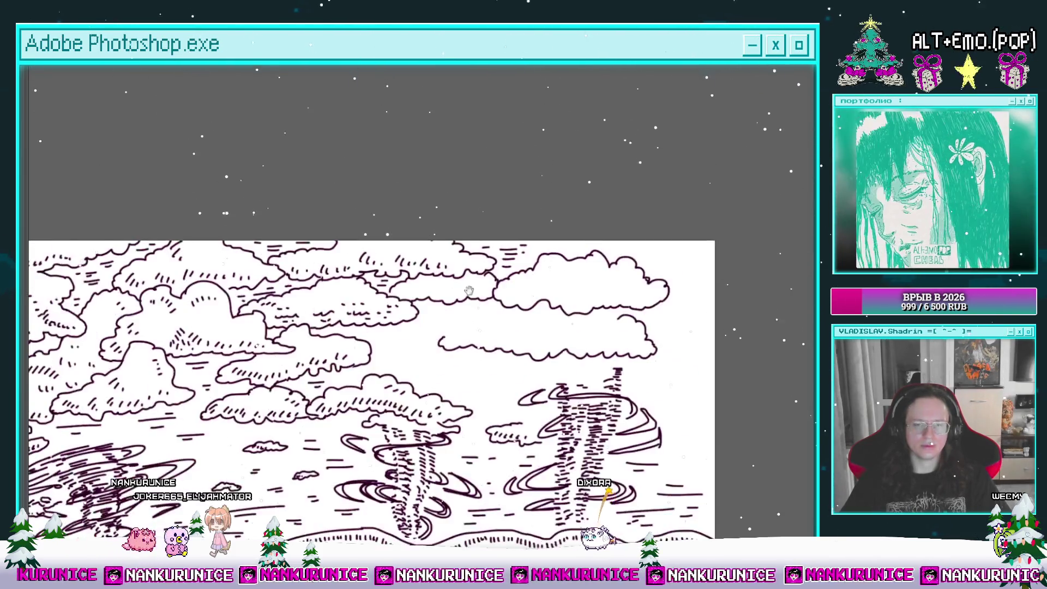
scroll(451, 294, "up", 4)
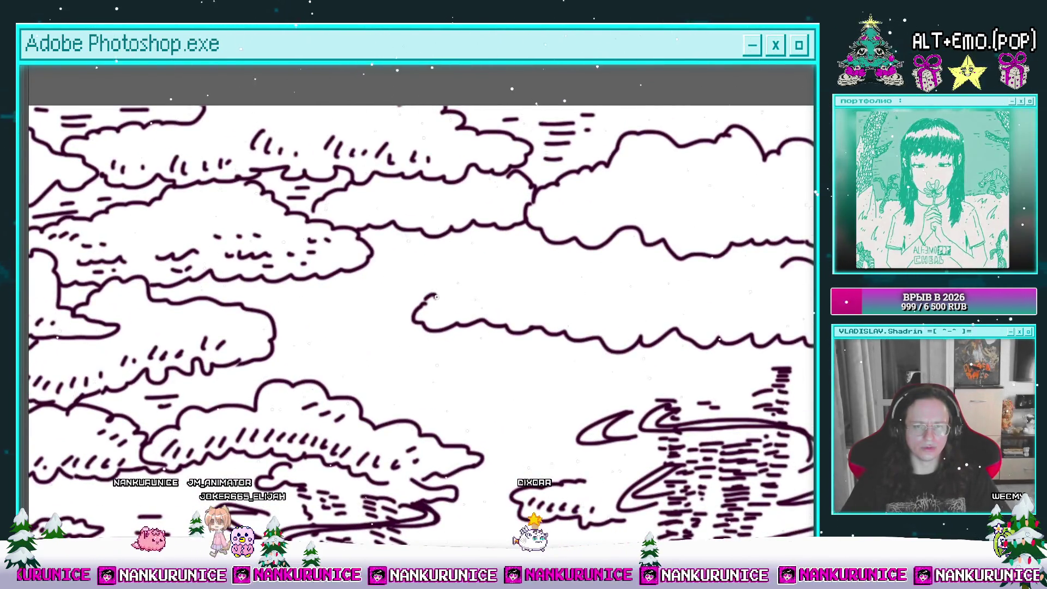
left_click_drag(360, 206, 398, 212)
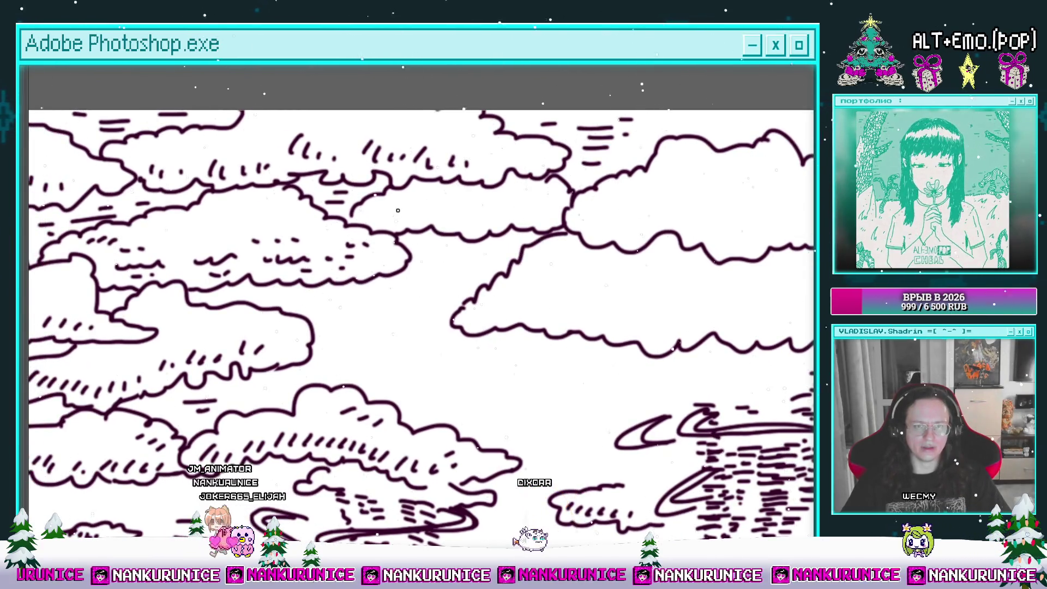
left_click_drag(476, 248, 475, 171)
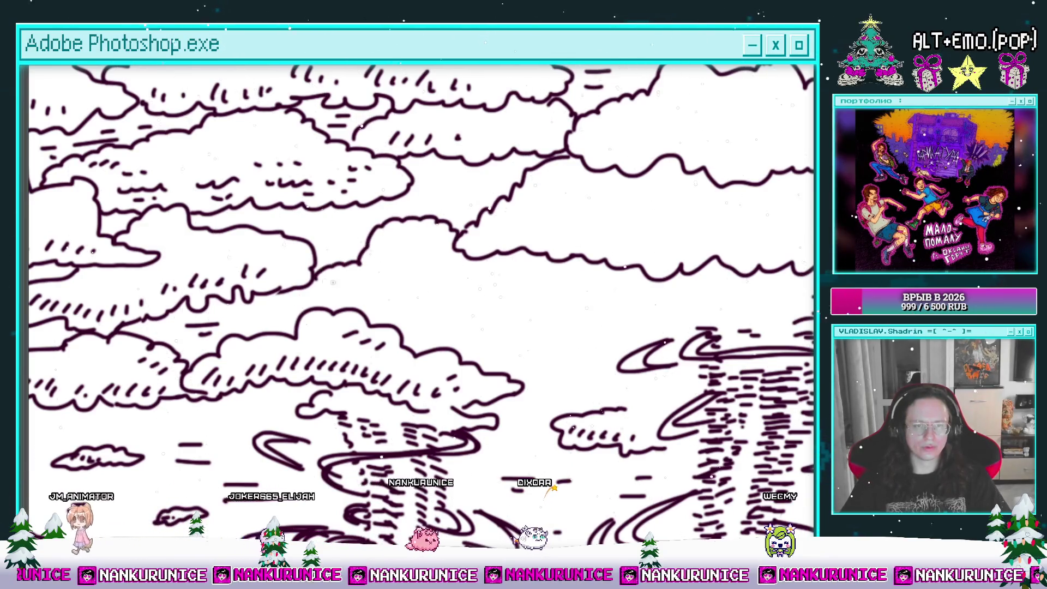
mouse_move(341, 303)
left_mouse_down()
mouse_move(302, 302)
mouse_move(461, 308)
mouse_move(495, 278)
left_mouse_up()
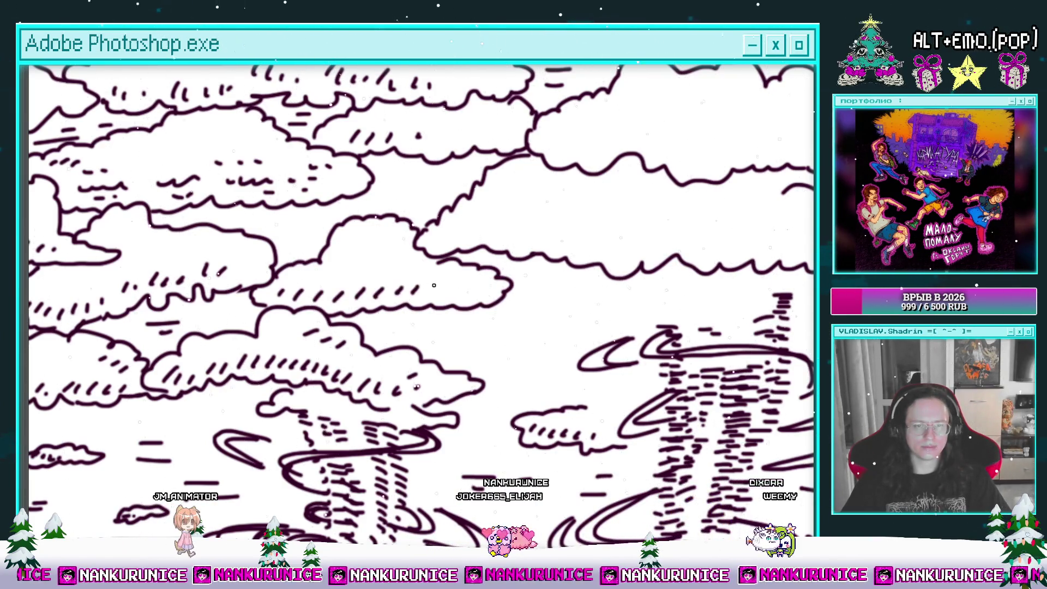
left_click_drag(444, 281, 521, 292)
left_click_drag(387, 218, 421, 244)
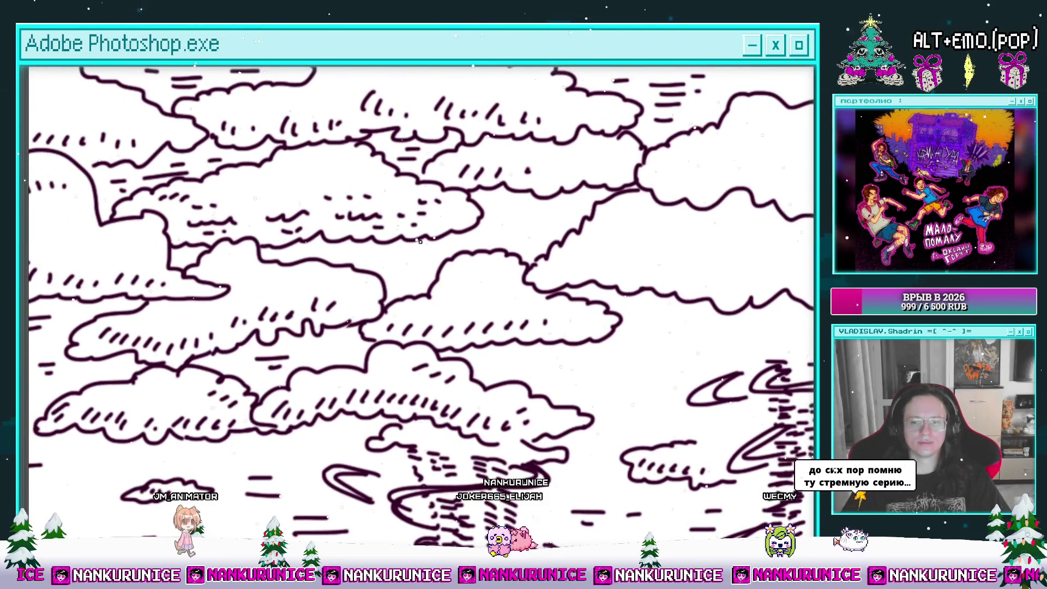
left_click(389, 245)
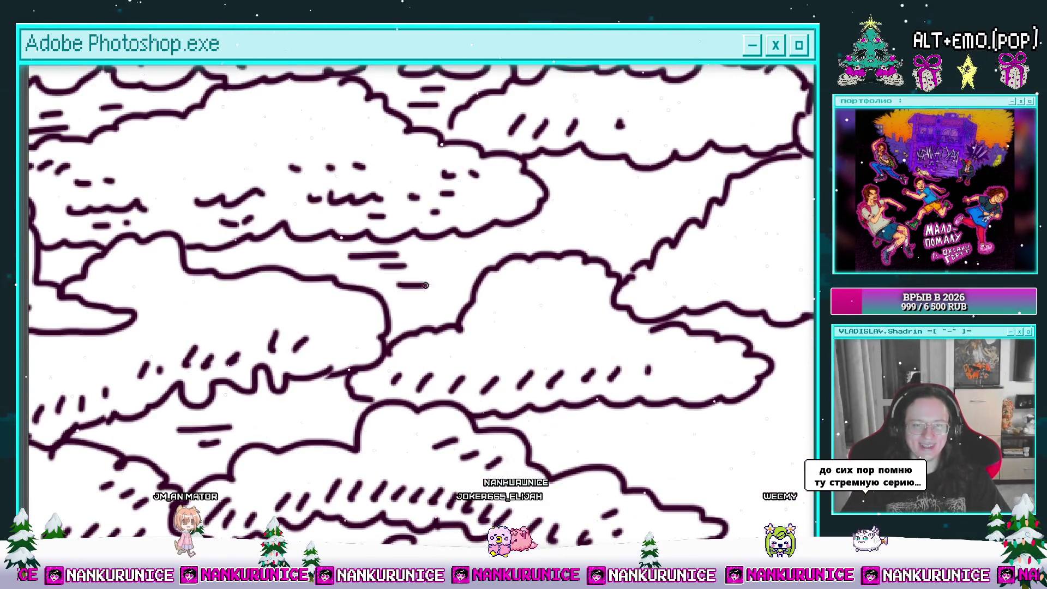
left_click_drag(289, 260, 84, 254)
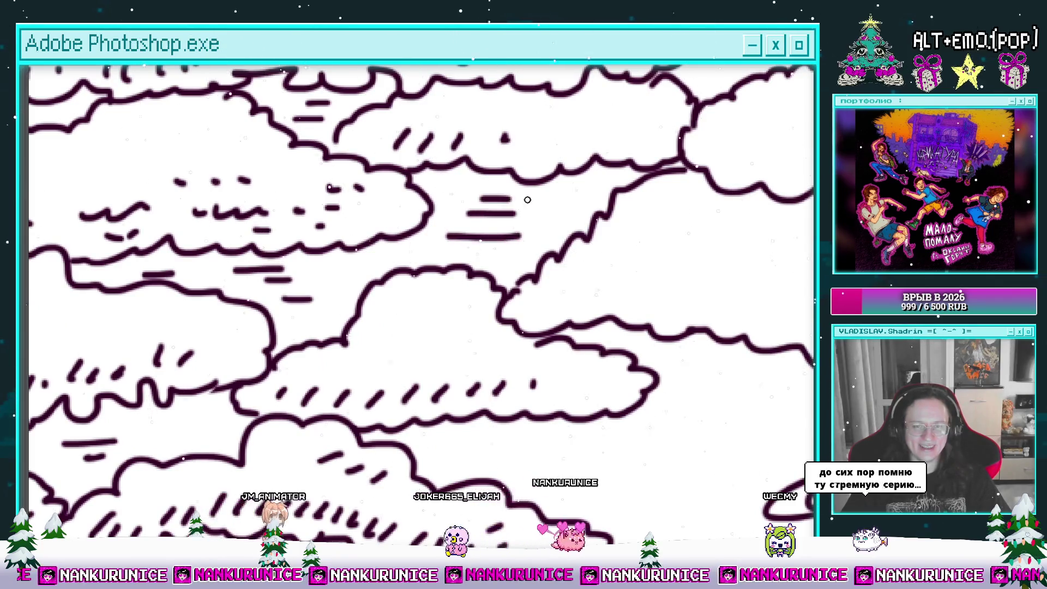
left_click_drag(509, 199, 485, 196)
scroll(485, 196, "down", 3)
scroll(485, 195, "down", 1)
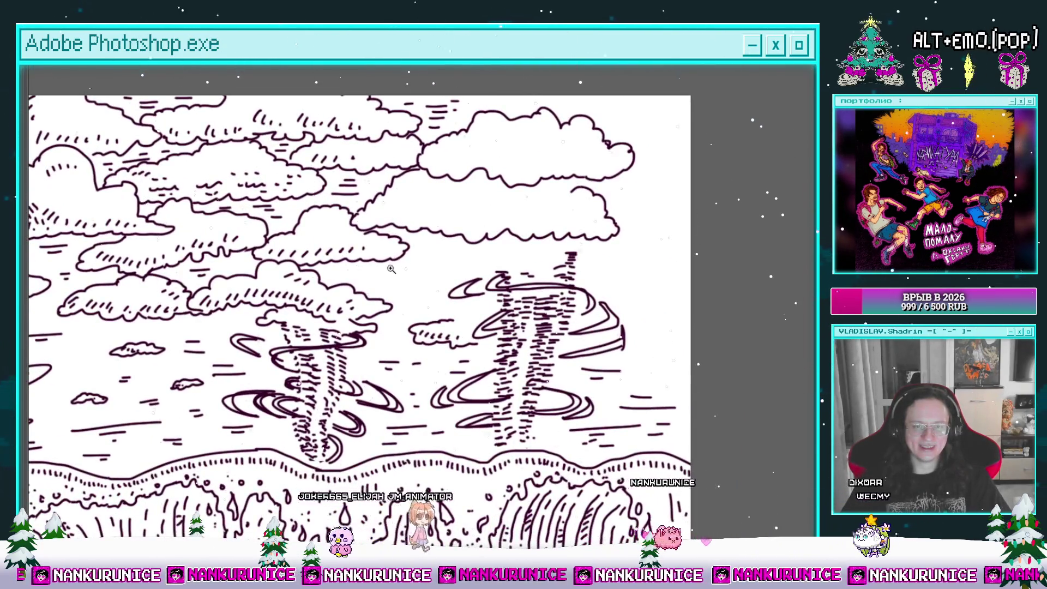
scroll(360, 274, "up", 3)
mouse_move(333, 276)
left_mouse_down()
mouse_move(423, 274)
mouse_move(382, 287)
left_mouse_up()
mouse_move(414, 300)
left_mouse_down()
mouse_move(469, 298)
mouse_move(473, 313)
left_mouse_up()
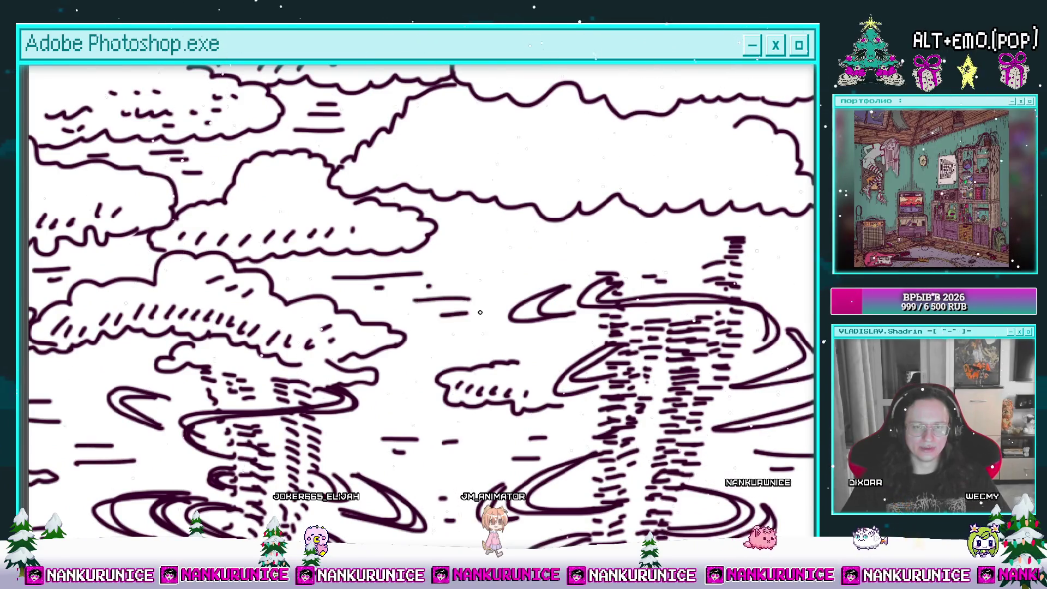
Scroll the view across to the right-hand waterspout and the lower part of the picture
left_click_drag(523, 270, 433, 278)
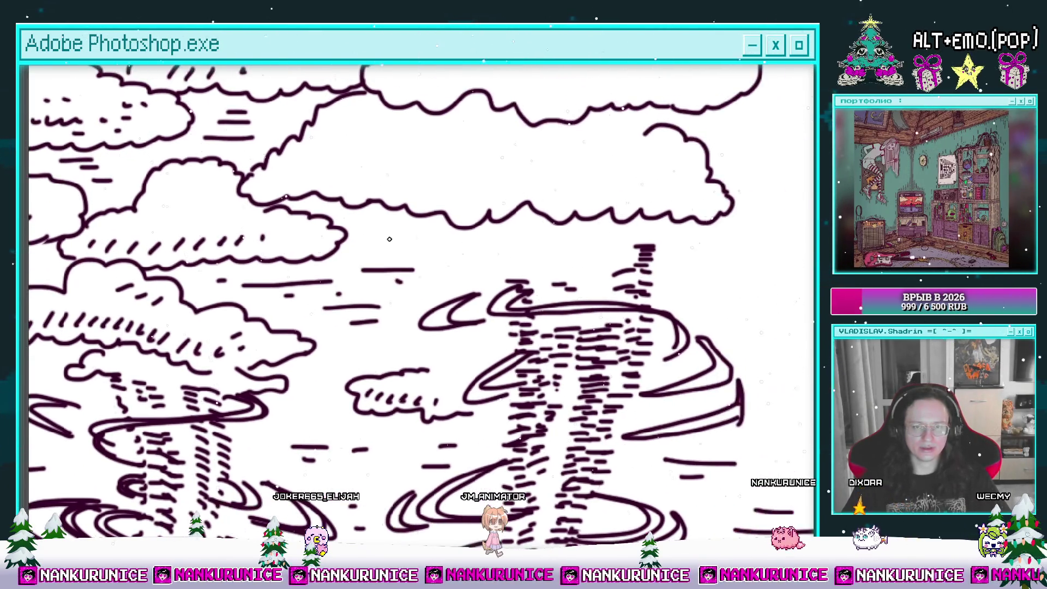
scroll(570, 242, "right", 2)
scroll(456, 248, "right", 3)
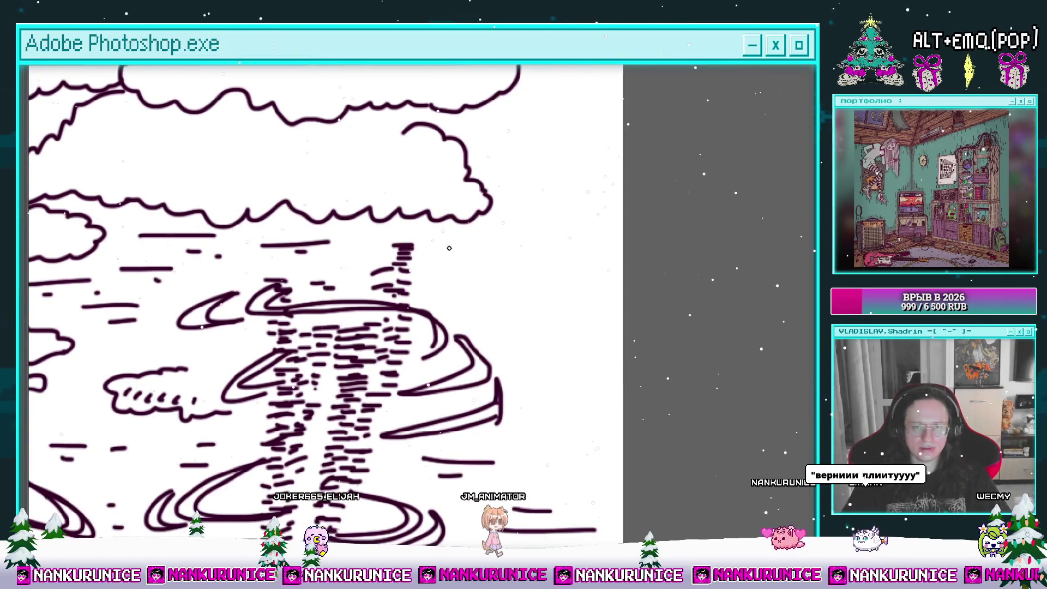
scroll(484, 263, "down", 2)
scroll(477, 210, "right", 1)
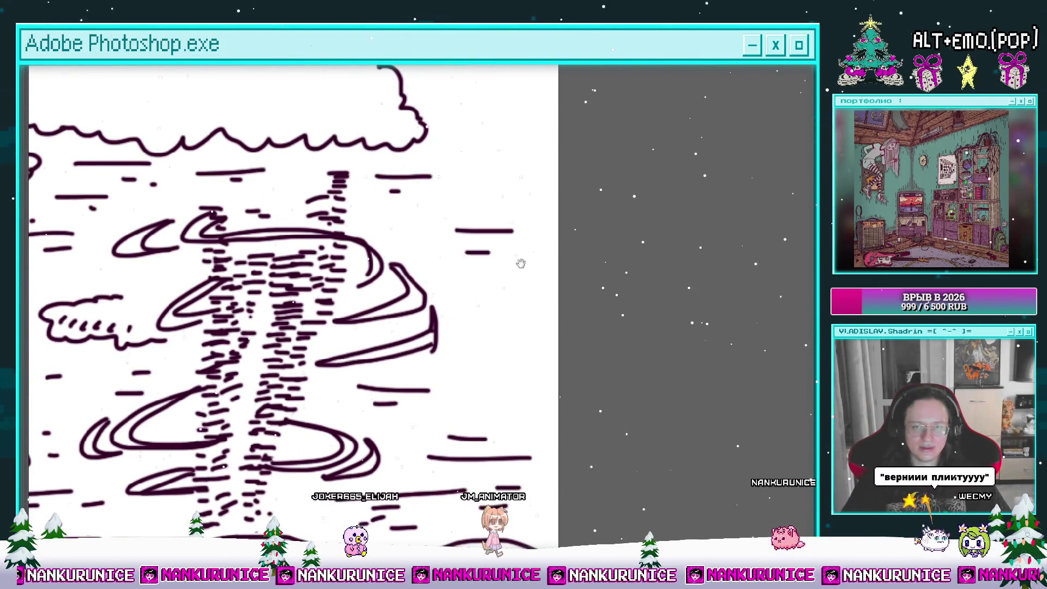
scroll(518, 261, "down", 2)
scroll(463, 278, "right", 1)
scroll(425, 284, "down", 2)
scroll(448, 294, "down", 2)
scroll(469, 315, "down", 5)
scroll(458, 311, "up", 1)
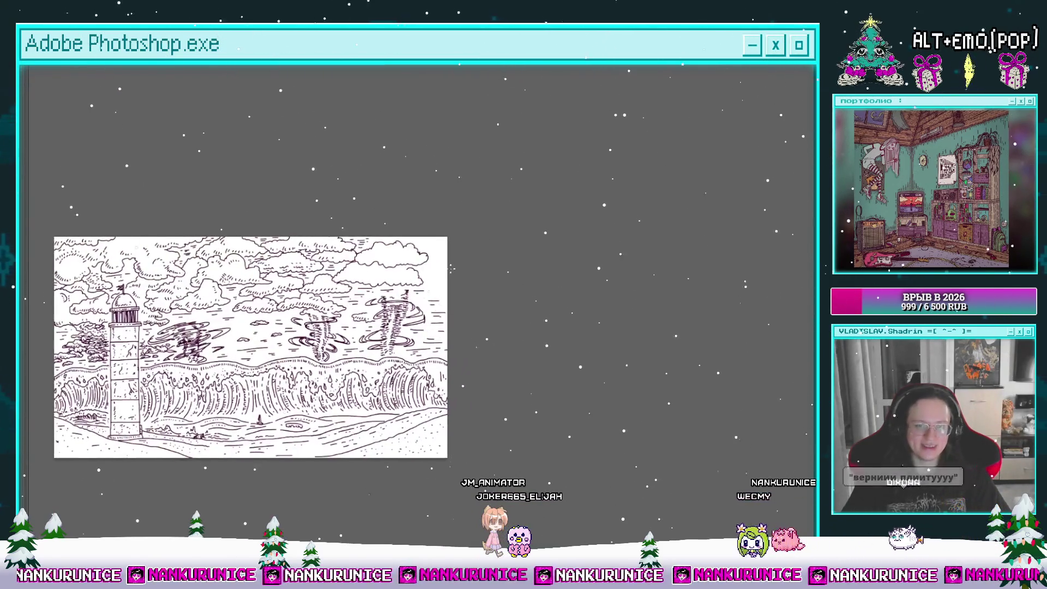
scroll(415, 289, "up", 2)
scroll(378, 272, "up", 4)
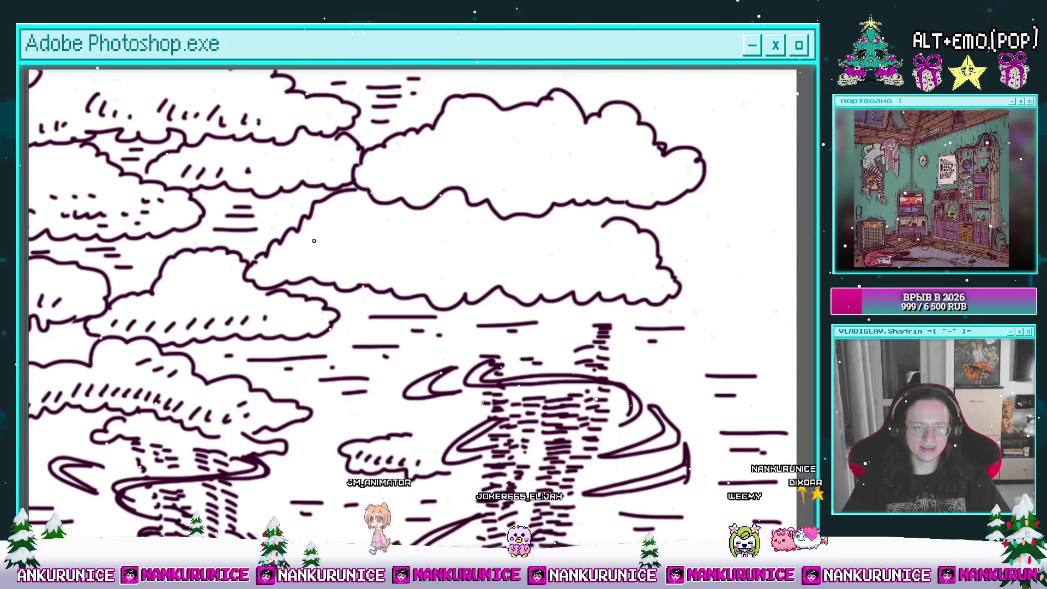
left_click_drag(372, 260, 342, 266)
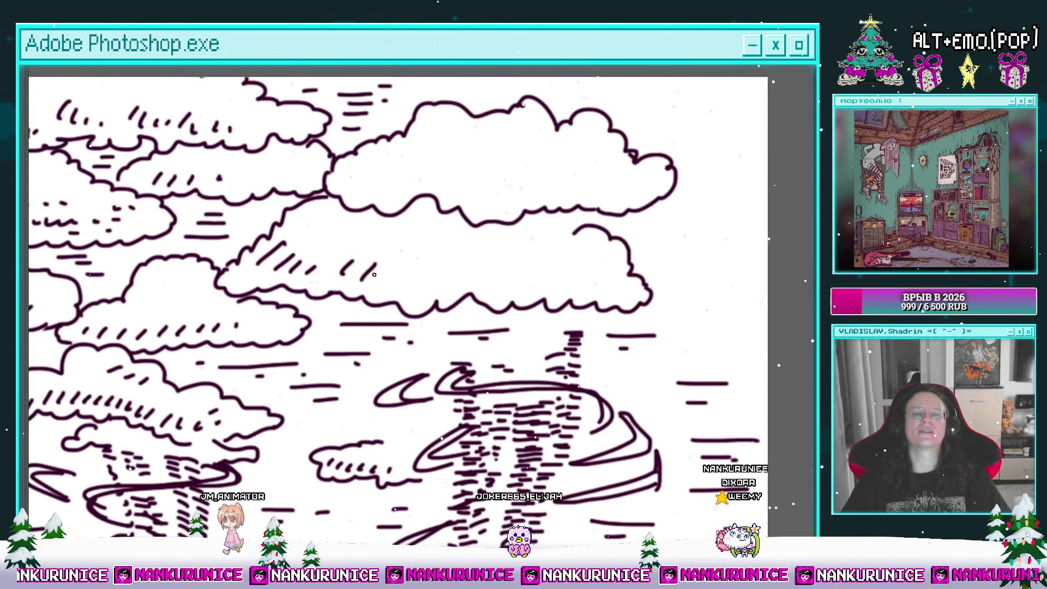
left_click_drag(427, 278, 399, 271)
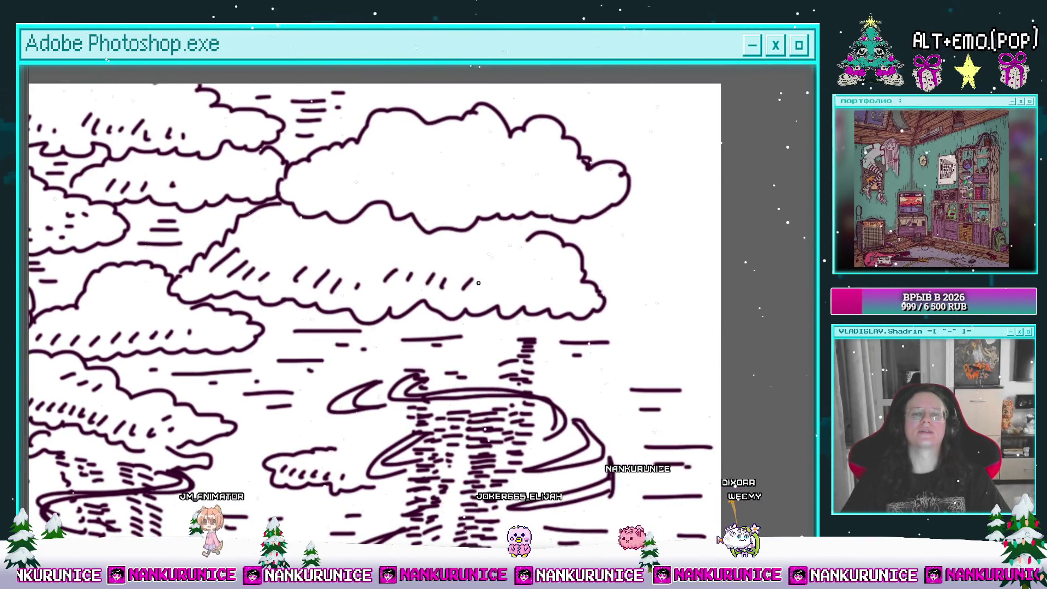
left_click_drag(400, 210, 417, 262)
mouse_move(497, 272)
left_mouse_down()
mouse_move(457, 262)
mouse_move(454, 203)
left_mouse_up()
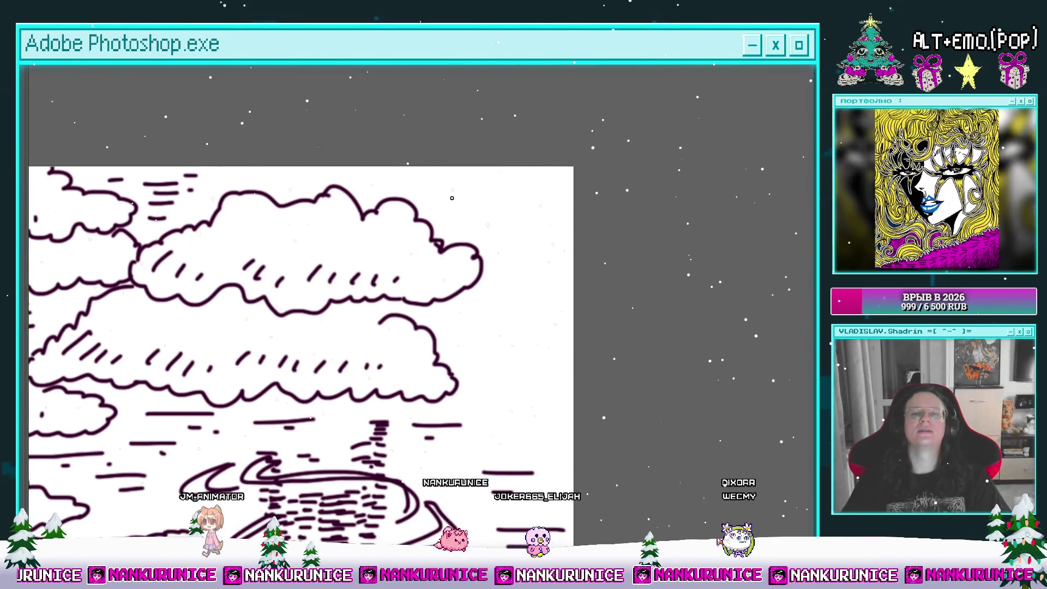
mouse_move(524, 179)
left_mouse_down()
mouse_move(476, 181)
mouse_move(580, 181)
left_mouse_up()
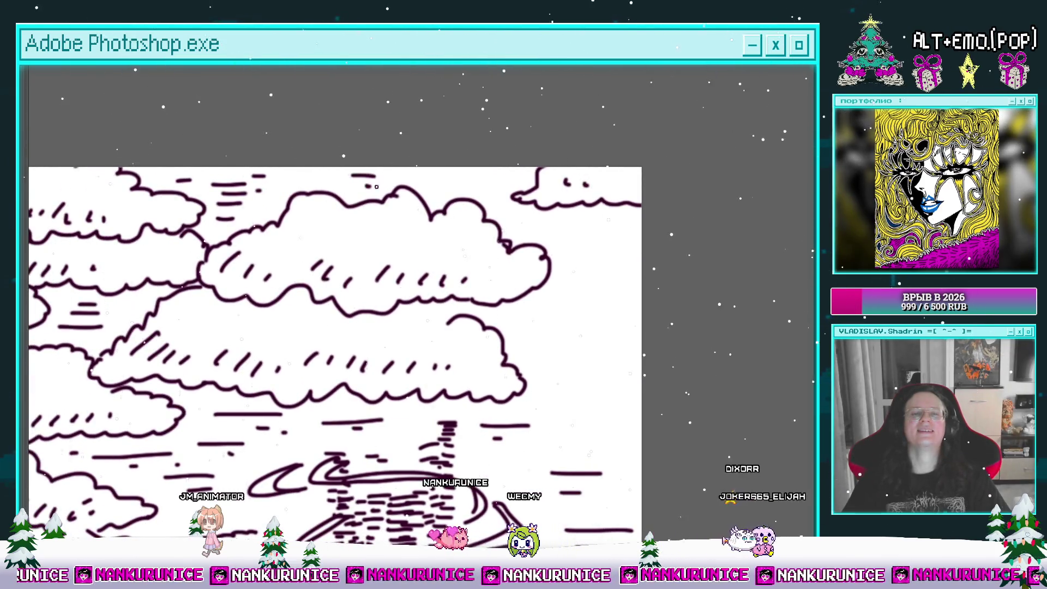
left_click_drag(508, 195, 410, 155)
mouse_move(477, 222)
left_mouse_down()
mouse_move(467, 187)
mouse_move(504, 238)
left_mouse_up()
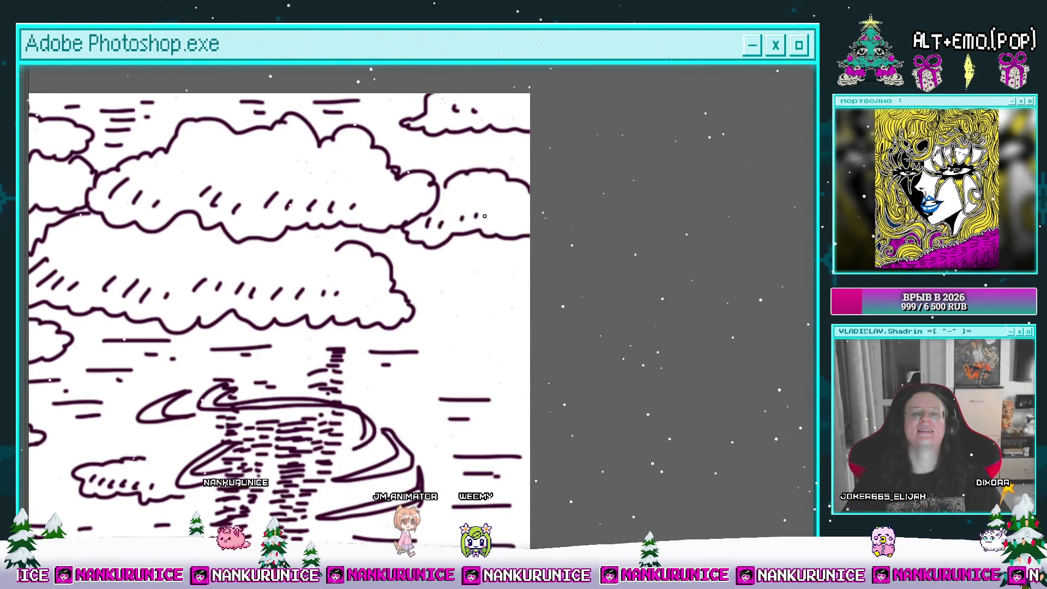
left_click_drag(519, 234, 423, 199)
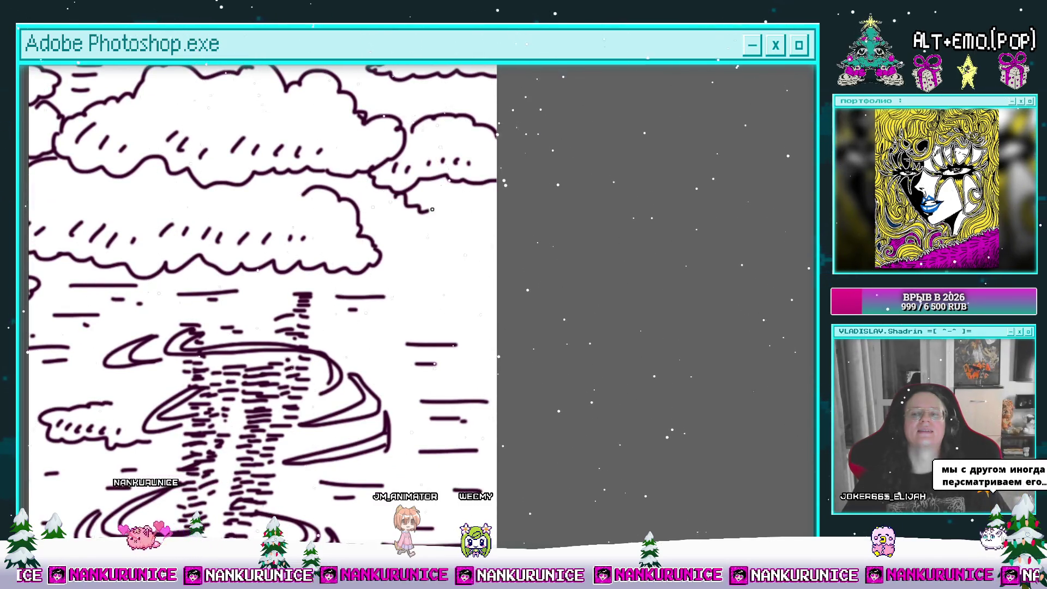
left_click_drag(462, 235, 502, 211)
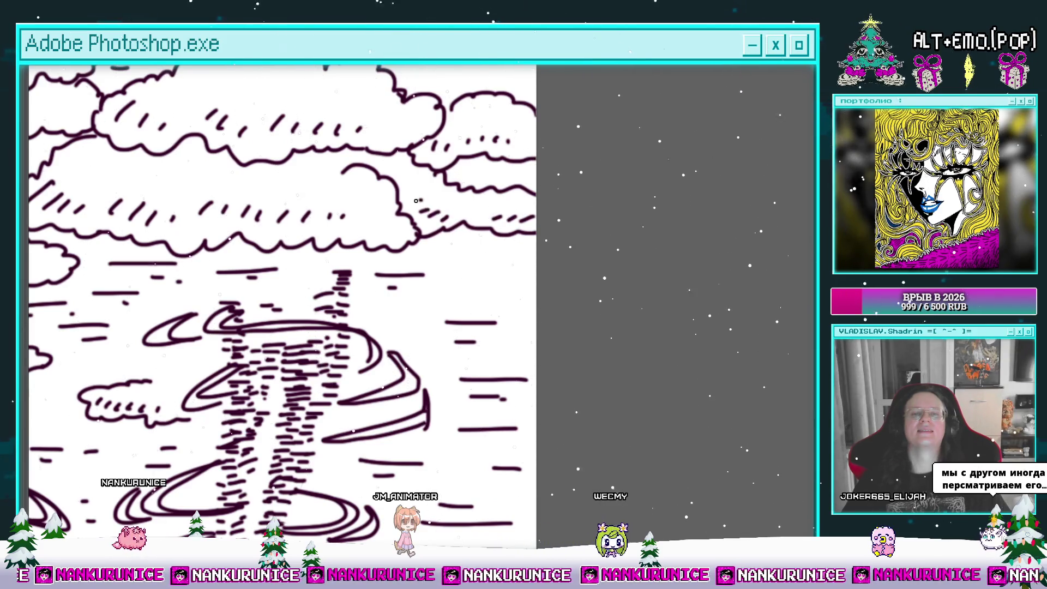
left_click_drag(421, 200, 398, 228)
left_click_drag(418, 107, 402, 145)
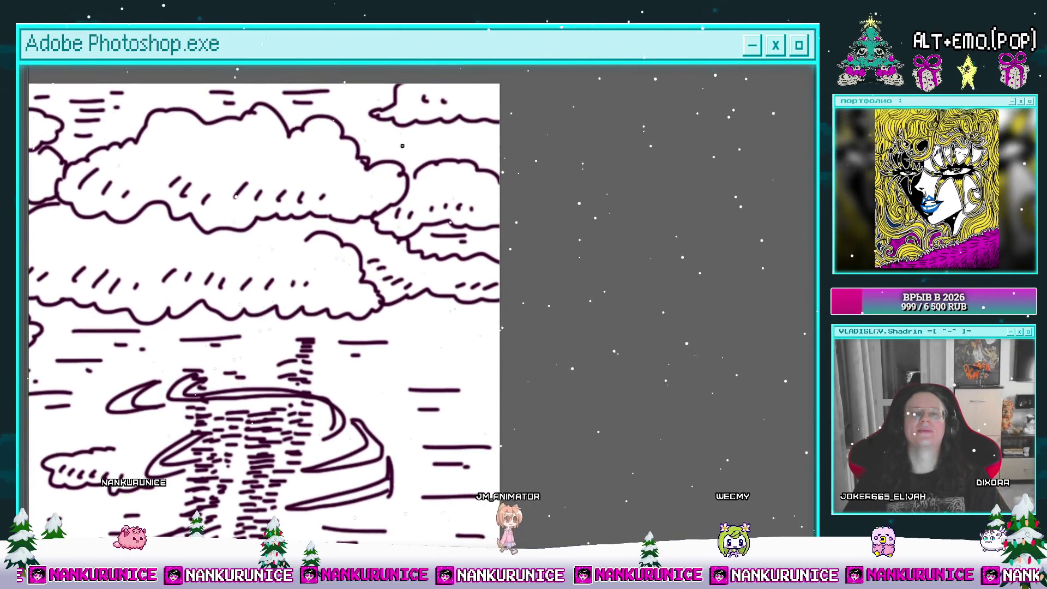
key("ctrl+minus")
key("ctrl+minus")
key("ctrl+minus")
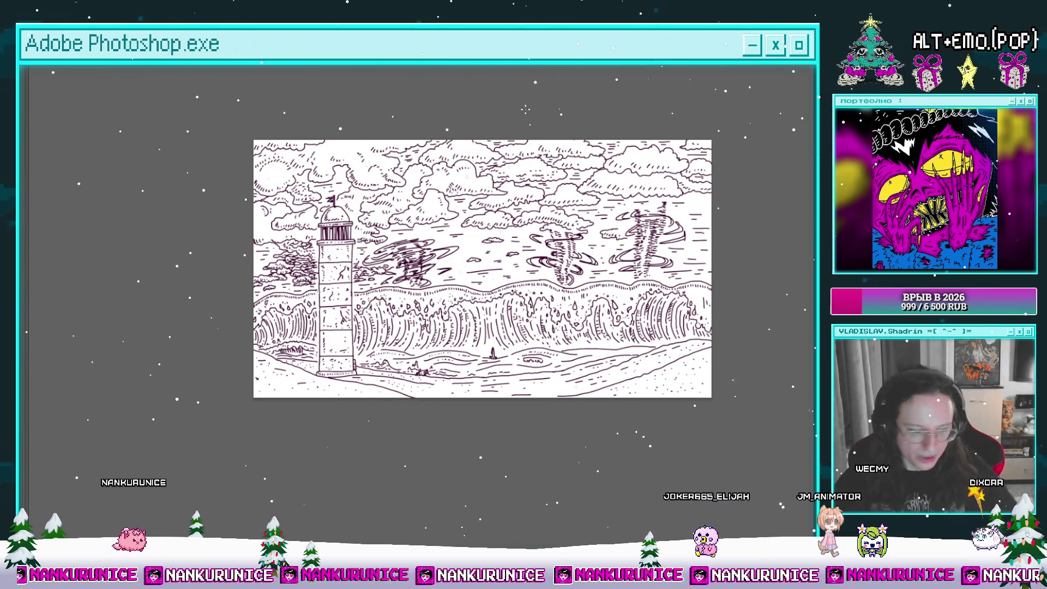
Give the copied line layer a Gaussian Blur glow at 50% opacity
key("Tab")
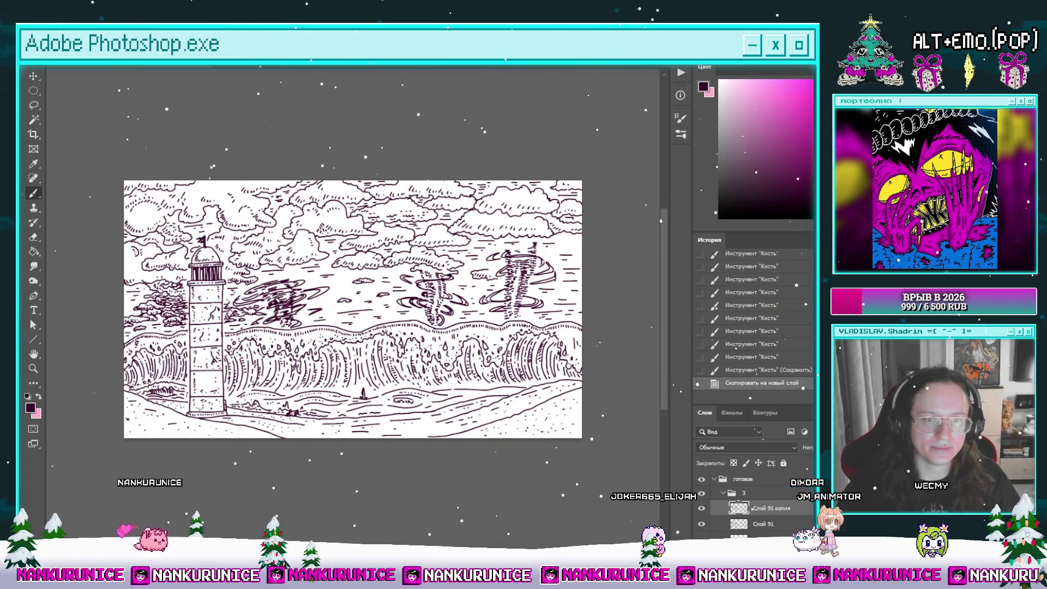
key("ctrl+f")
key("ctrl+z")
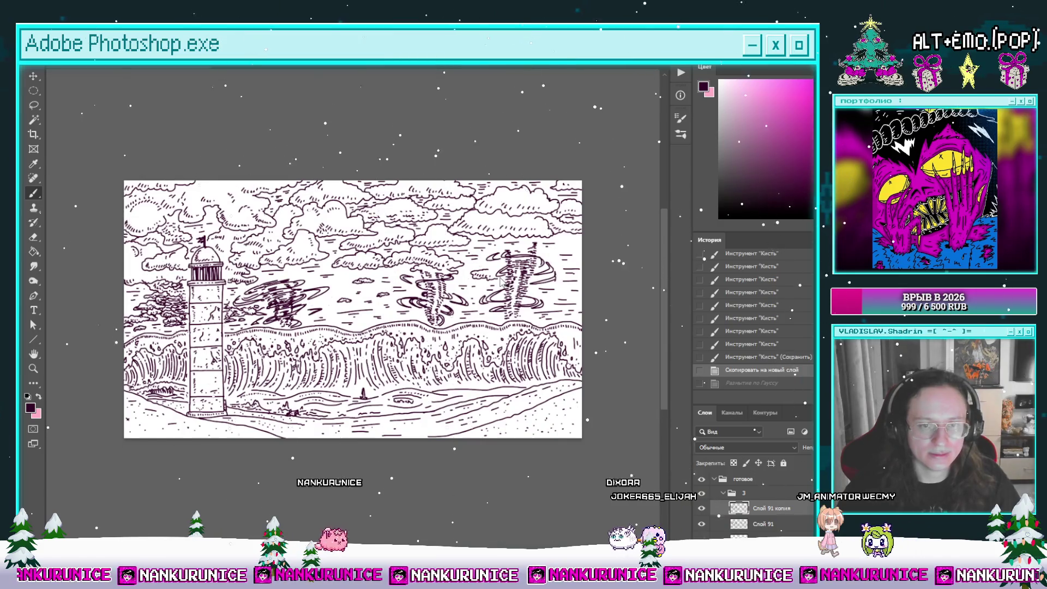
key("ctrl+alt+f")
key("Escape")
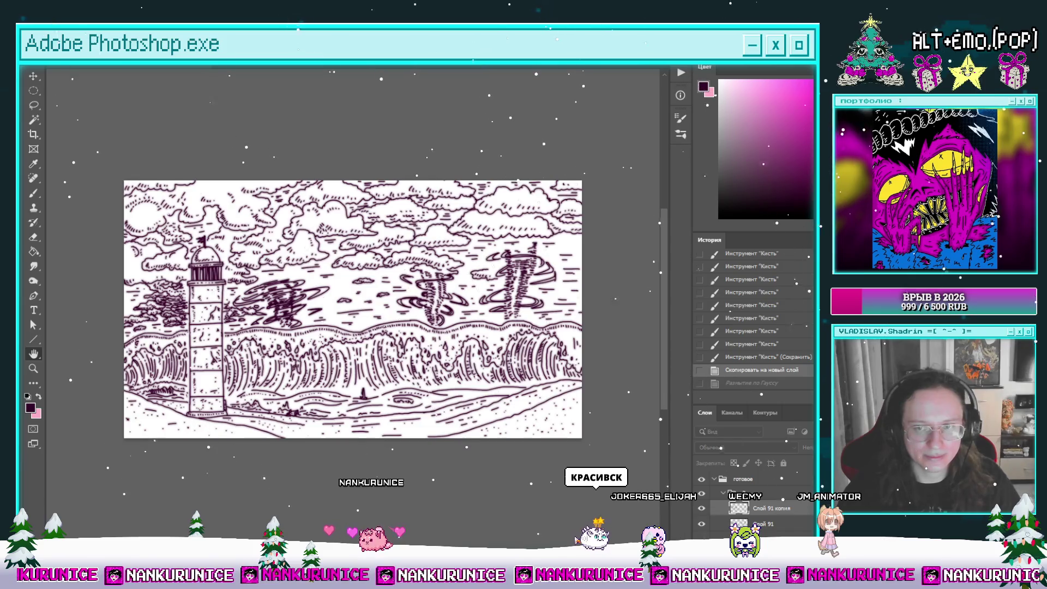
key("Return")
key("5")
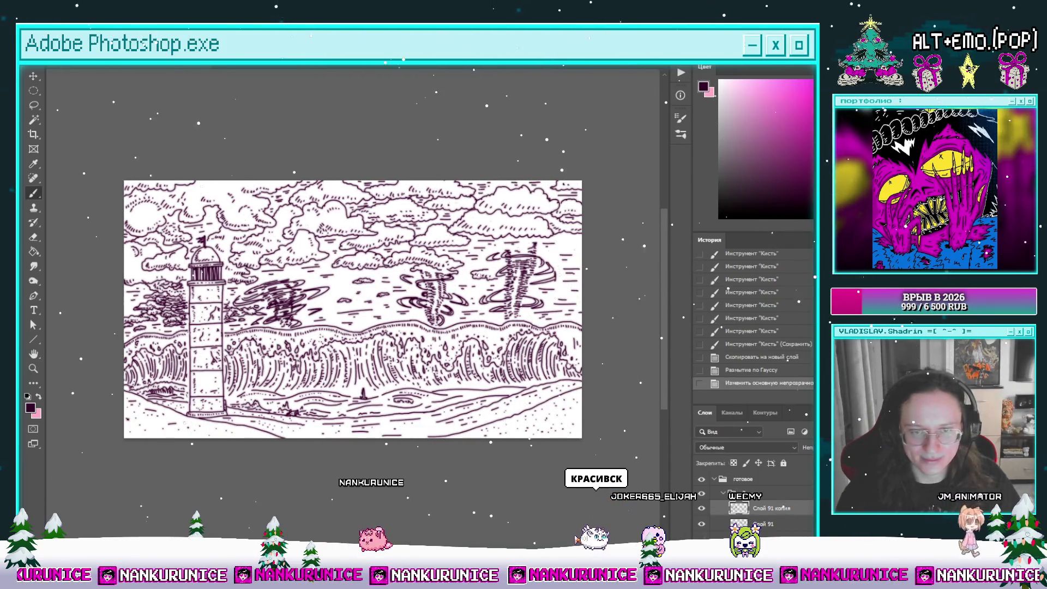
Show the sketch layer, delete all its grey sketch lines, and change its opacity
left_click(703, 538)
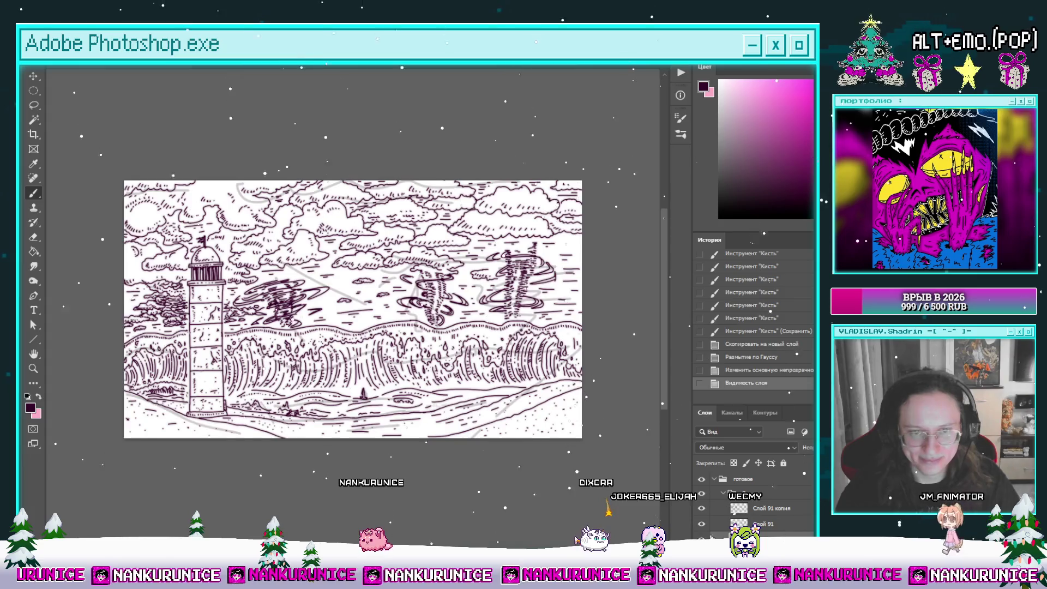
key("ctrl+a")
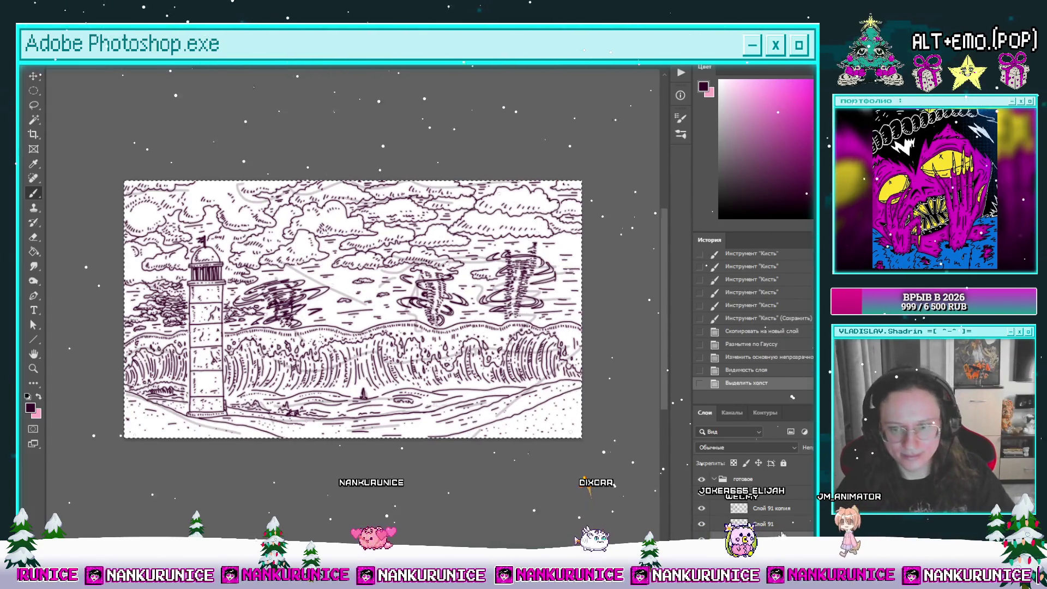
key("Delete")
key("0")
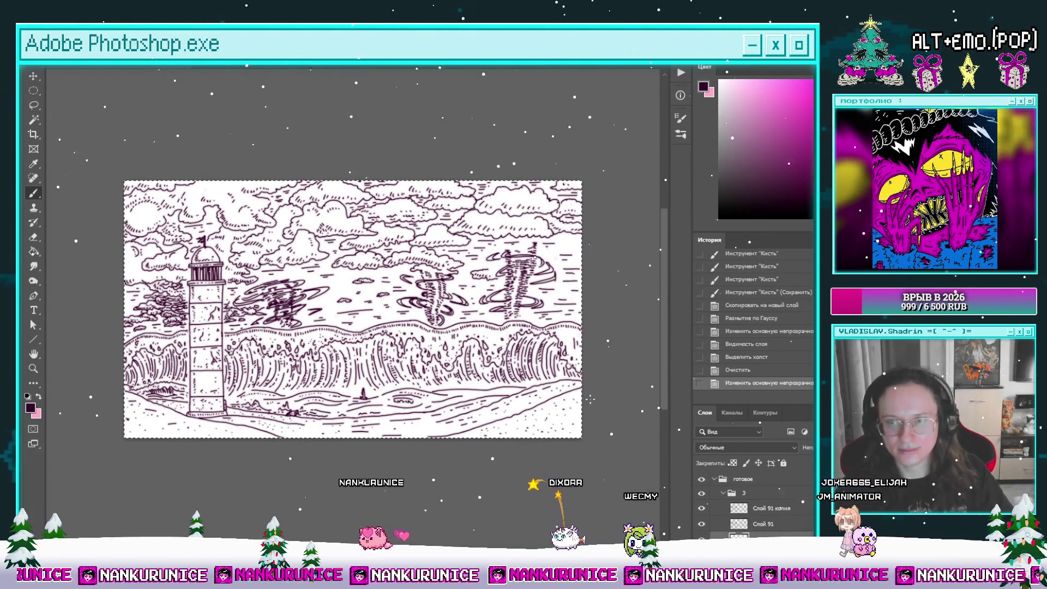
Switch to the open 20.png document with the teal wave artwork
key("ctrl+Tab")
key("l")
key("ctrl+Tab")
key("ctrl+Tab")
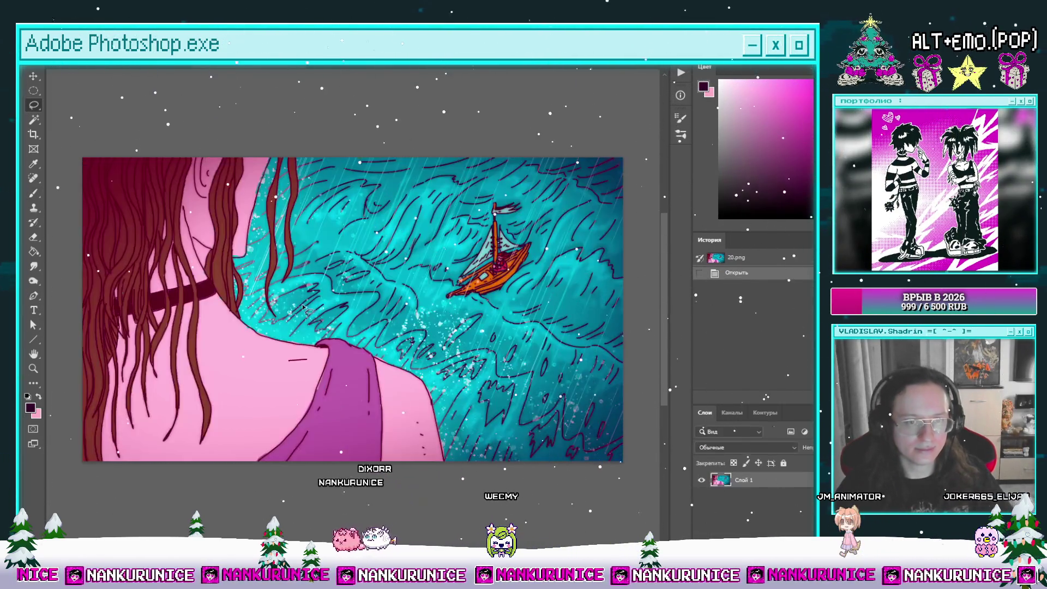